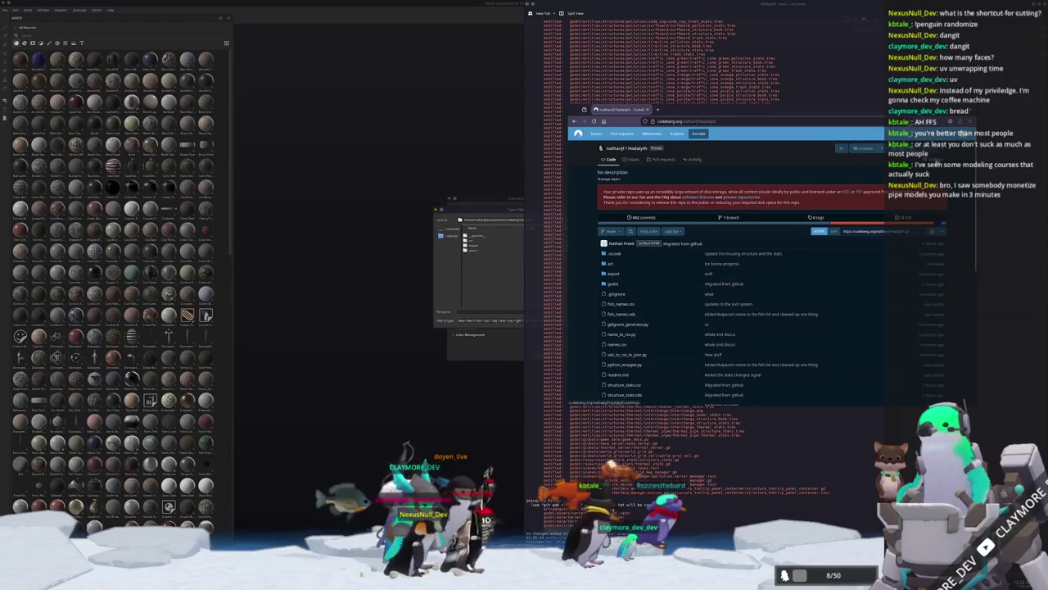
- Delete the Hadalyth repository from Settings' Danger zone, confirming with its name, then close the browser
click(941, 159)
scroll(825, 256, down, 1)
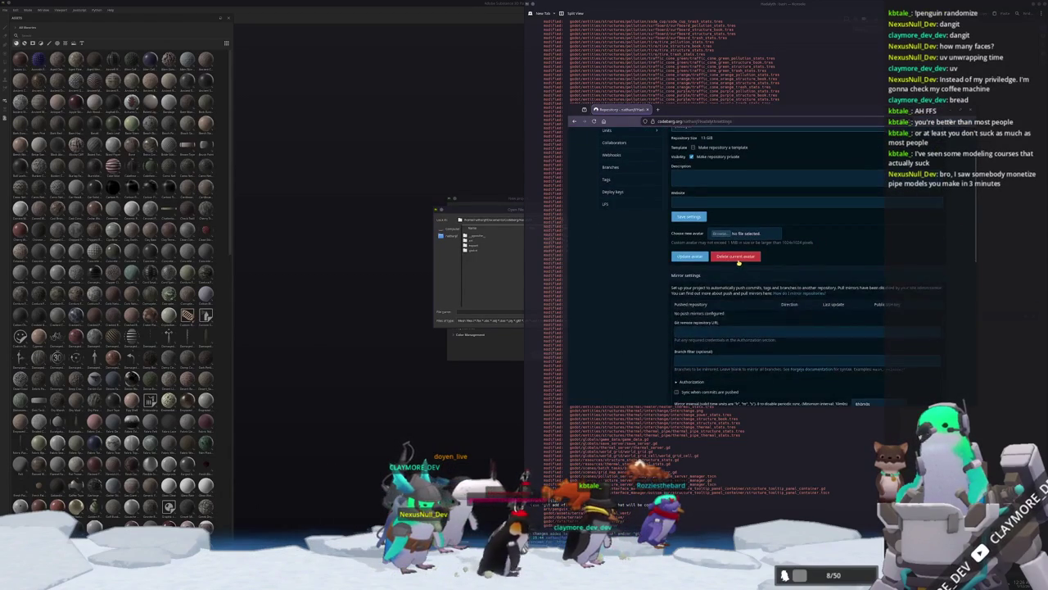
scroll(710, 268, down, 10)
scroll(664, 306, down, 2)
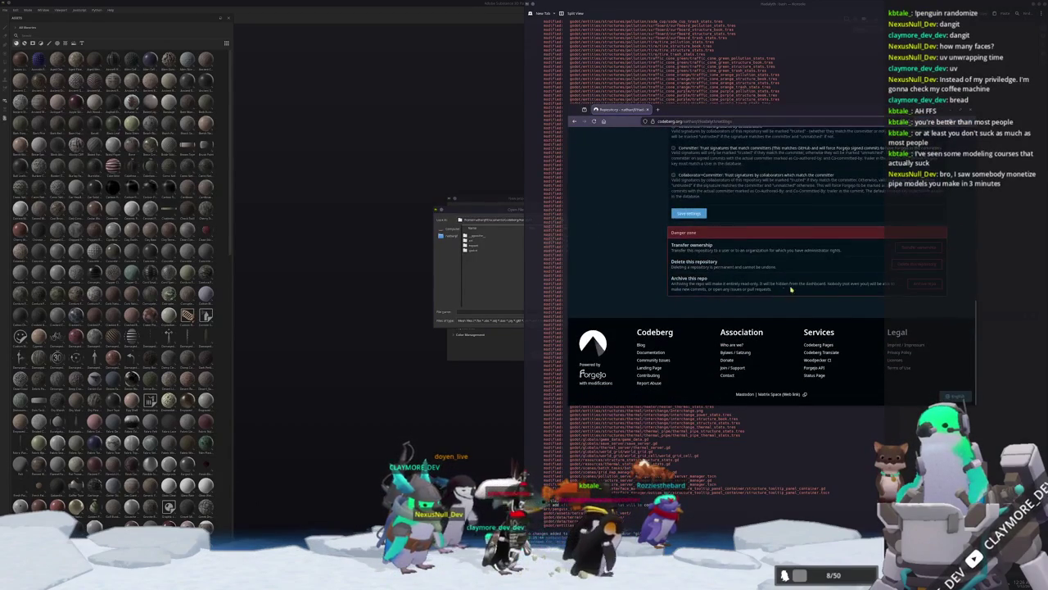
click(909, 266)
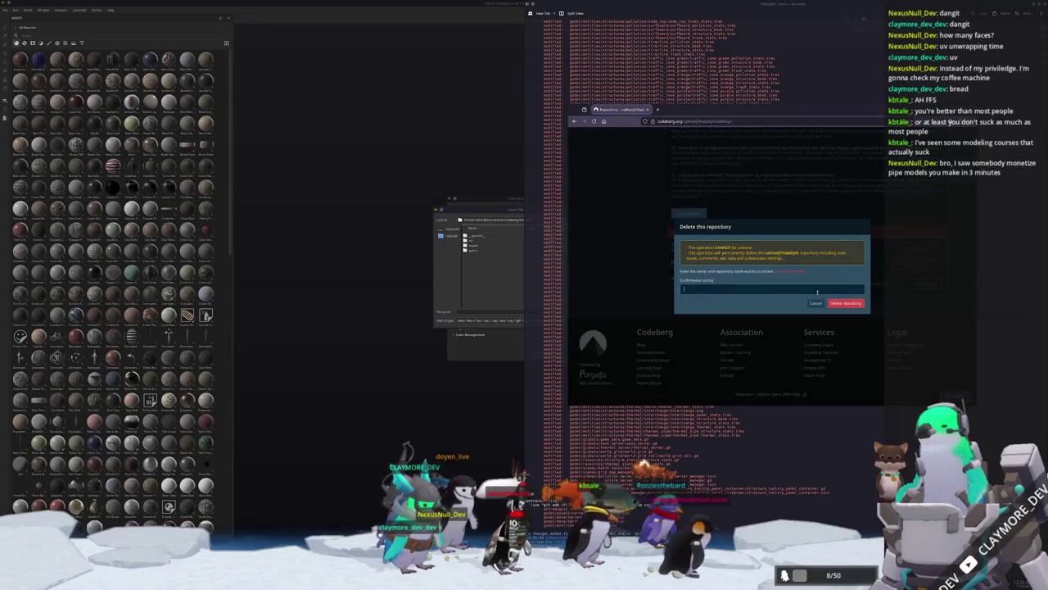
click(765, 290)
text(nathanjf/Hadalyth)
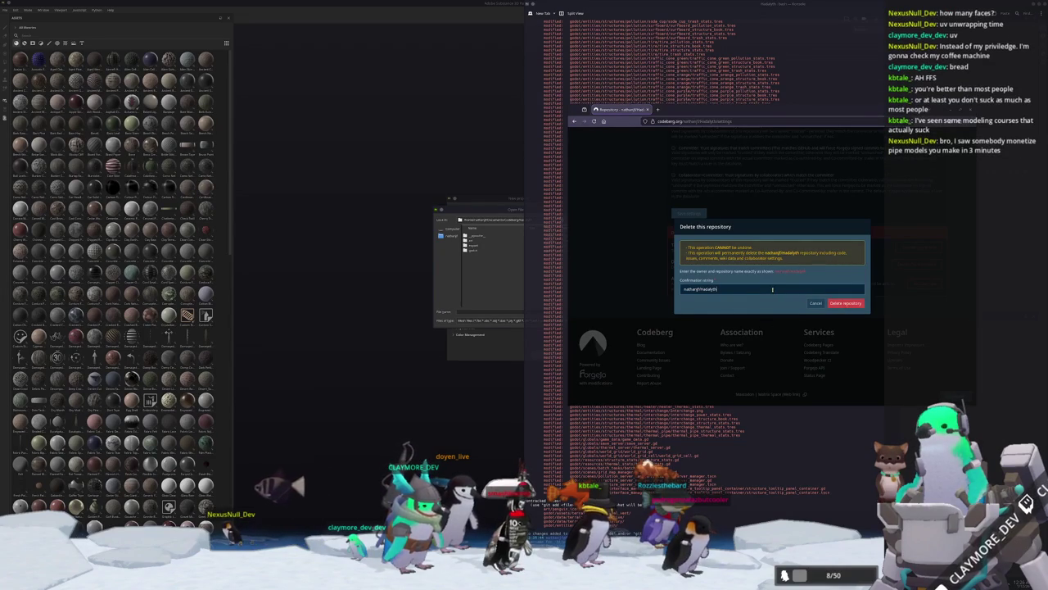
click(849, 303)
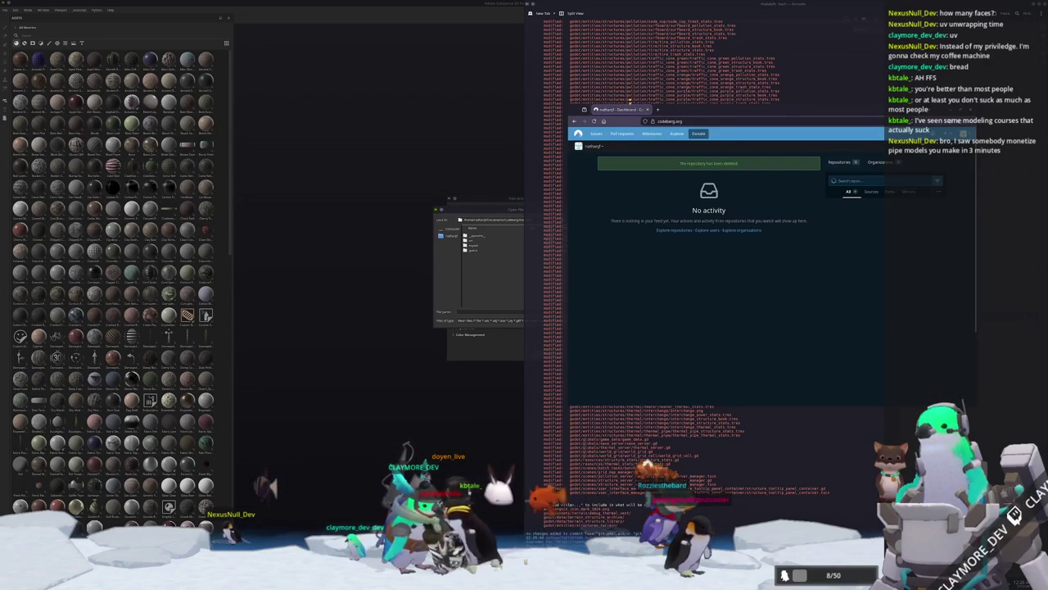
key(ctrl+w)
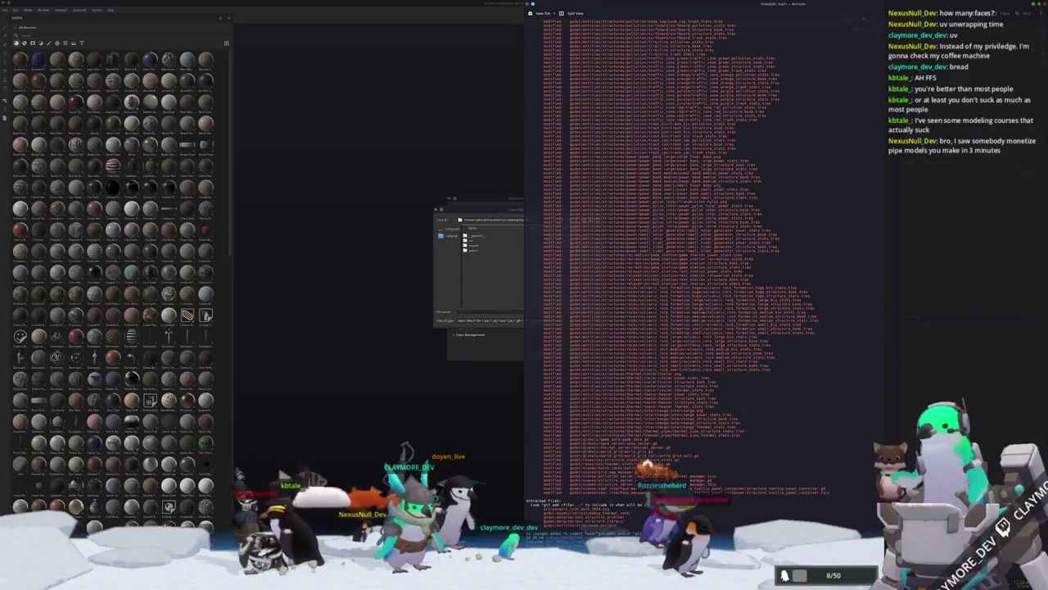
- Stage the changed resource files with git add and commit them as 'Resource update'
scroll(671, 246, up, 3)
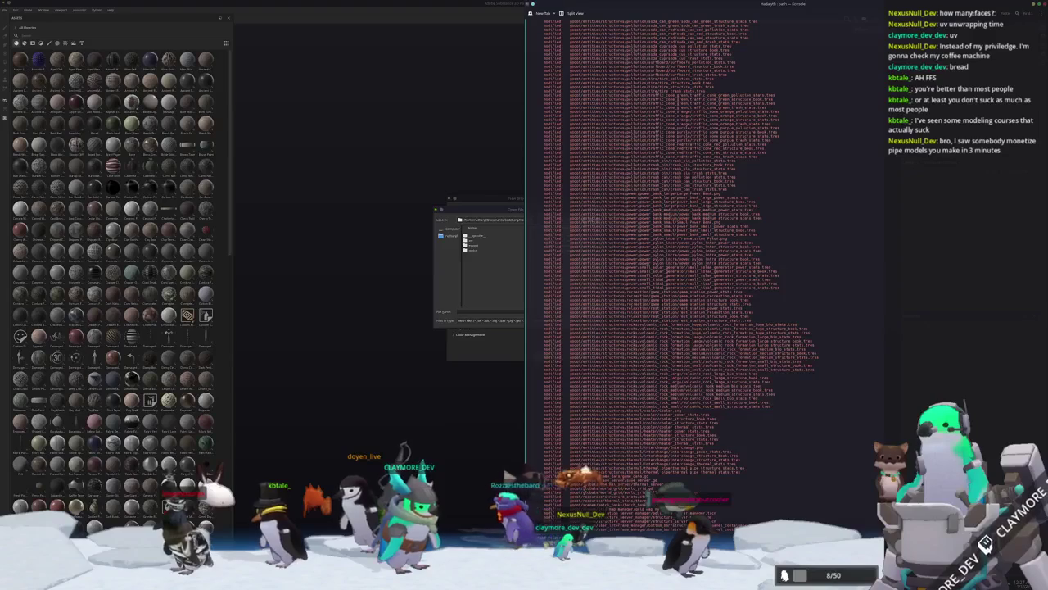
key(Return)
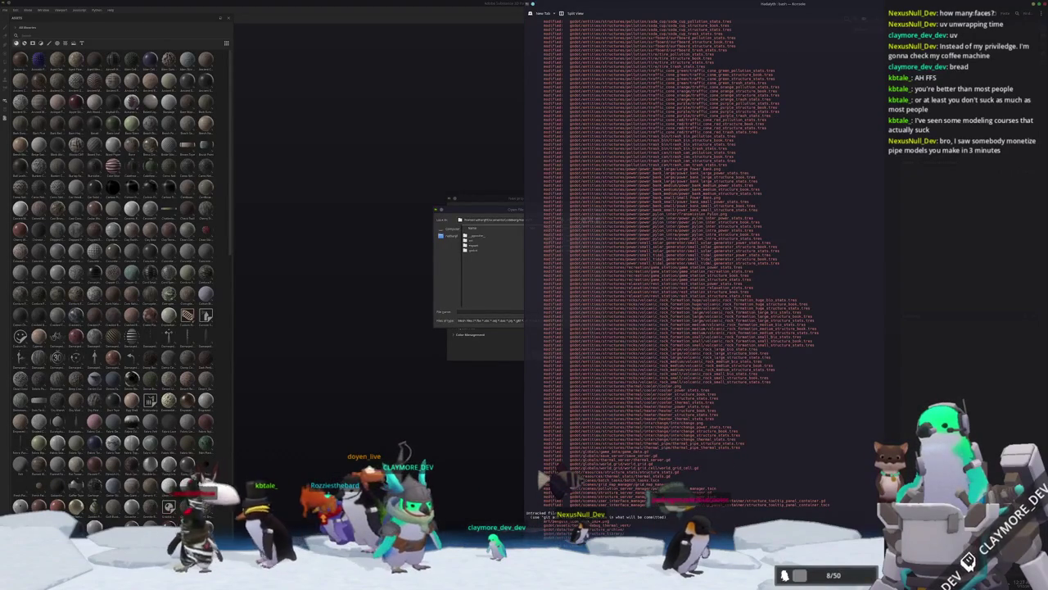
key(Return)
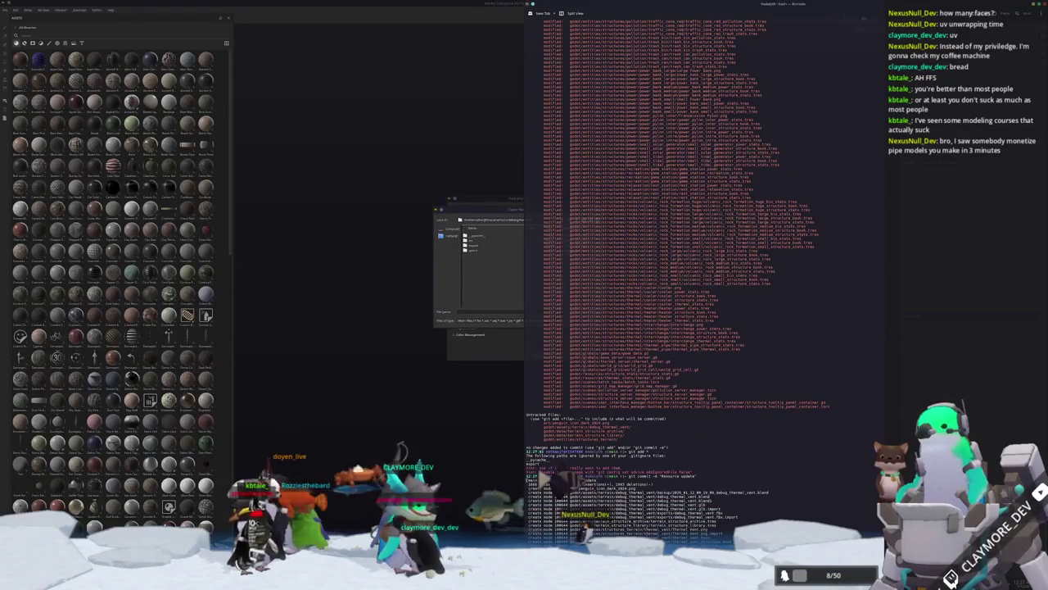
- In the mesh file picker, go into the game project's subfolders and enlarge the picker window
click(504, 290)
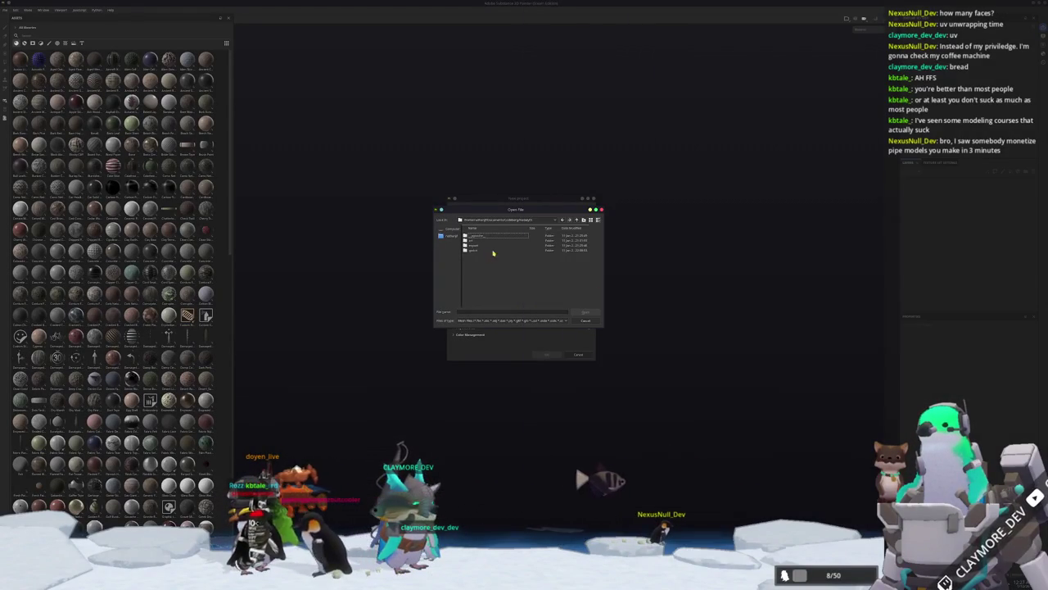
click(474, 241)
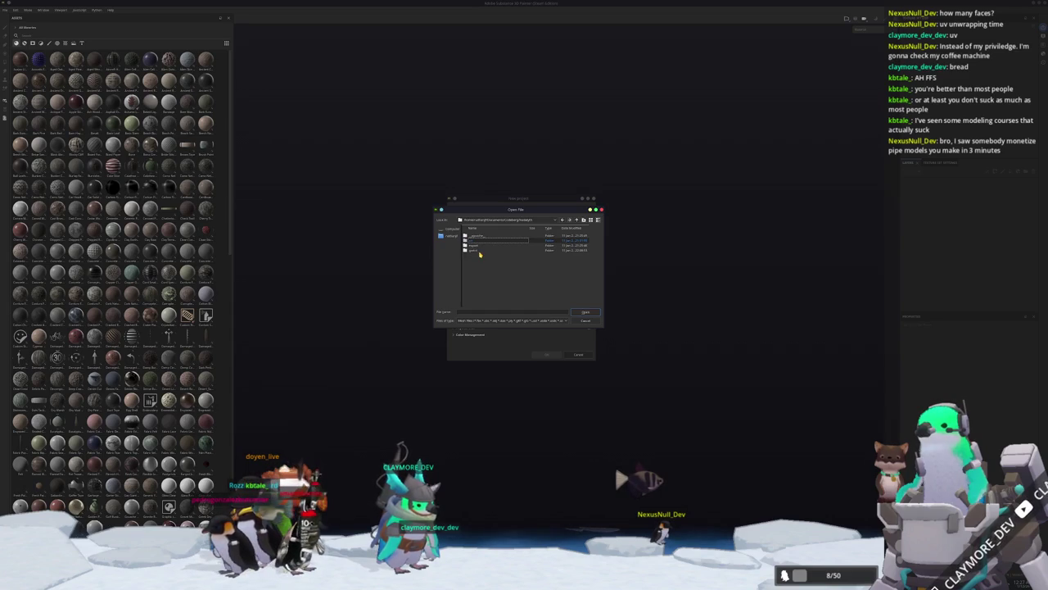
double_click(482, 252)
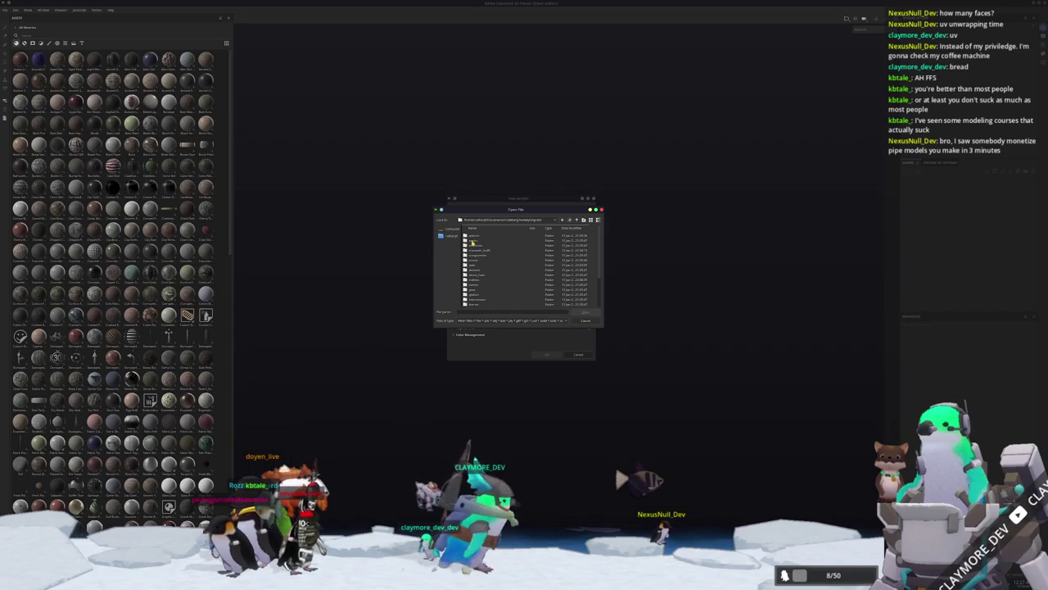
double_click(473, 240)
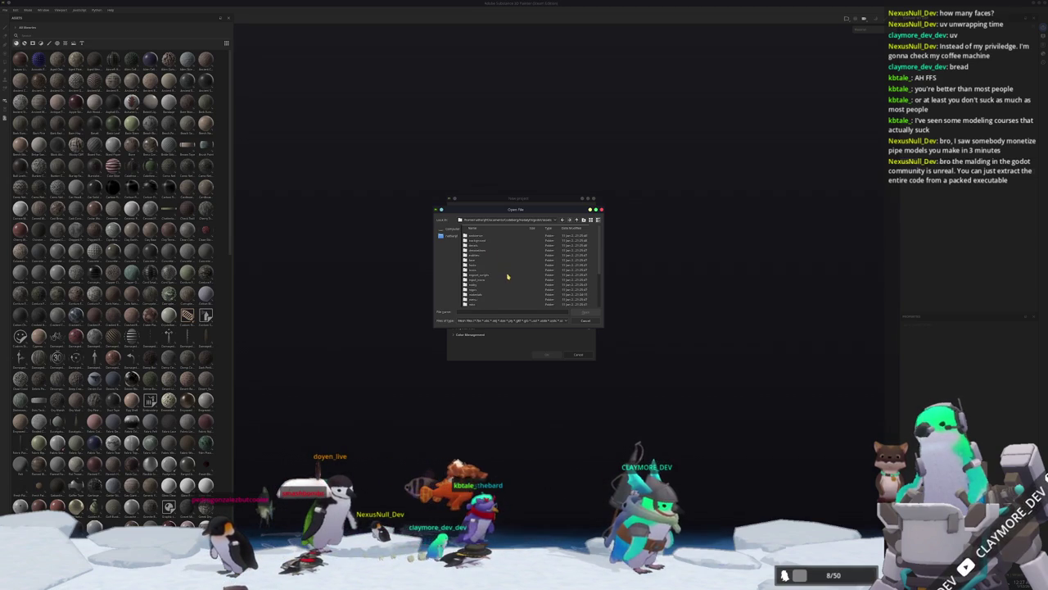
mouse_move(558, 206)
mouse_down()
mouse_move(558, 141)
mouse_move(739, 177)
mouse_move(721, 199)
mouse_up()
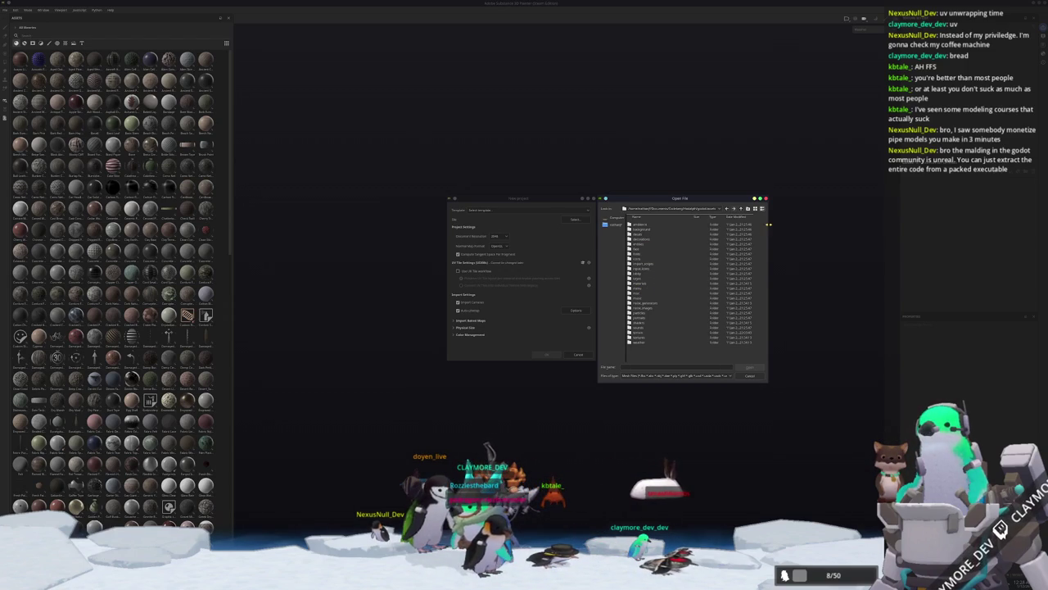
- Widen the file picker, browse the project folders and open the debug assets folder
drag(768, 224, 826, 229)
click(647, 244)
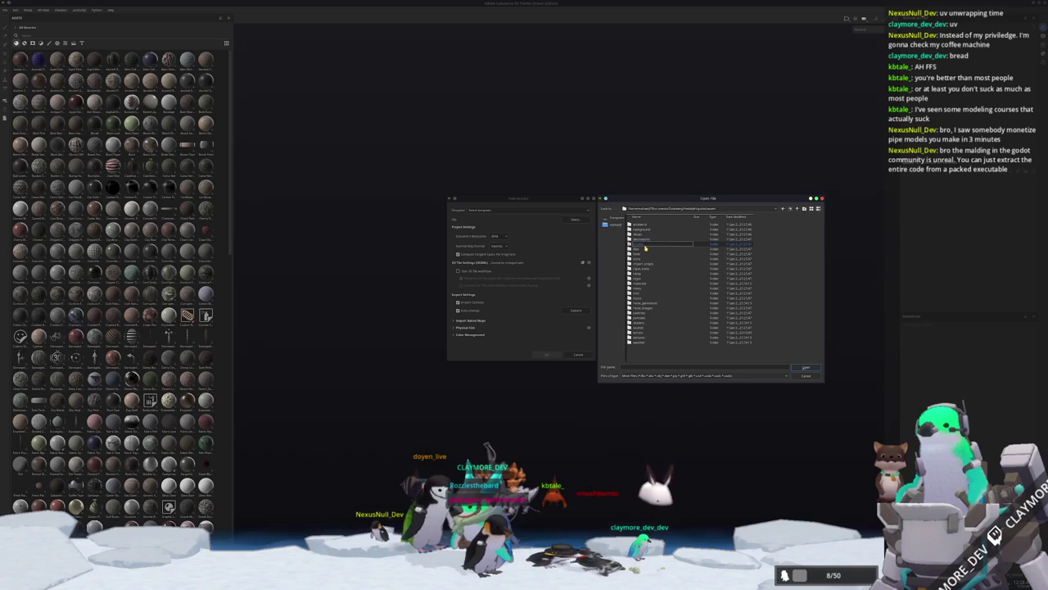
click(645, 249)
click(641, 255)
click(645, 245)
double_click(645, 254)
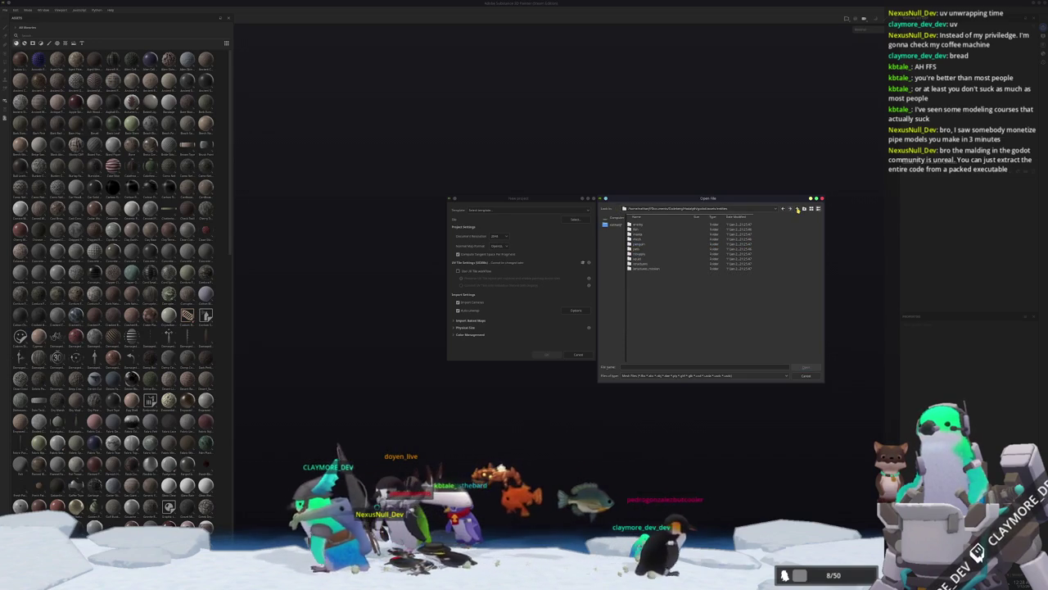
key(BackSpace)
double_click(640, 336)
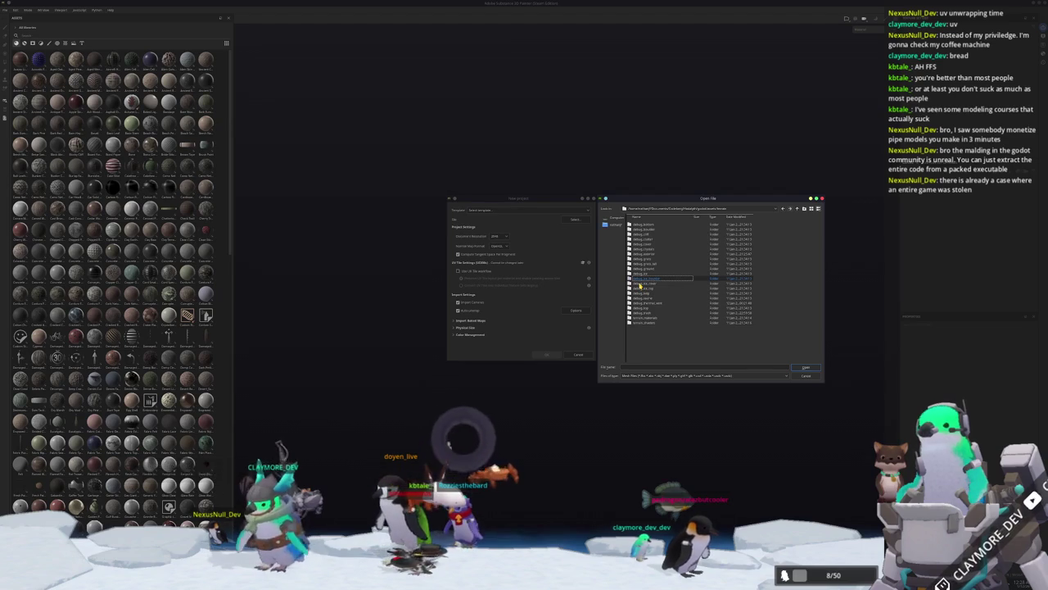
- Open the debug_thermal_vent folder, choose its mesh, set document resolution and create the project
click(647, 273)
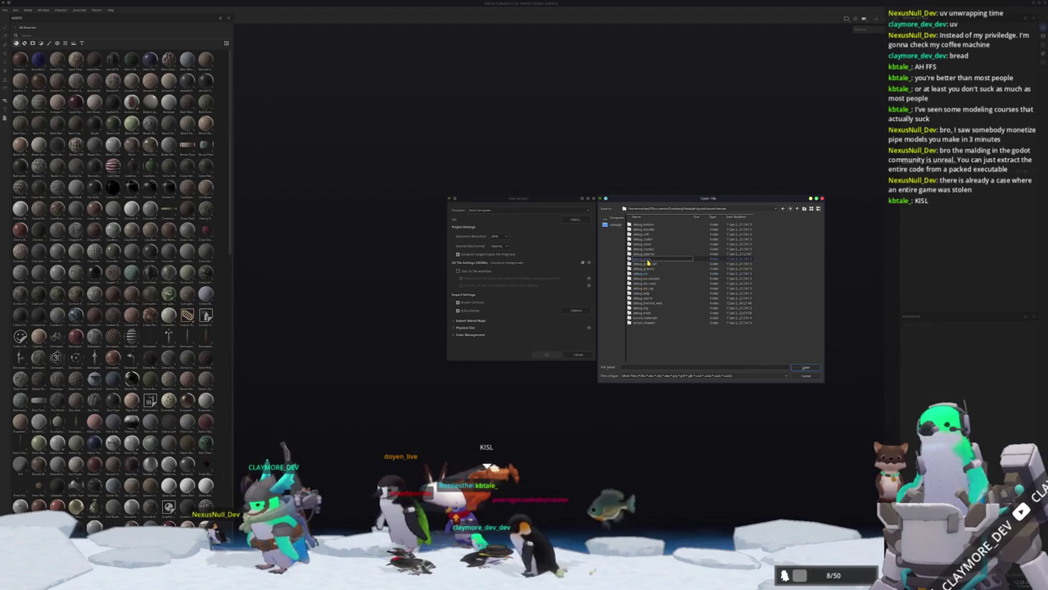
click(651, 252)
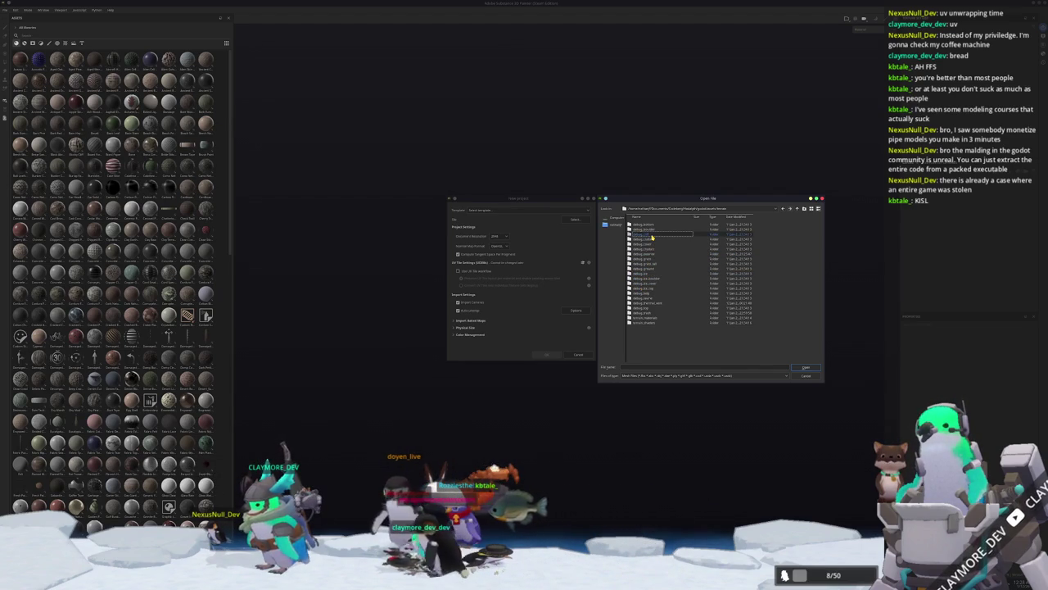
double_click(653, 303)
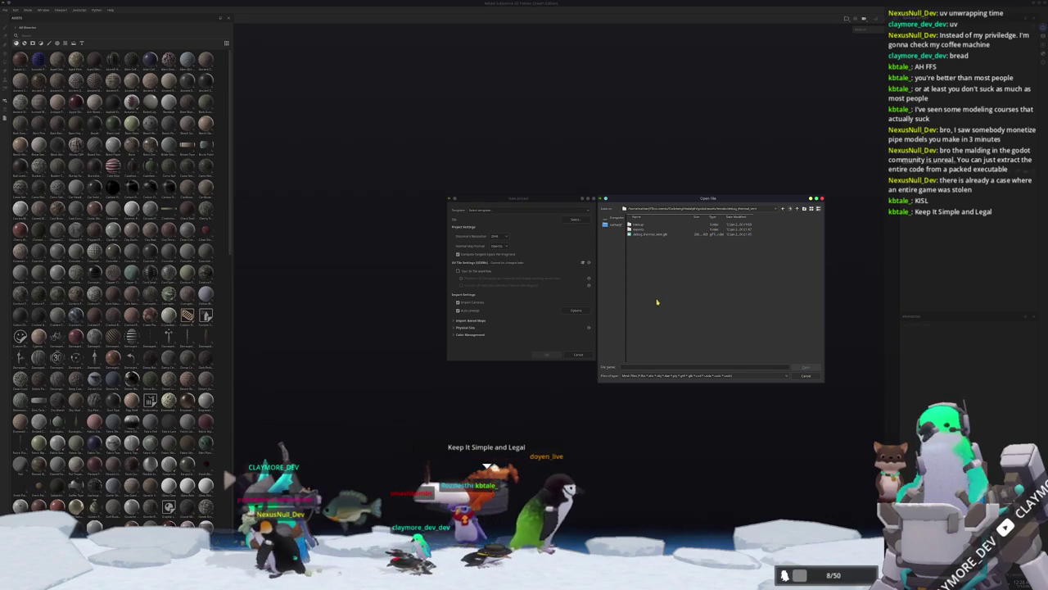
double_click(647, 225)
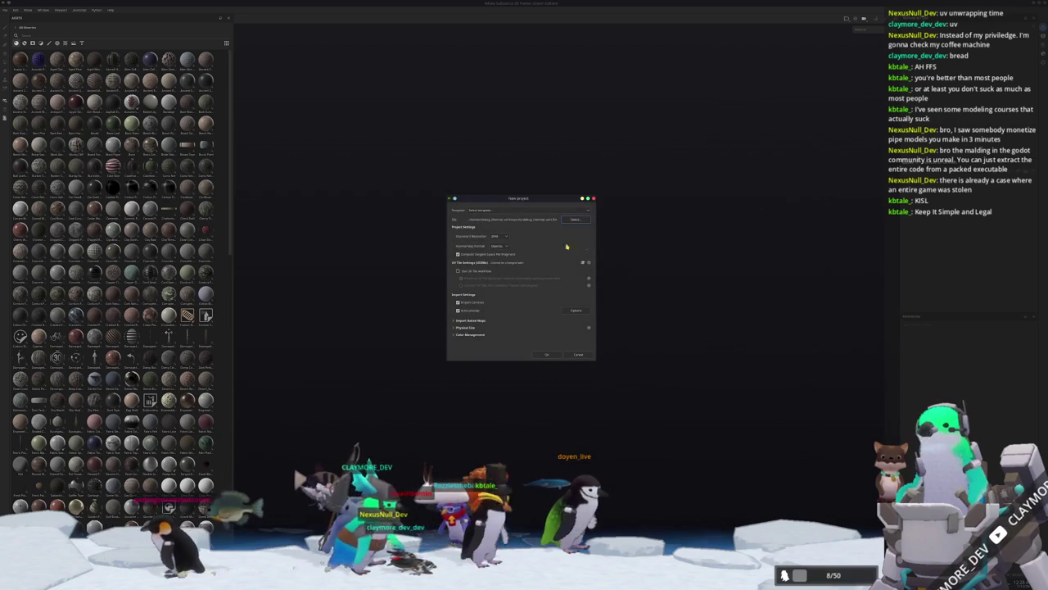
click(498, 236)
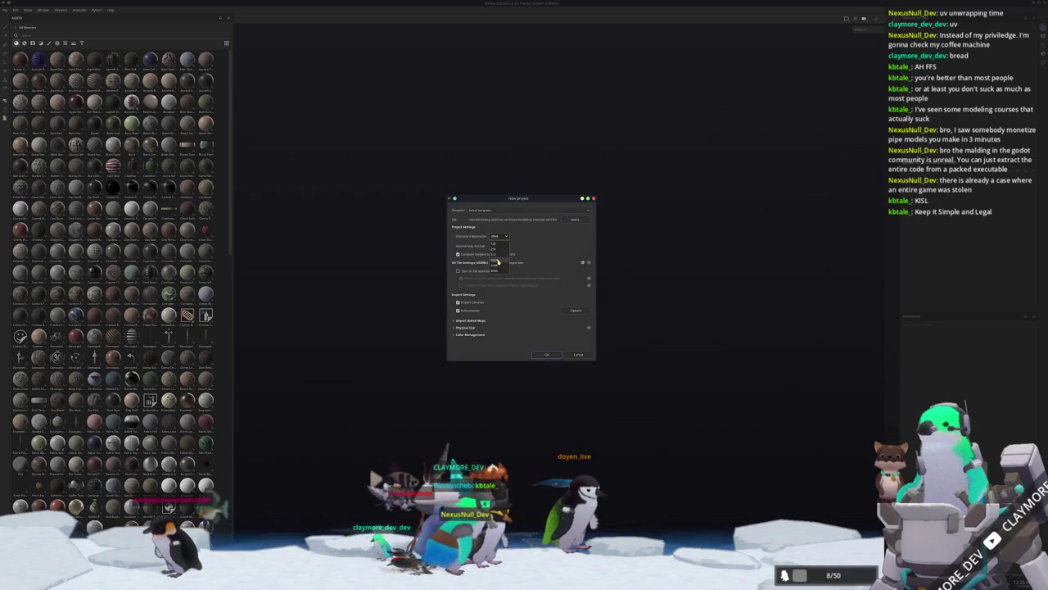
click(548, 355)
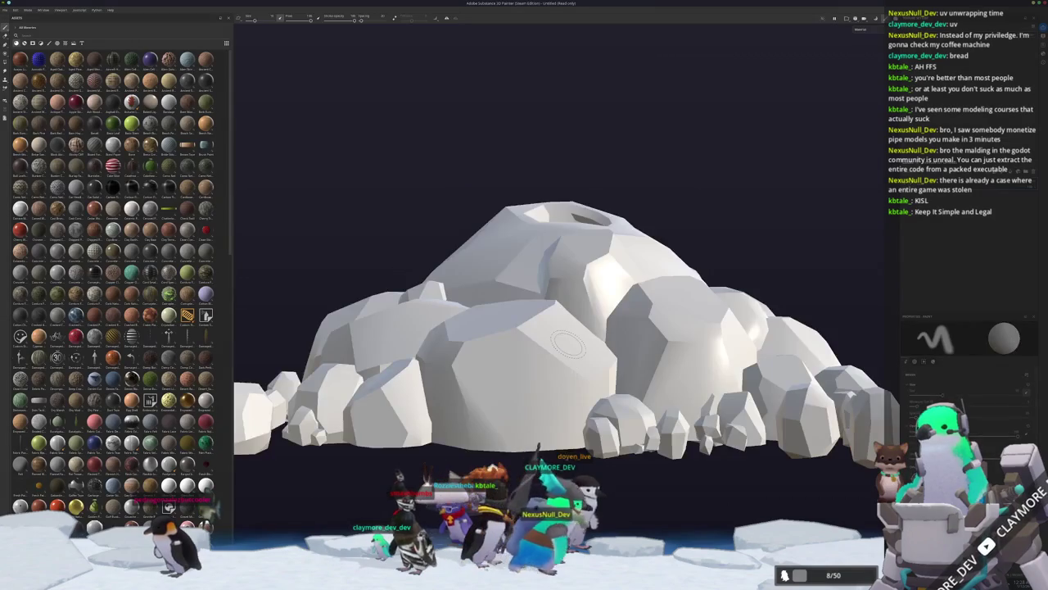
- Drop a material from the assets onto the rock mound to give it a tan fill
scroll(568, 345, down, 3)
scroll(568, 345, down, 3)
mouse_move(567, 344)
alt+mouse_down()
mouse_move(504, 364)
mouse_move(458, 352)
alt+mouse_up()
scroll(188, 229, down, 5)
scroll(187, 229, down, 10)
drag(191, 237, 592, 247)
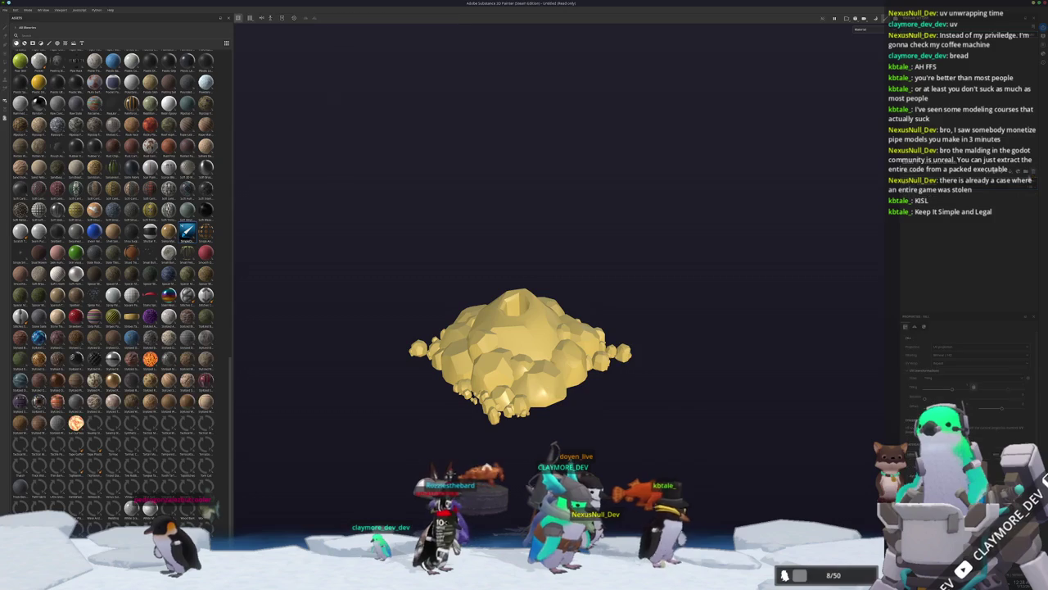
- Toggle Bake mode on and off, show only the Base color channel, and orbit into the vent hole
key(ctrl+shift+b)
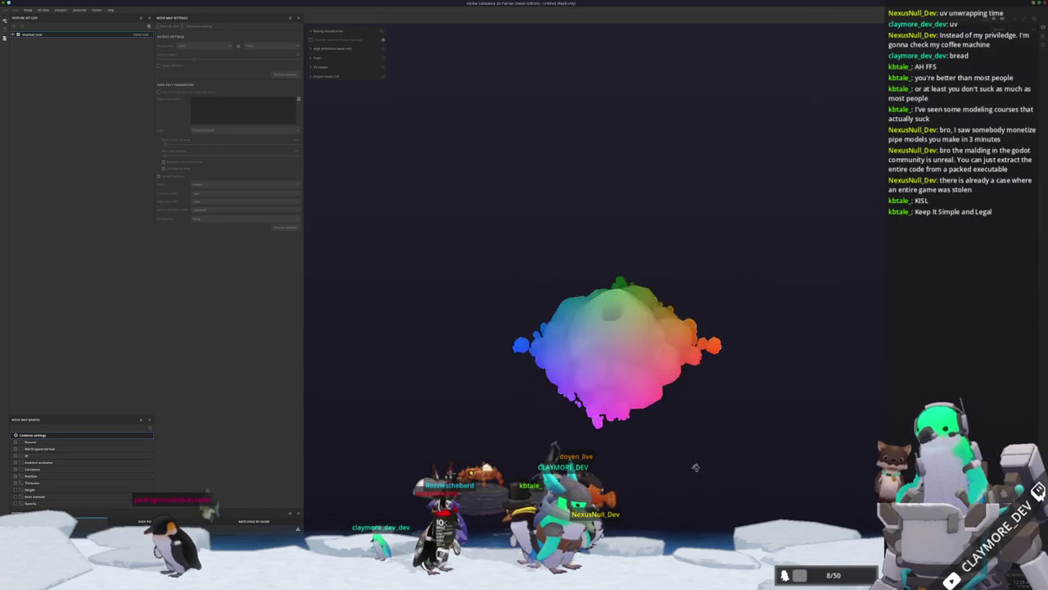
key(ctrl+shift+b)
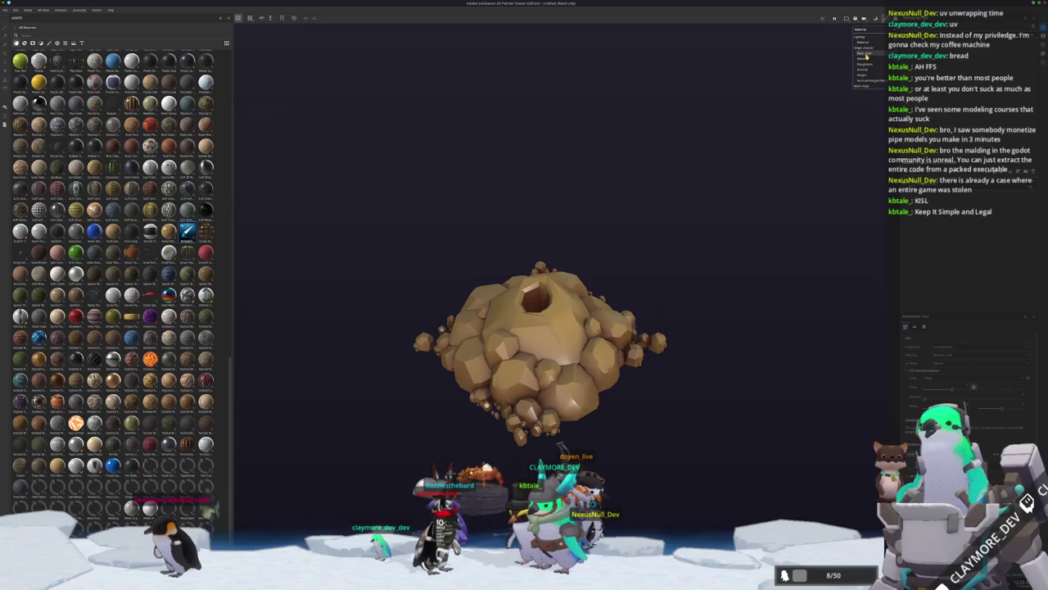
click(864, 54)
drag(883, 79, 824, 79)
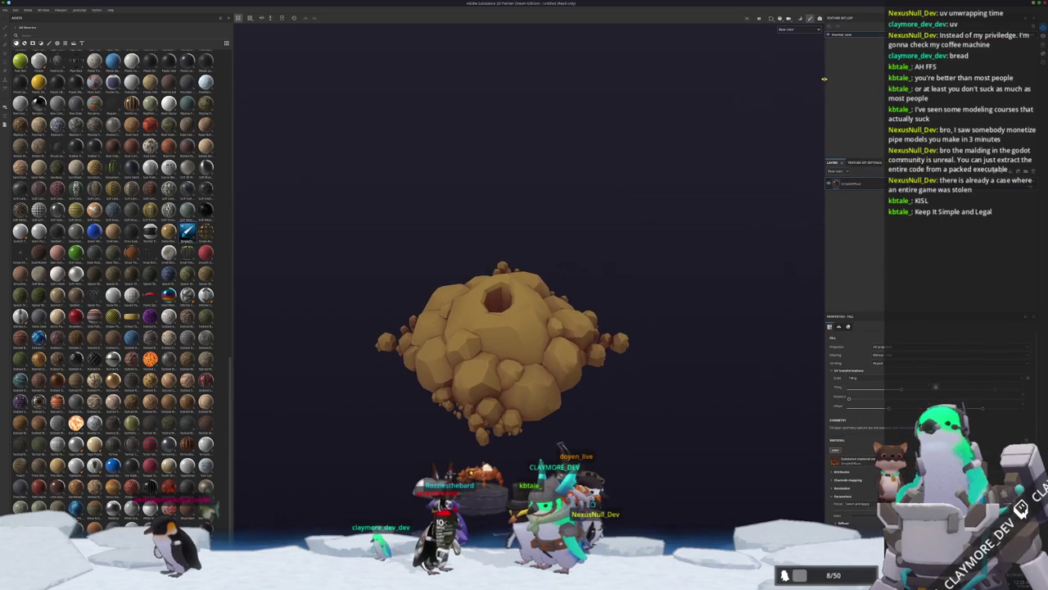
mouse_move(626, 235)
alt+mouse_down()
mouse_move(595, 369)
mouse_move(672, 402)
mouse_move(676, 284)
mouse_move(426, 328)
mouse_move(358, 330)
mouse_move(408, 324)
mouse_move(363, 308)
alt+mouse_up()
mouse_move(363, 309)
alt+right_down()
mouse_move(503, 304)
mouse_move(567, 256)
alt+right_up()
alt+drag(567, 256, 670, 276)
- In Blender, apply Shade Auto Smooth to the rock mound mesh
key(alt+Tab)
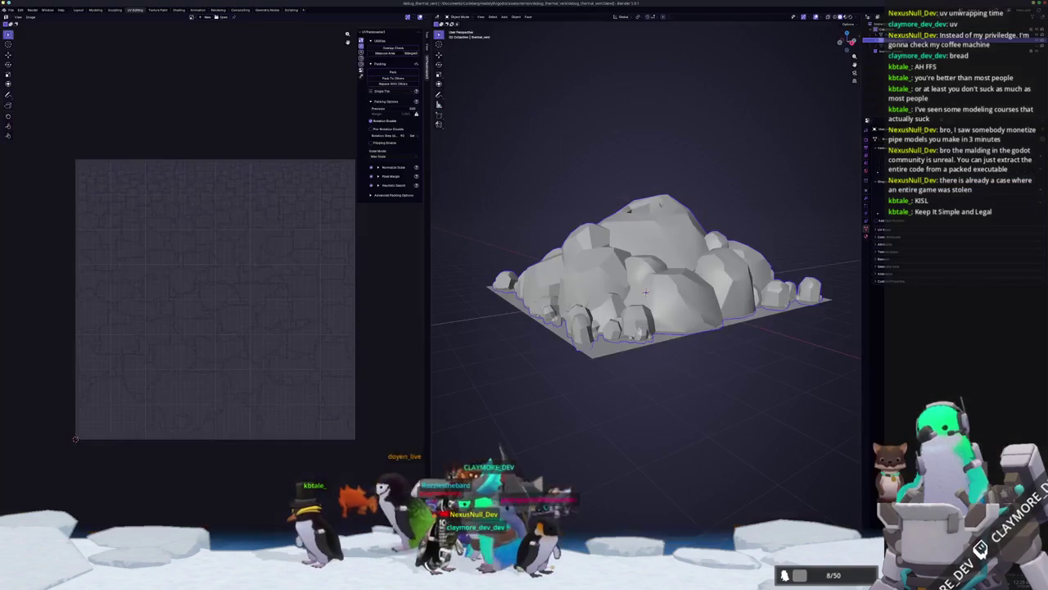
right_click(559, 357)
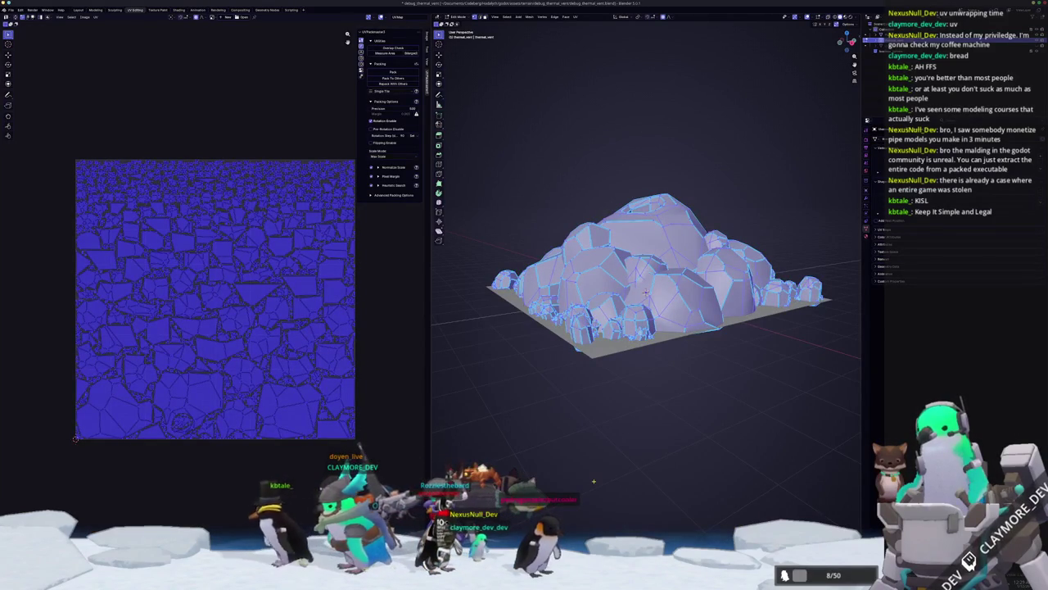
key(Tab)
scroll(598, 373, down, 3)
middle_drag(597, 373, 631, 320)
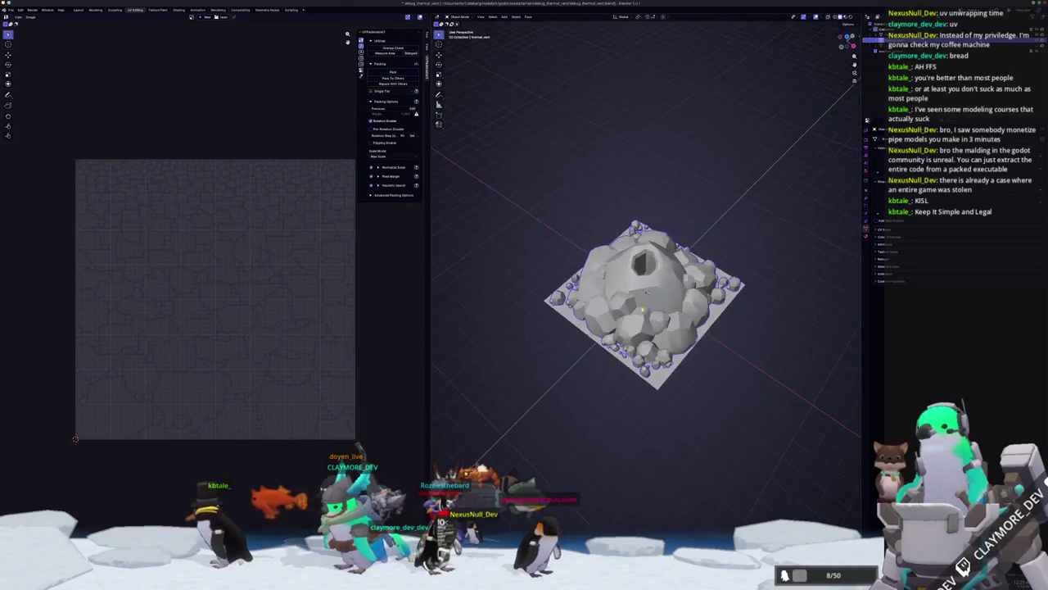
scroll(645, 289, up, 5)
key(Tab)
key(Tab)
right_click(645, 288)
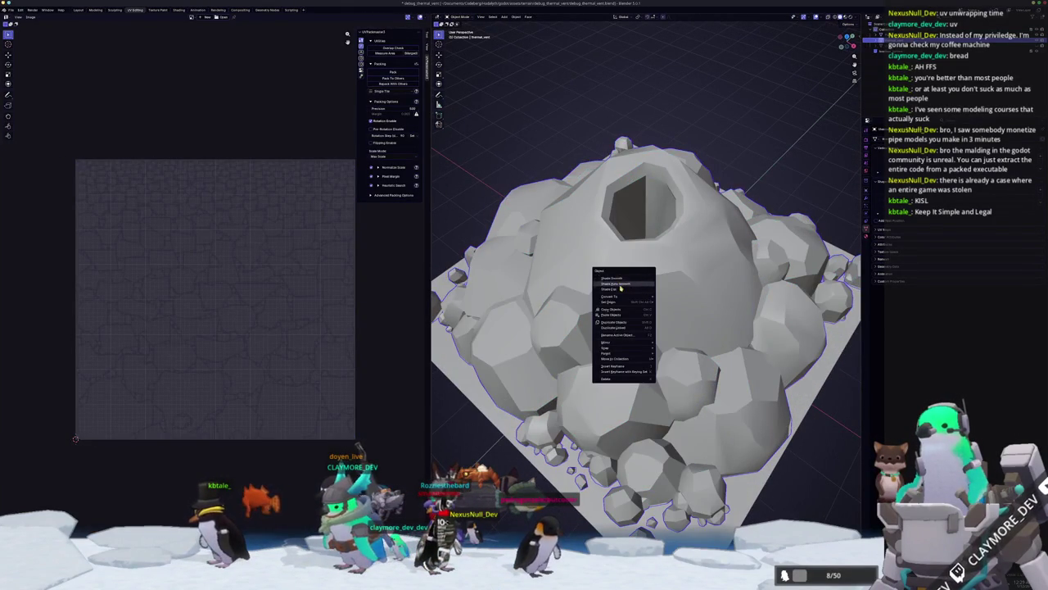
click(617, 290)
scroll(617, 290, down, 5)
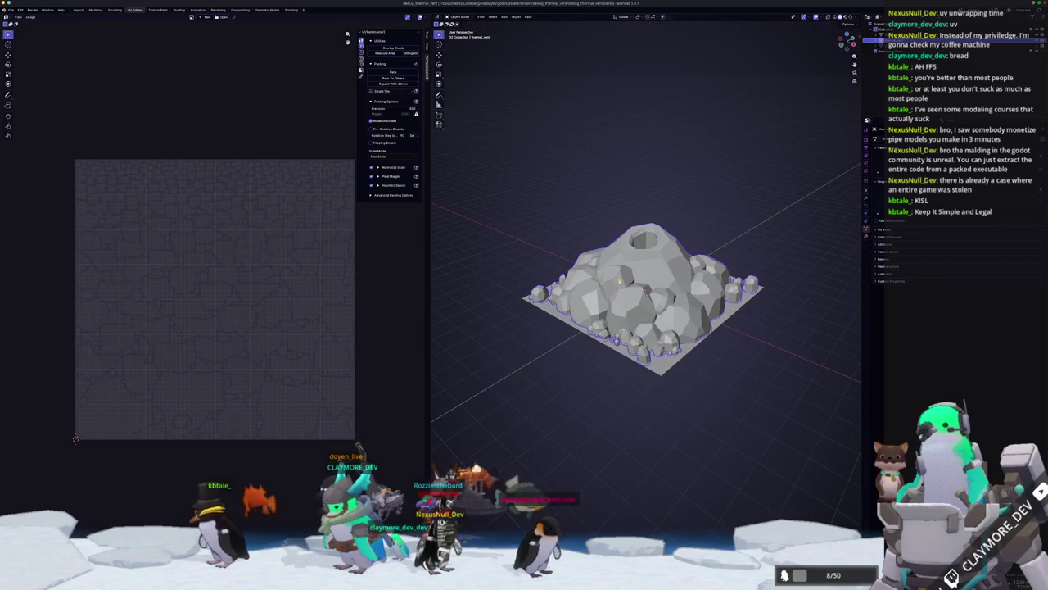
- Export the rock mound mesh as an FBX file
click(11, 10)
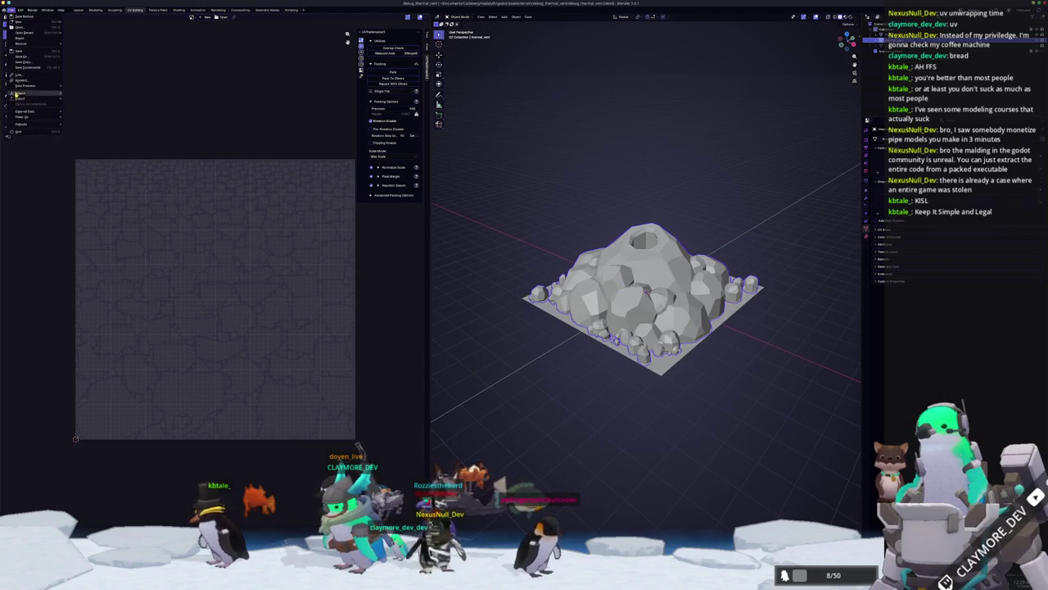
mouse_move(21, 97)
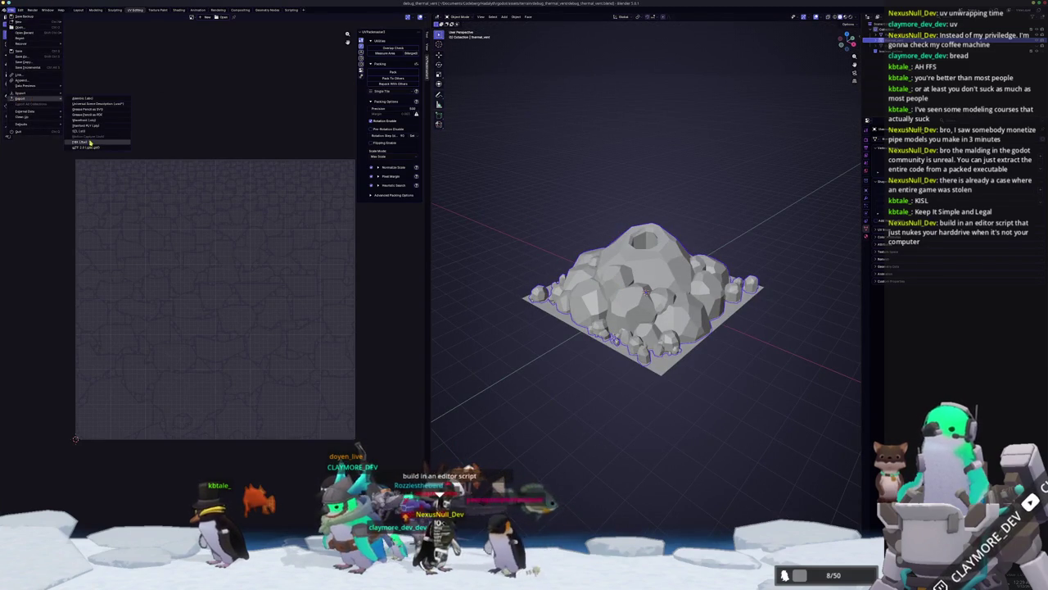
click(80, 141)
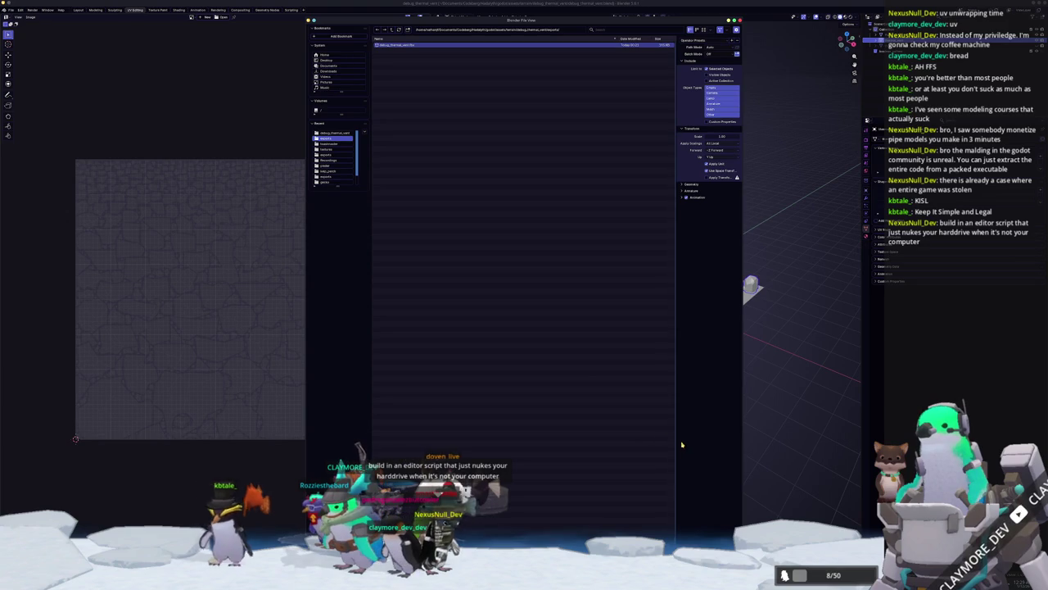
key(Return)
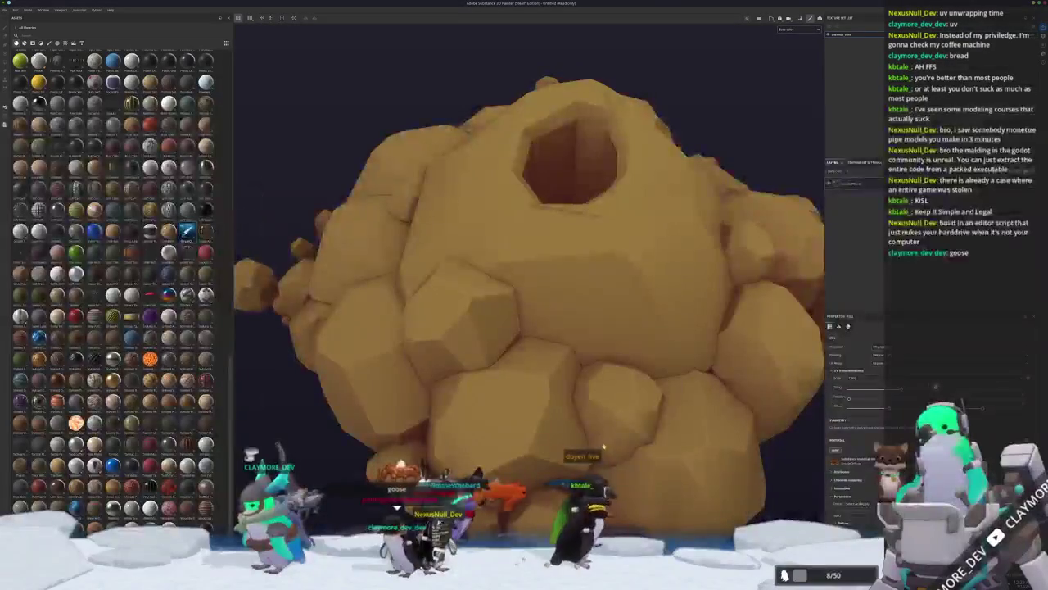
- Rebake the rock mound's mesh maps and orbit to inspect its side
scroll(250, 311, down, 5)
key(ctrl+shift+b)
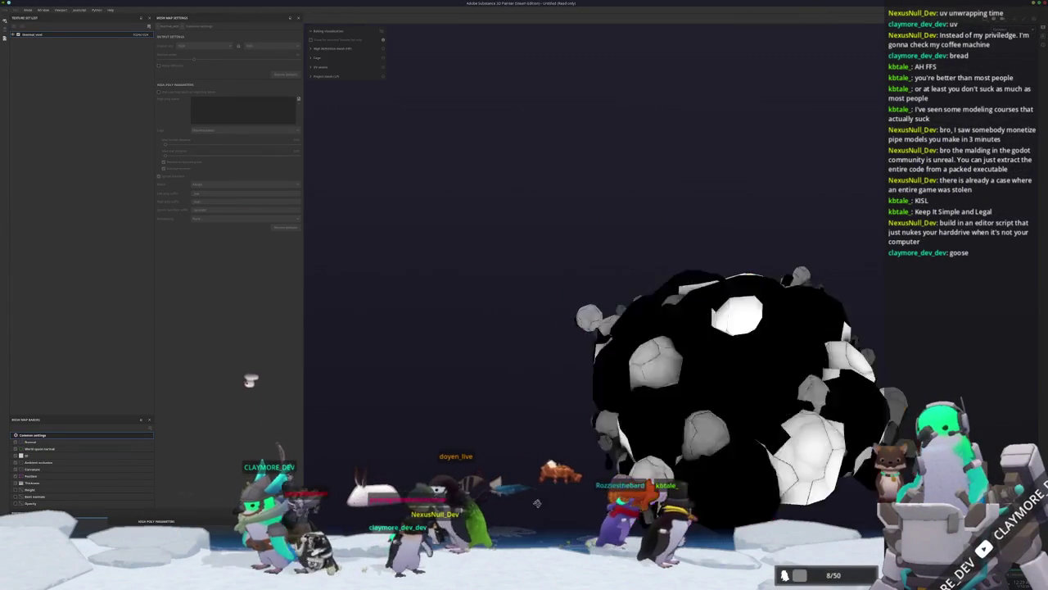
key(ctrl+shift+b)
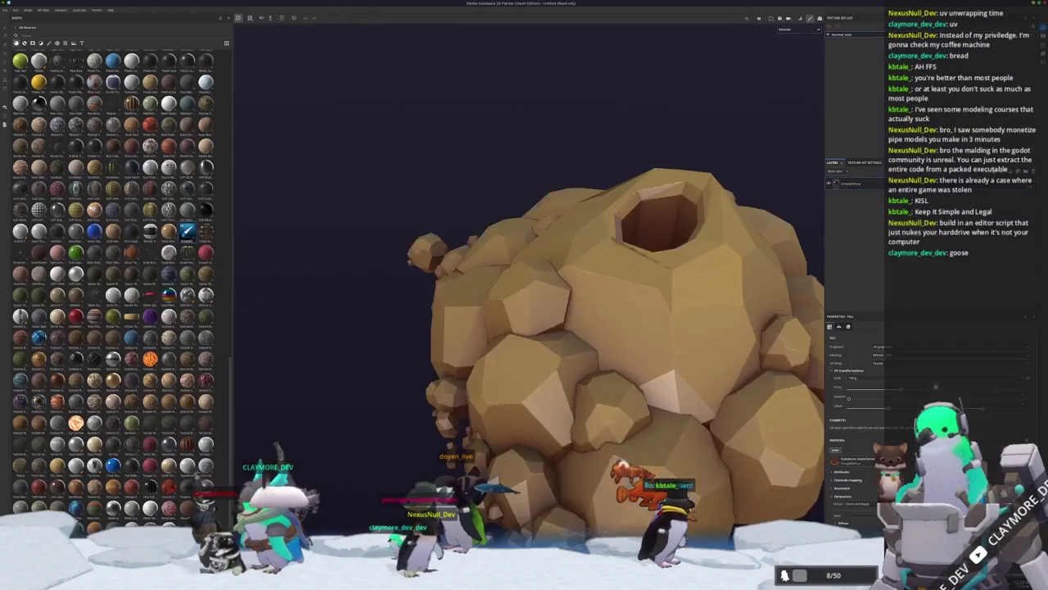
mouse_move(367, 391)
alt+mouse_down()
mouse_move(557, 418)
mouse_move(277, 417)
alt+mouse_up()
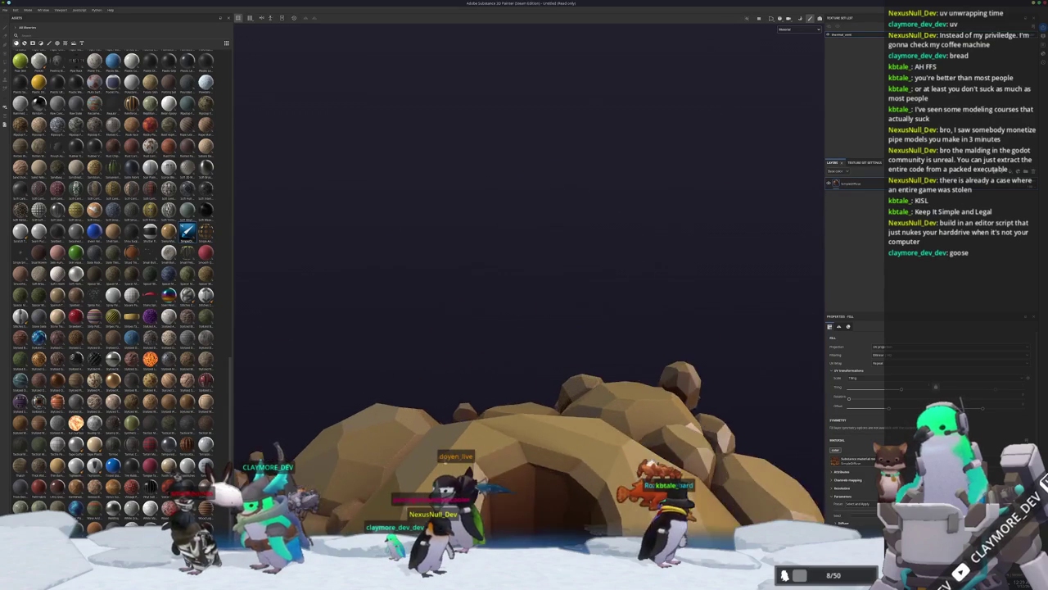
scroll(424, 334, up, 3)
scroll(424, 334, up, 3)
scroll(424, 334, down, 3)
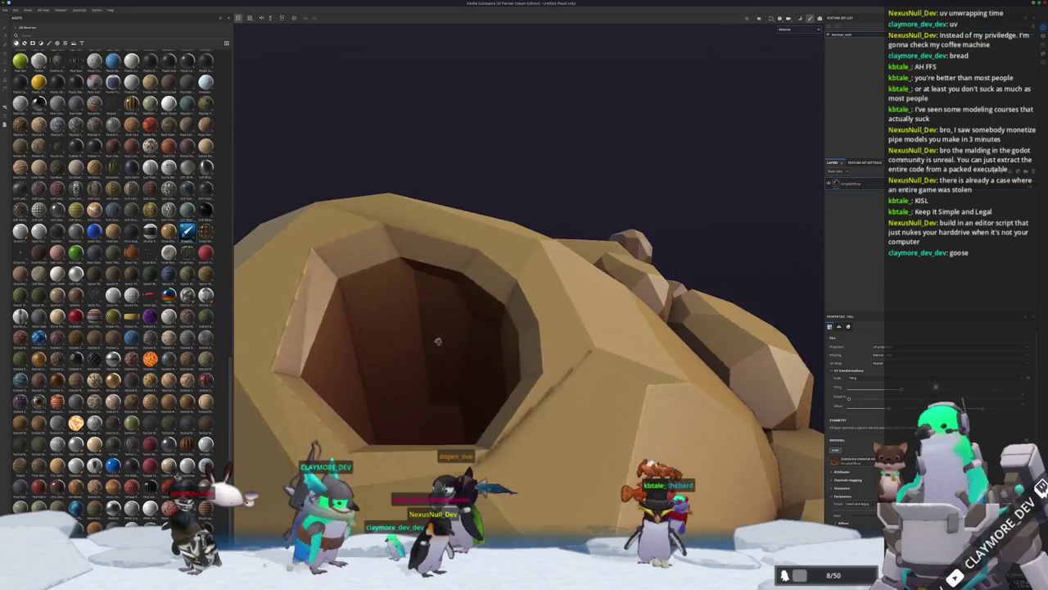
scroll(424, 334, down, 2)
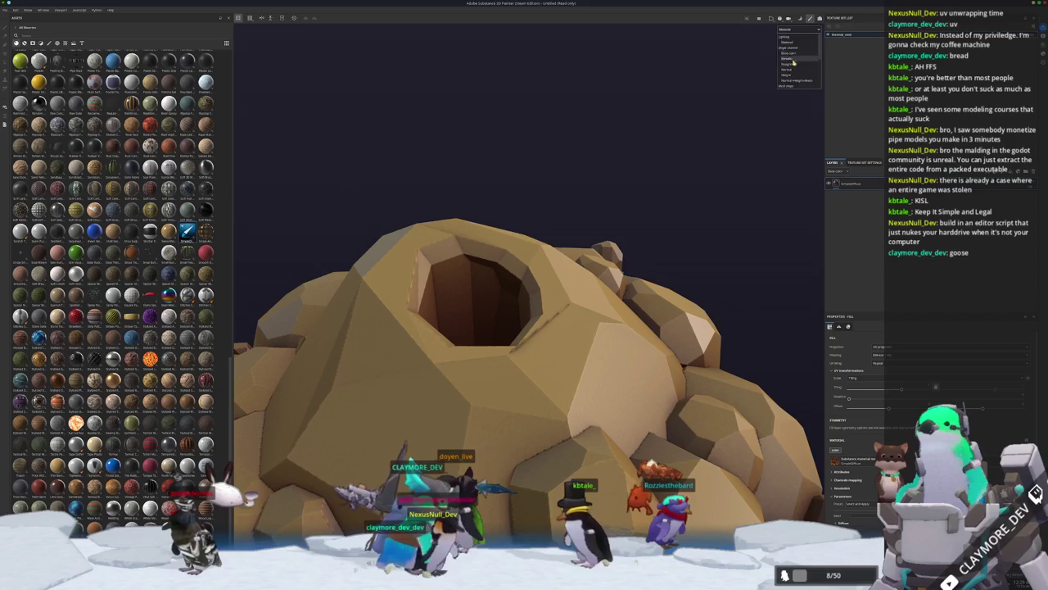
- Show only the Ambient occlusion channel, view the rock from below, then check Godot and return
click(803, 30)
click(795, 47)
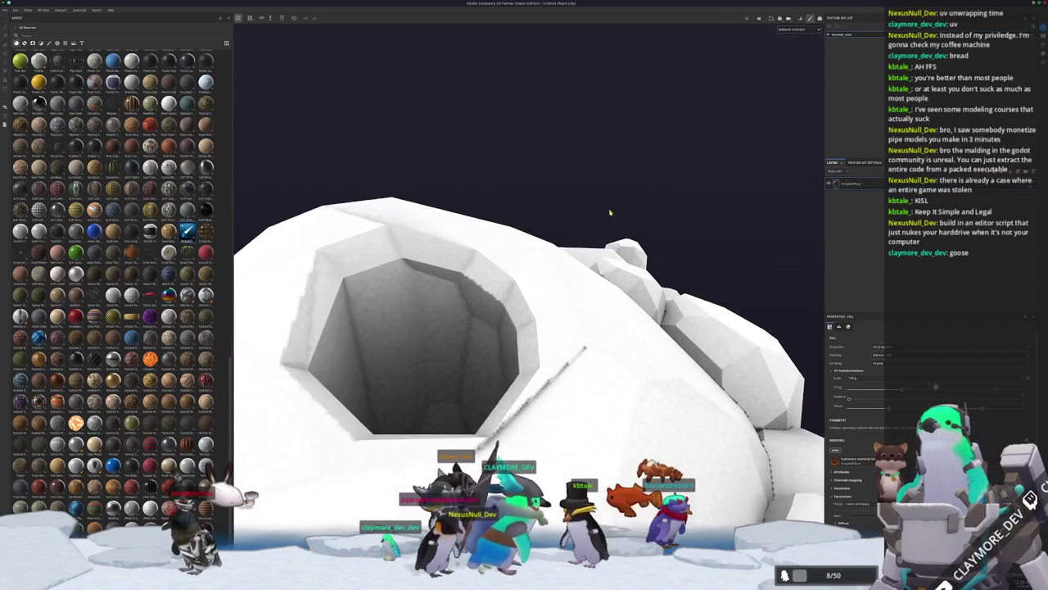
scroll(565, 332, down, 3)
scroll(565, 332, down, 2)
mouse_move(564, 332)
alt+mouse_down()
mouse_move(538, 318)
mouse_move(662, 358)
mouse_move(643, 360)
alt+mouse_up()
scroll(538, 318, up, 3)
scroll(538, 318, down, 2)
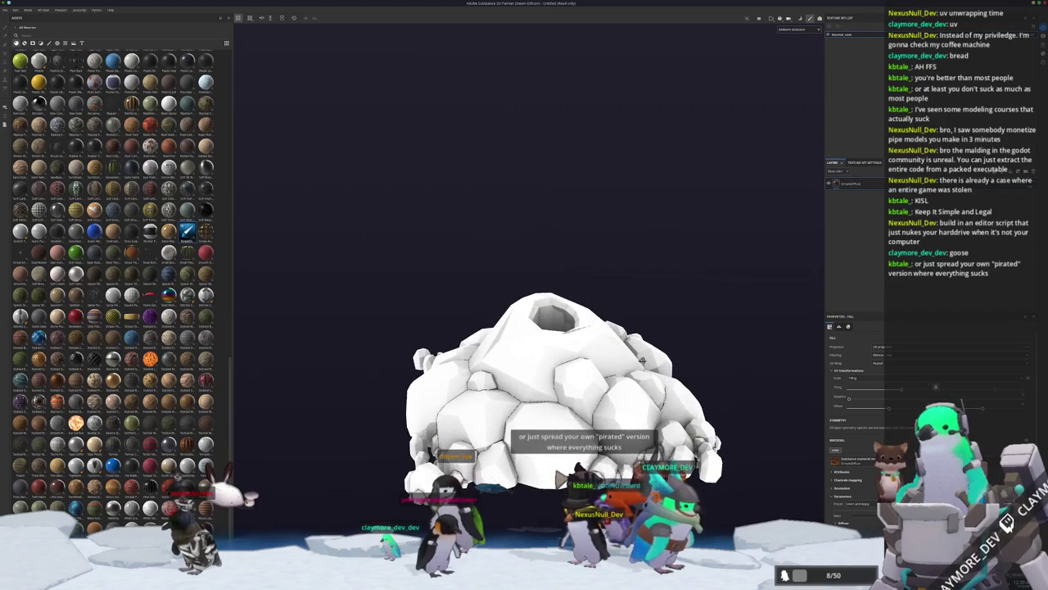
key(alt+Tab)
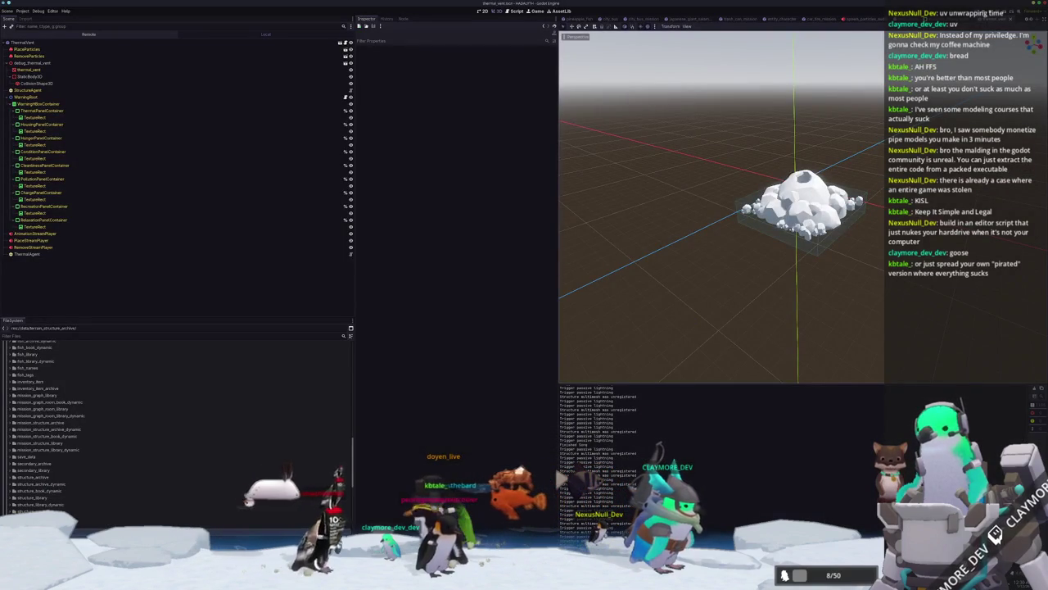
key(alt+Tab)
key(alt+Tab)
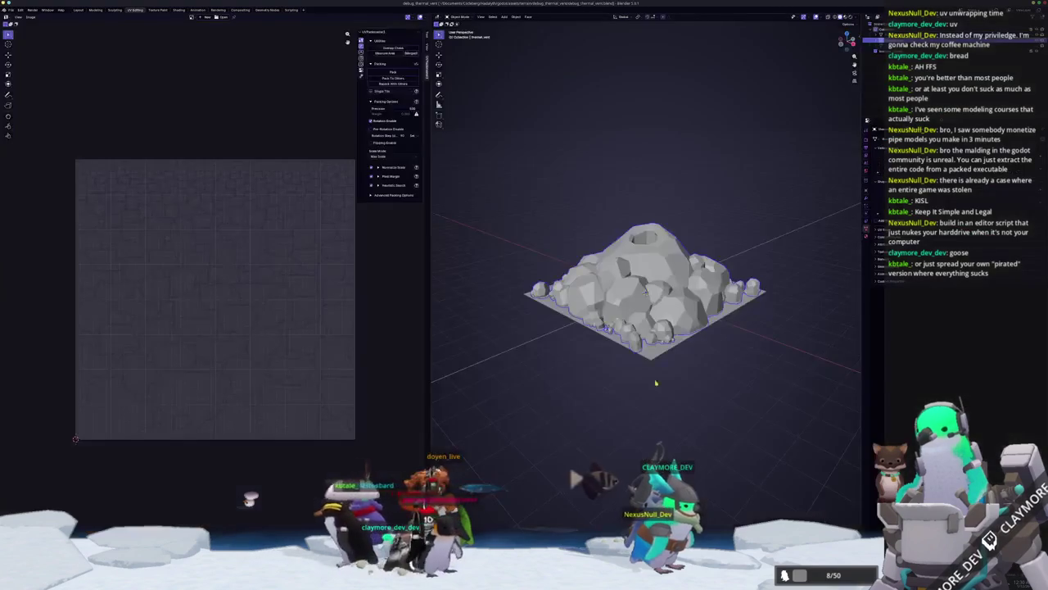
- Select the face ring around the vent hole, deselect it, and pull the lower-left corner up and out
scroll(646, 293, up, 2)
scroll(645, 293, up, 4)
scroll(645, 293, down, 5)
scroll(645, 293, down, 1)
alt+click(672, 321)
scroll(608, 323, up, 2)
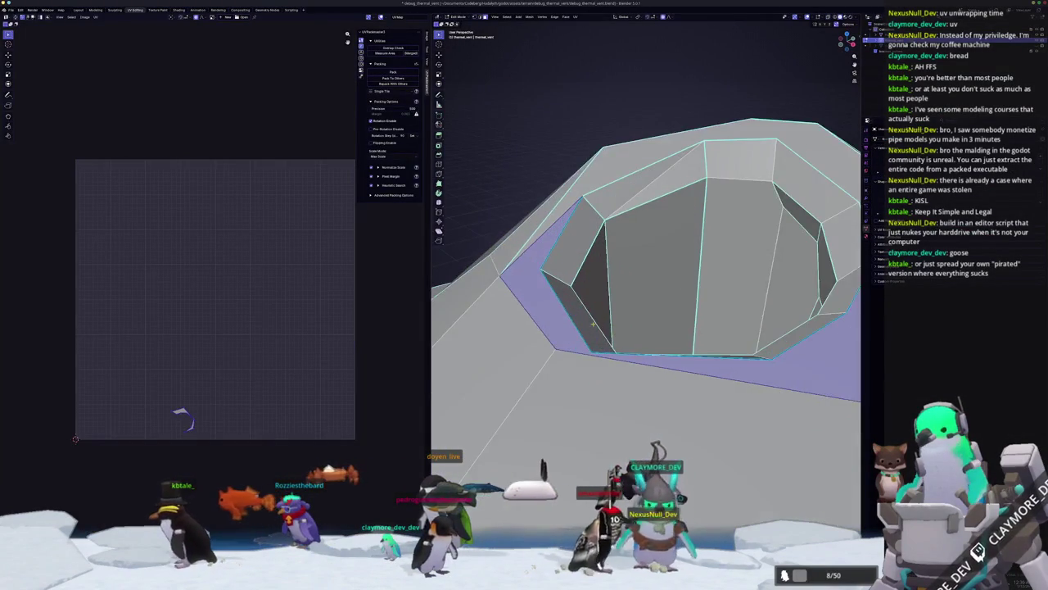
scroll(608, 323, up, 1)
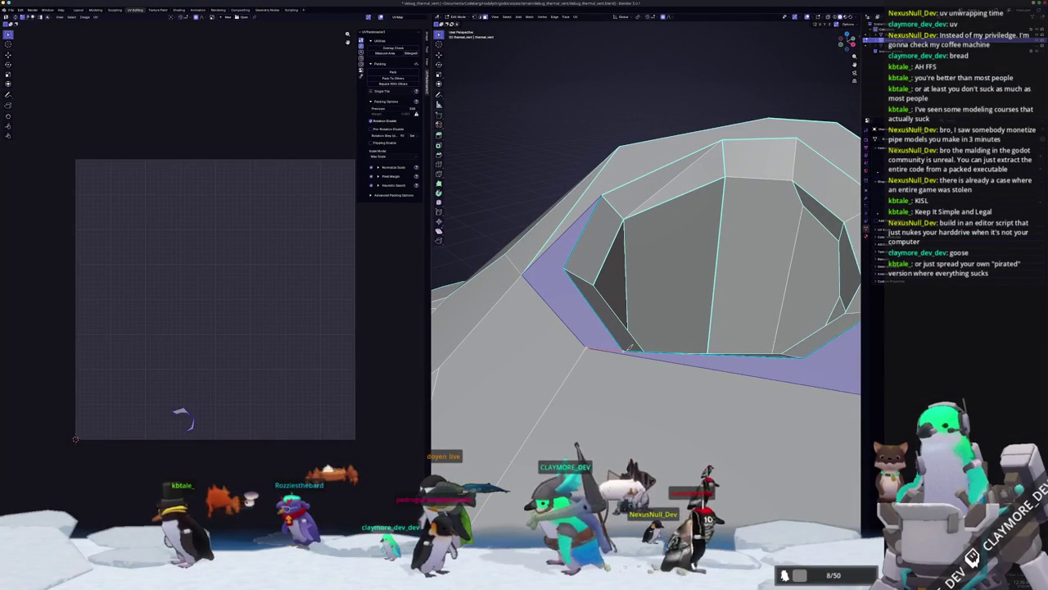
middle_drag(622, 350, 595, 393)
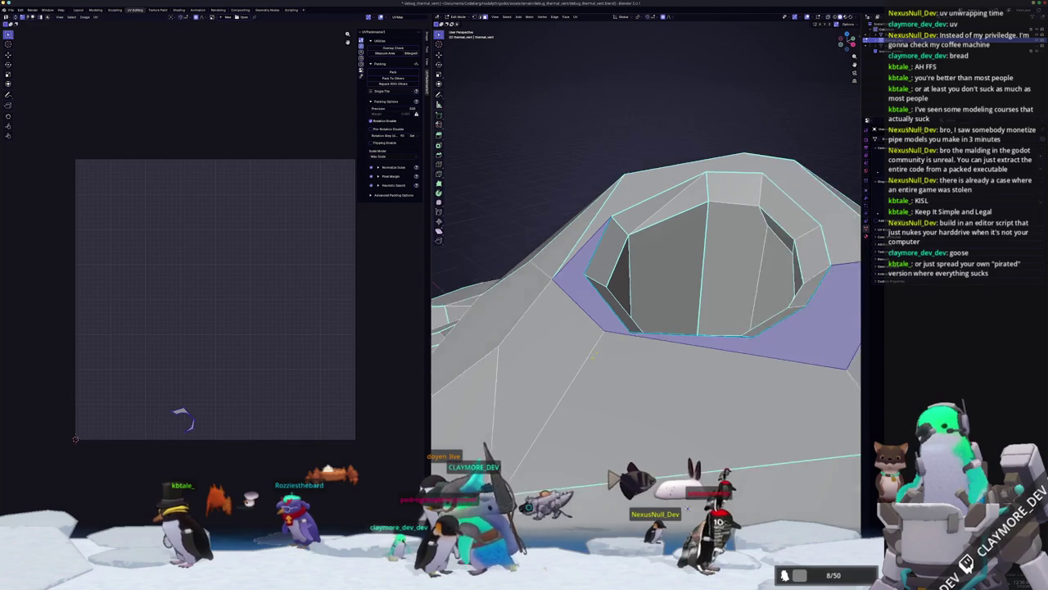
key(alt+a)
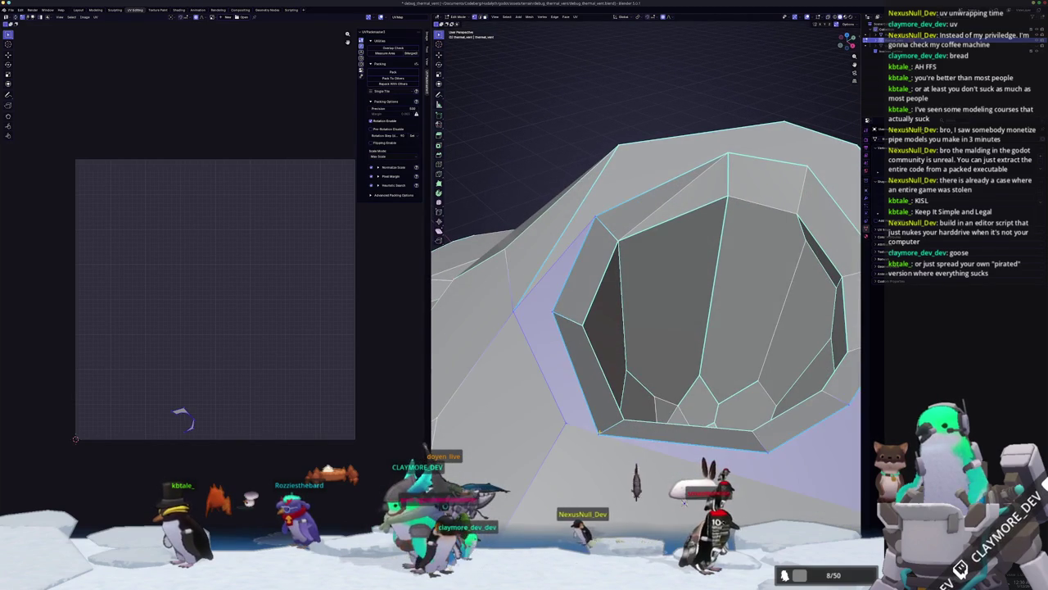
drag(595, 423, 589, 408)
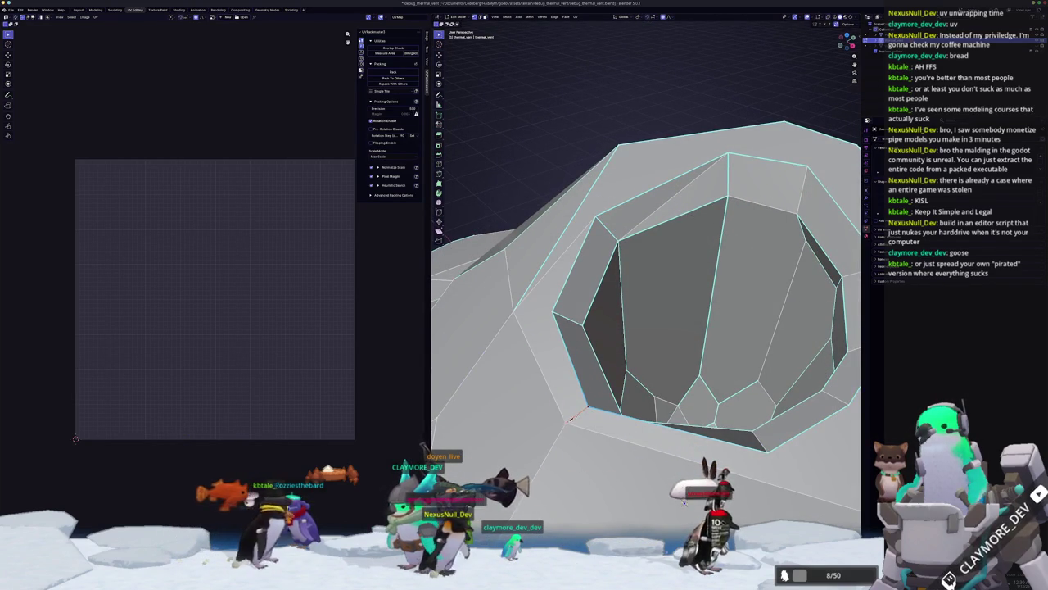
- Orbit around the reshaped hole to check it and return to object mode
mouse_move(685, 501)
middle_down()
mouse_move(645, 450)
mouse_move(670, 452)
mouse_move(630, 447)
middle_up()
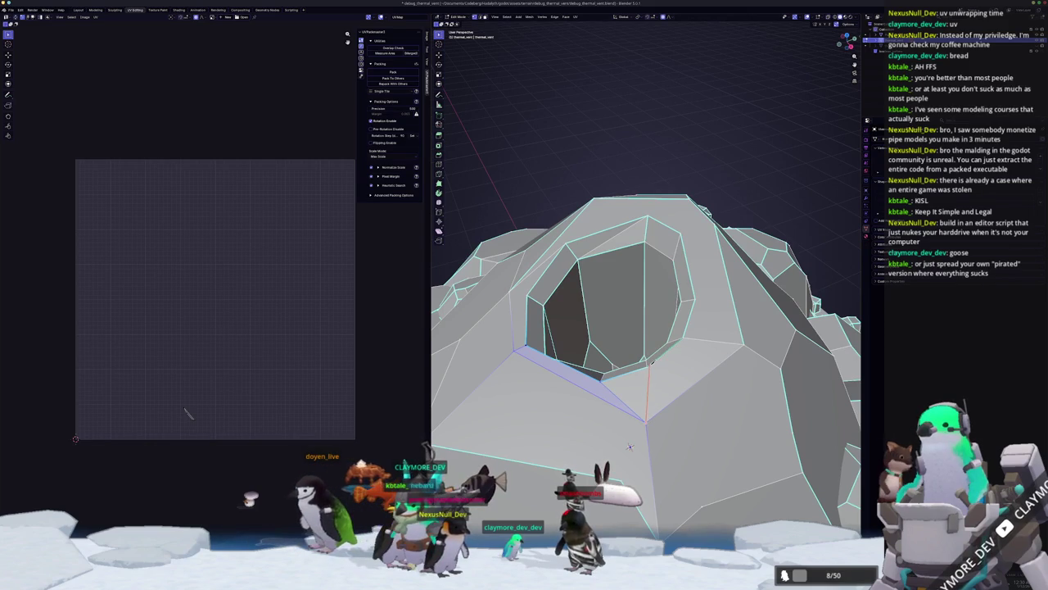
middle_drag(629, 447, 619, 464)
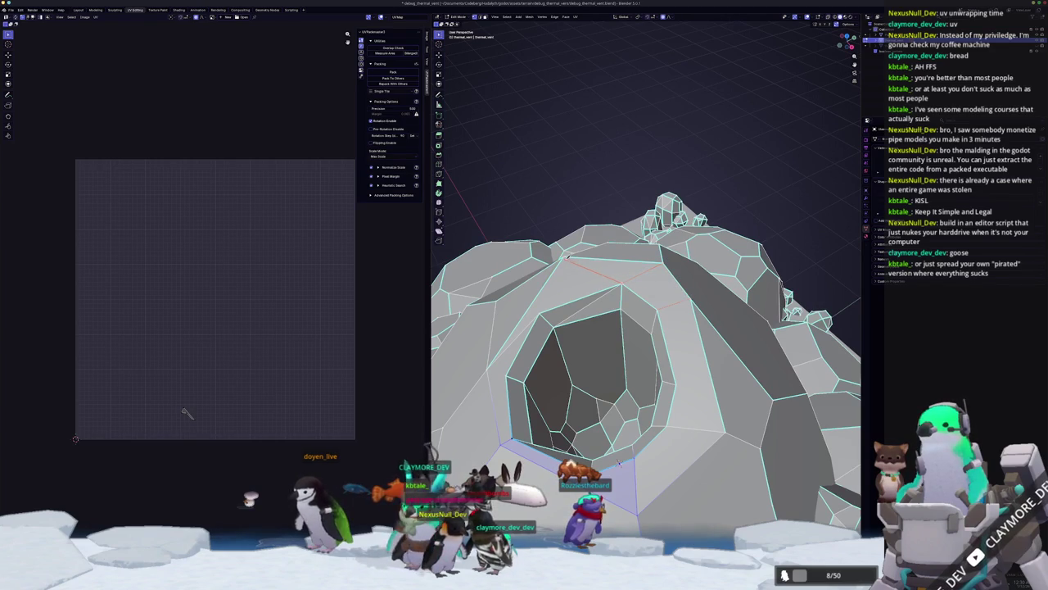
mouse_move(566, 255)
middle_down()
mouse_move(610, 379)
mouse_move(655, 334)
middle_up()
key(Tab)
key(Tab)
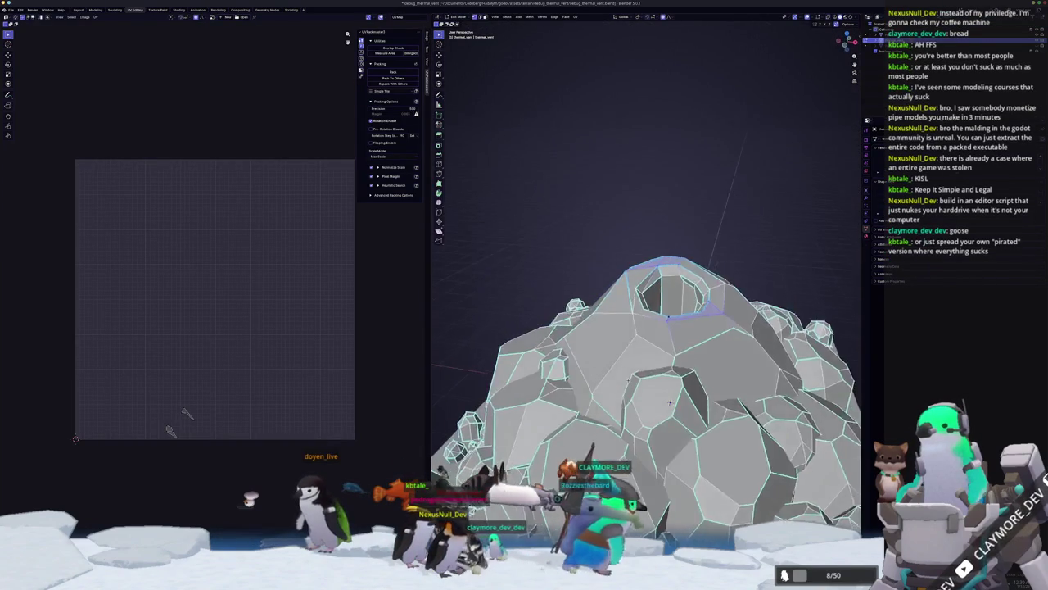
scroll(655, 334, up, 3)
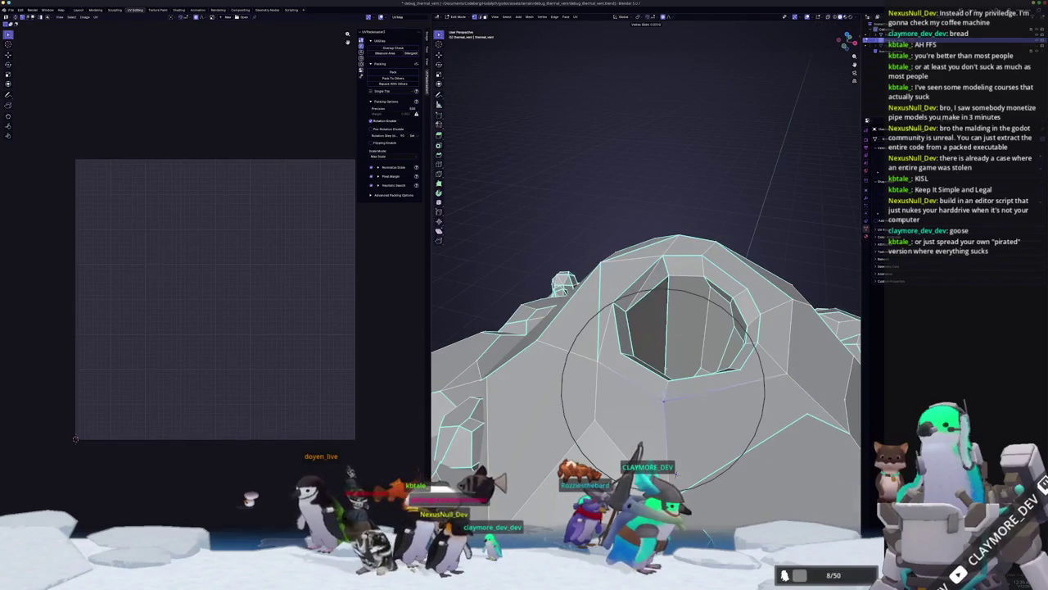
middle_drag(676, 474, 704, 417)
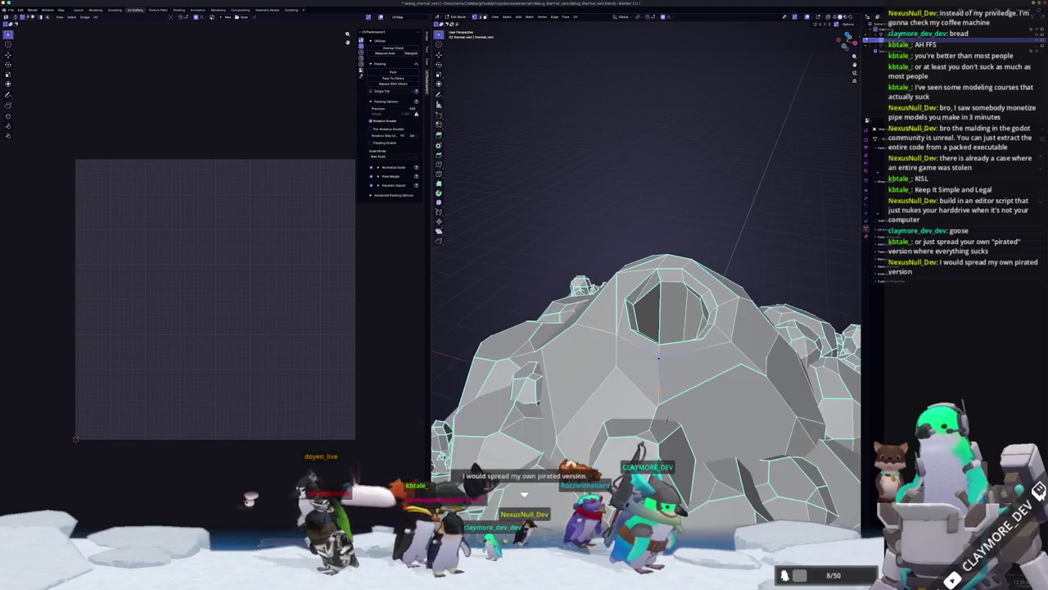
key(Tab)
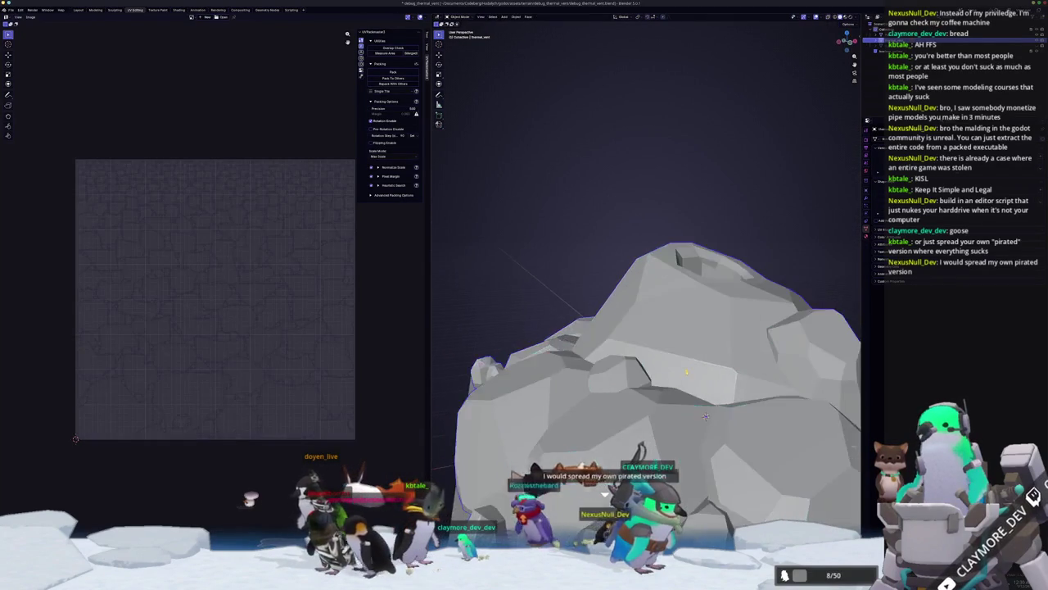
- Reapply Shade Auto Smooth to the rock in object and edit mode and nudge its origin
scroll(692, 385, down, 4)
right_click(678, 348)
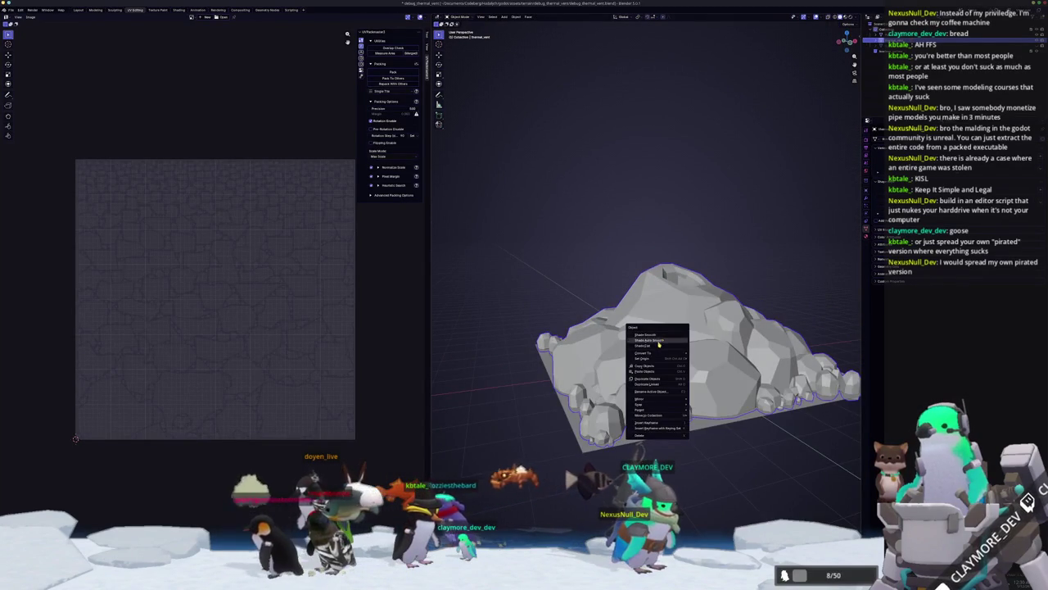
click(672, 339)
right_click(641, 323)
mouse_move(672, 339)
middle_down()
mouse_move(641, 322)
mouse_move(656, 344)
mouse_move(647, 368)
middle_up()
click(641, 323)
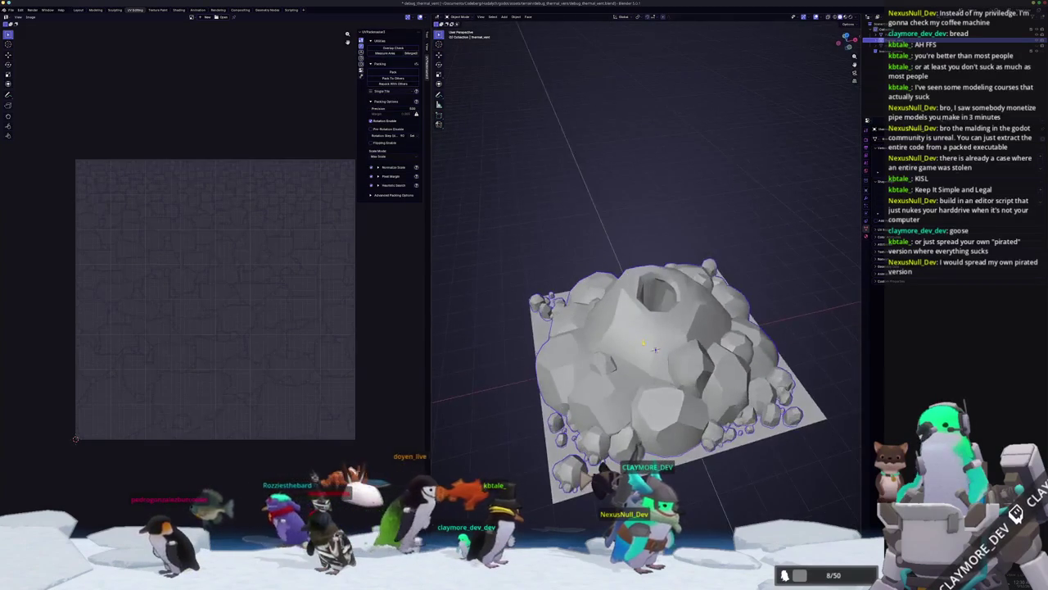
scroll(647, 368, up, 5)
key(Tab)
key(Tab)
right_click(624, 356)
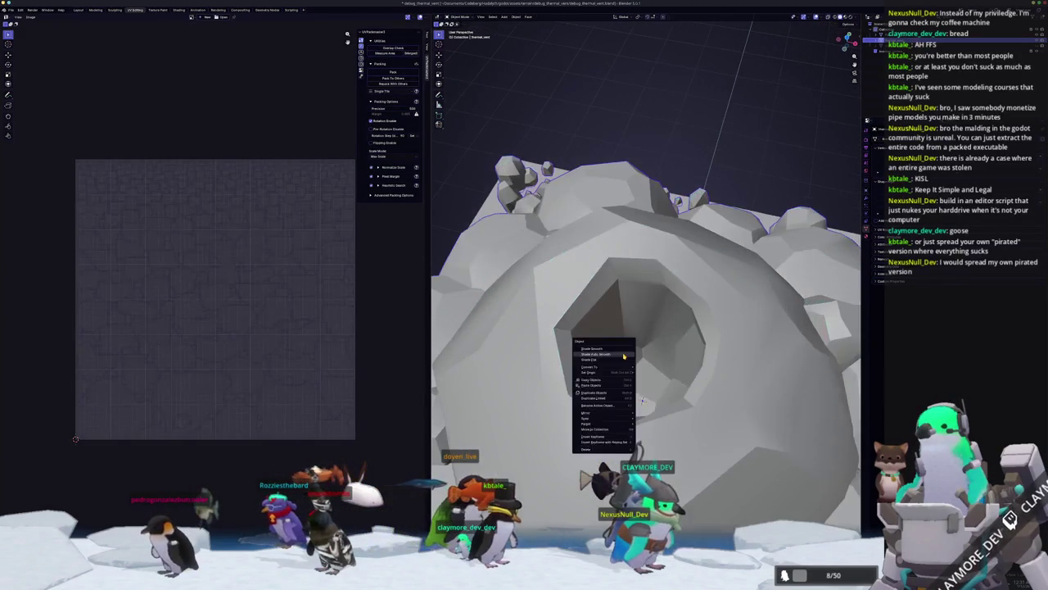
click(614, 360)
scroll(614, 360, down, 5)
middle_drag(614, 361, 631, 352)
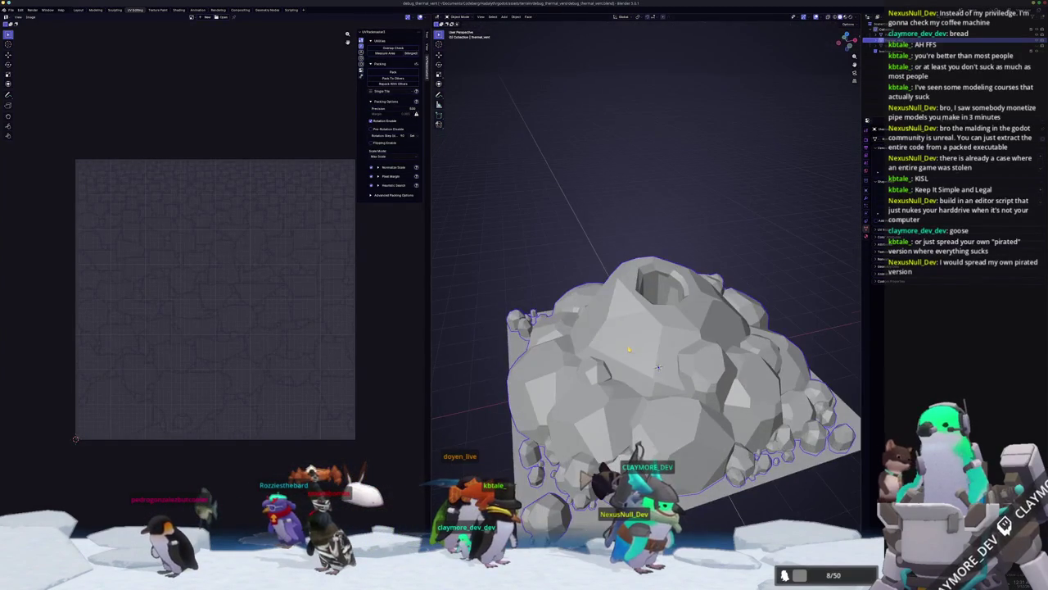
right_click(622, 352)
click(622, 352)
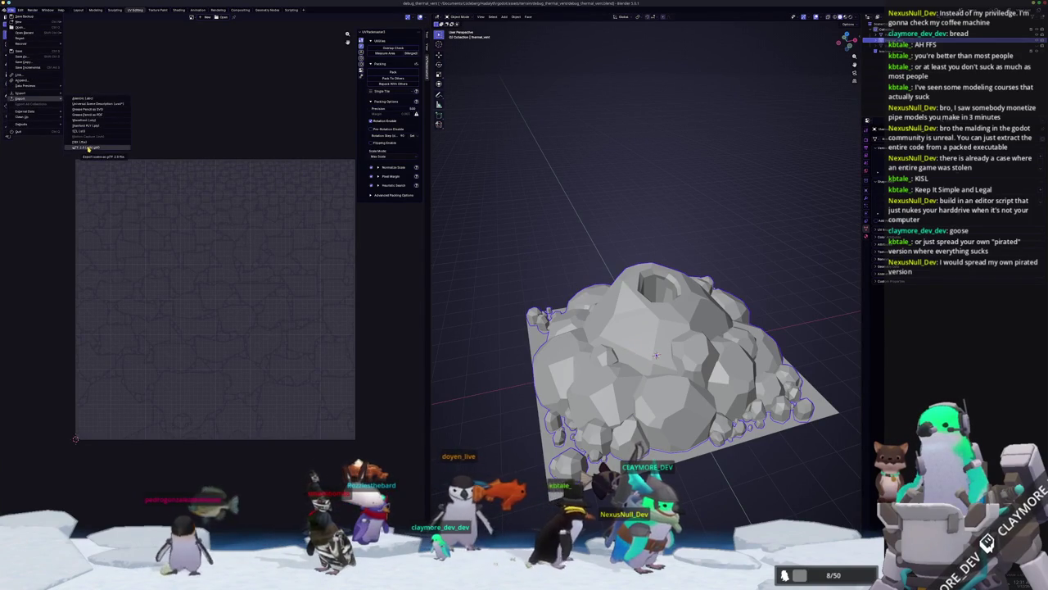
- Open and cancel the glTF and FBX export browsers, then orbit to a side view
click(88, 149)
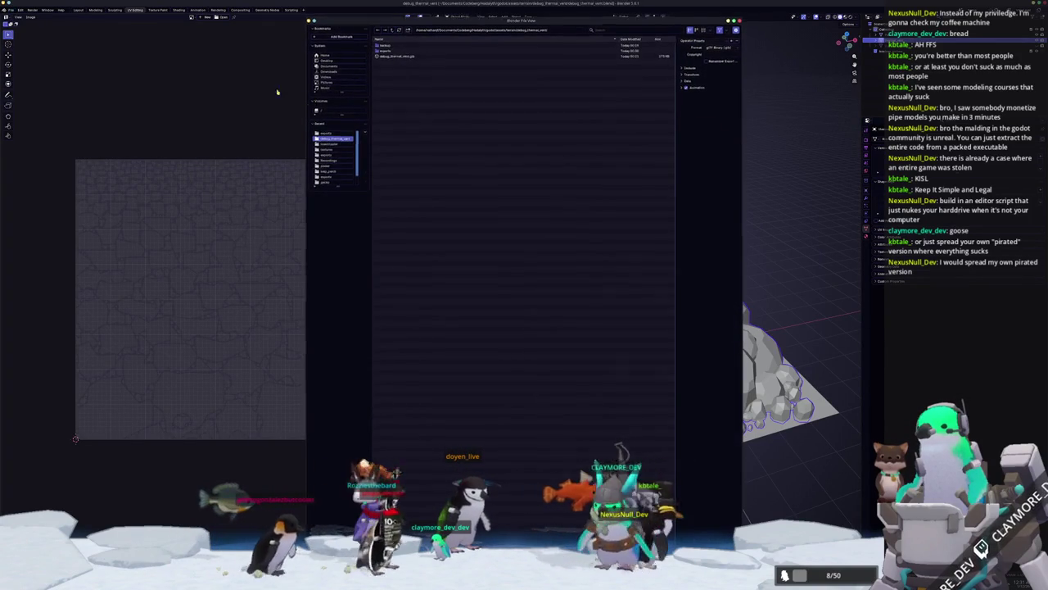
key(Escape)
click(11, 9)
mouse_move(30, 99)
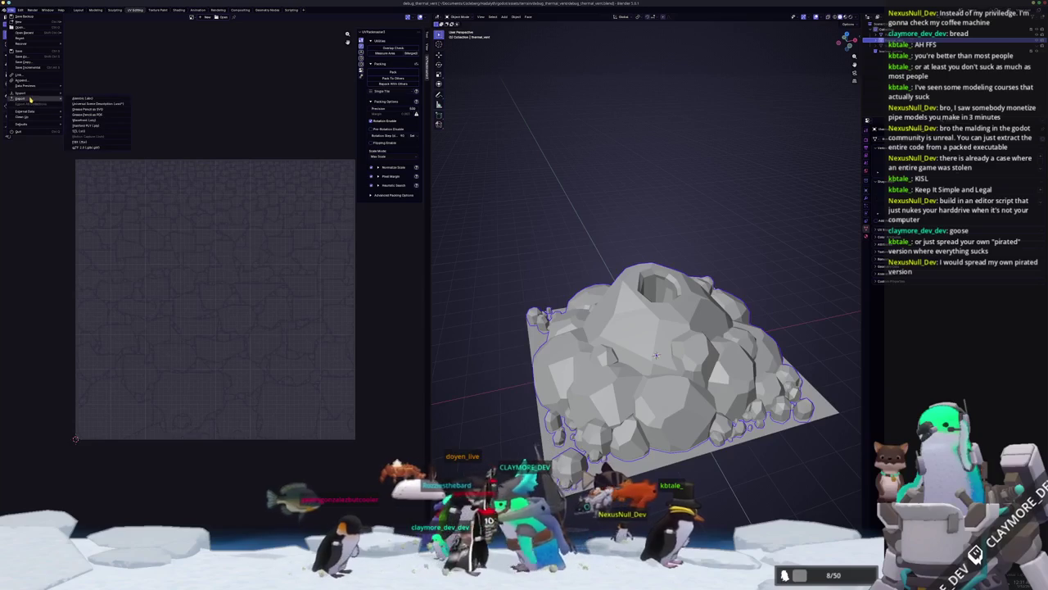
click(91, 142)
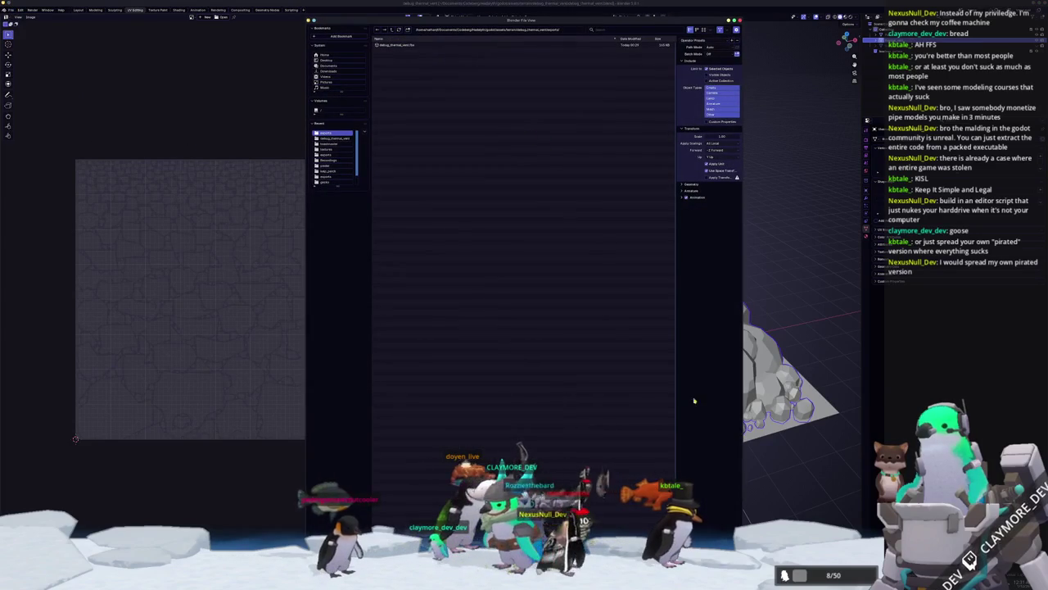
key(Escape)
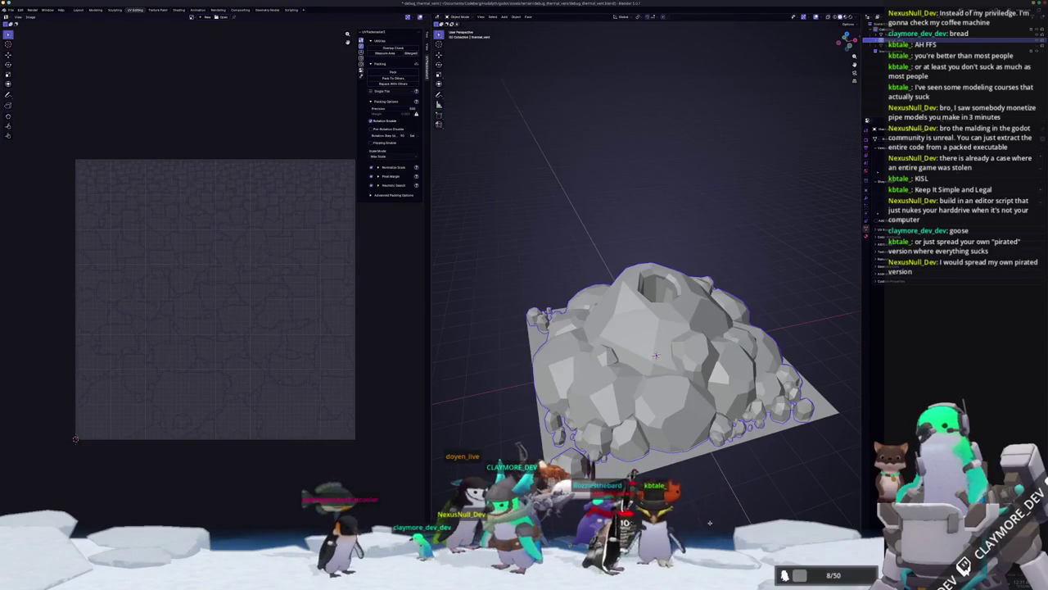
middle_drag(711, 525, 707, 518)
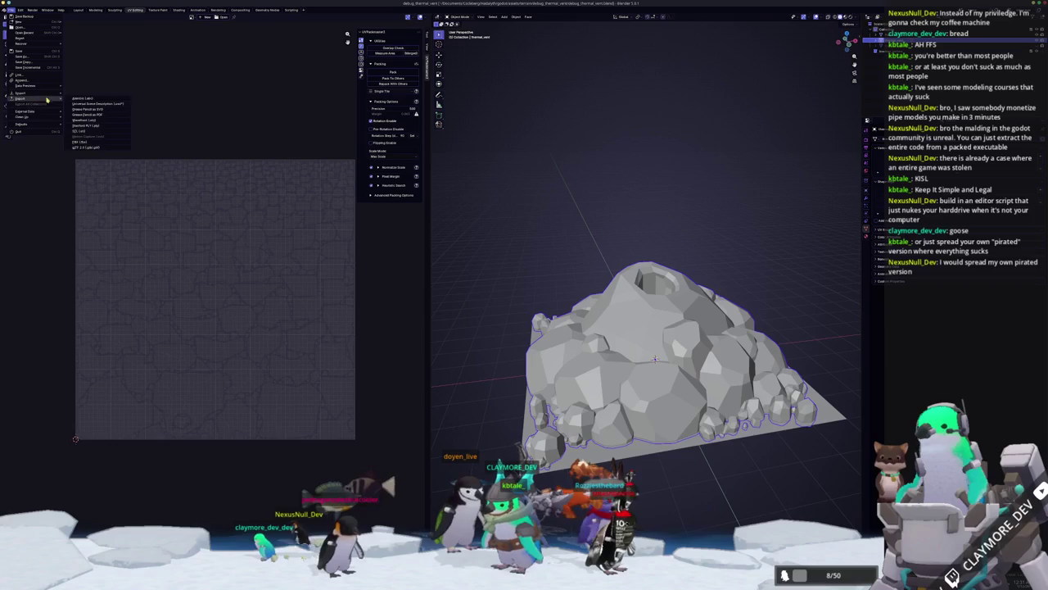
- Export the rock to glTF, overwriting debug_thermal_vent.glb
click(94, 148)
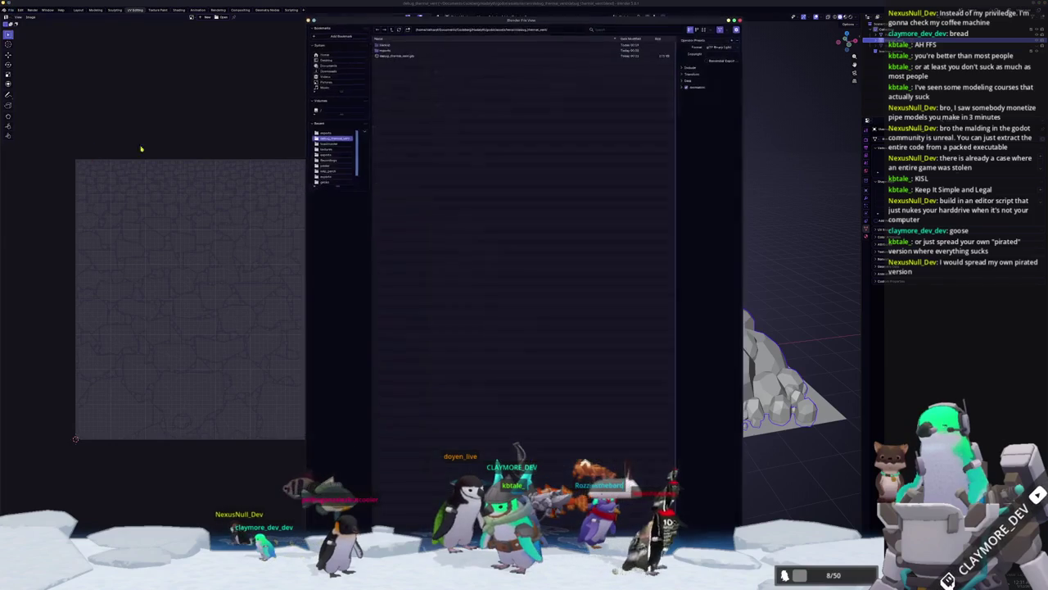
click(400, 58)
key(Return)
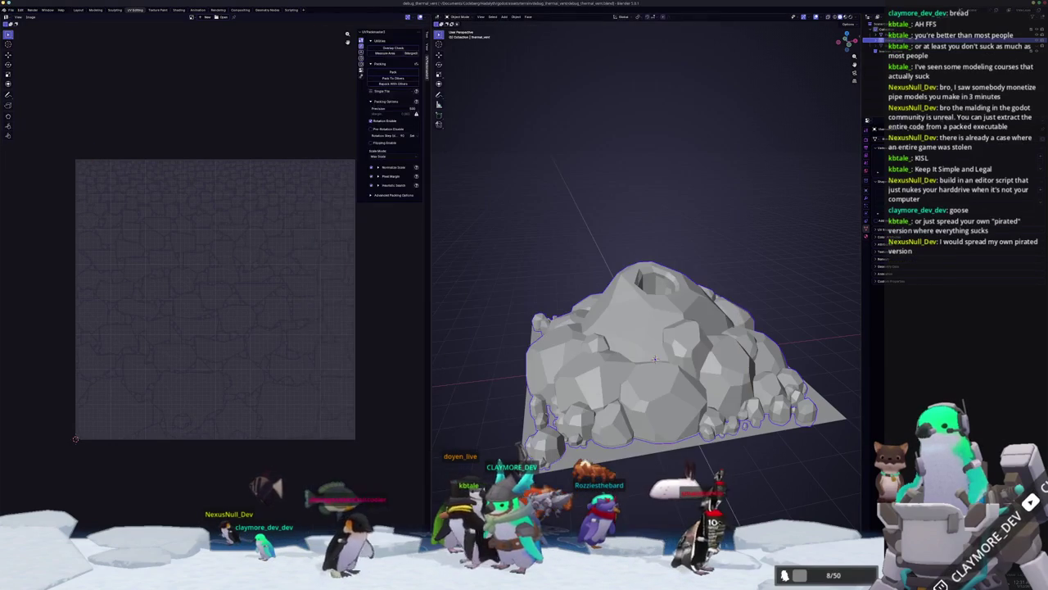
- In Substance Painter, rebake the reshaped rock's mesh maps and display only Base color
key(alt+Tab)
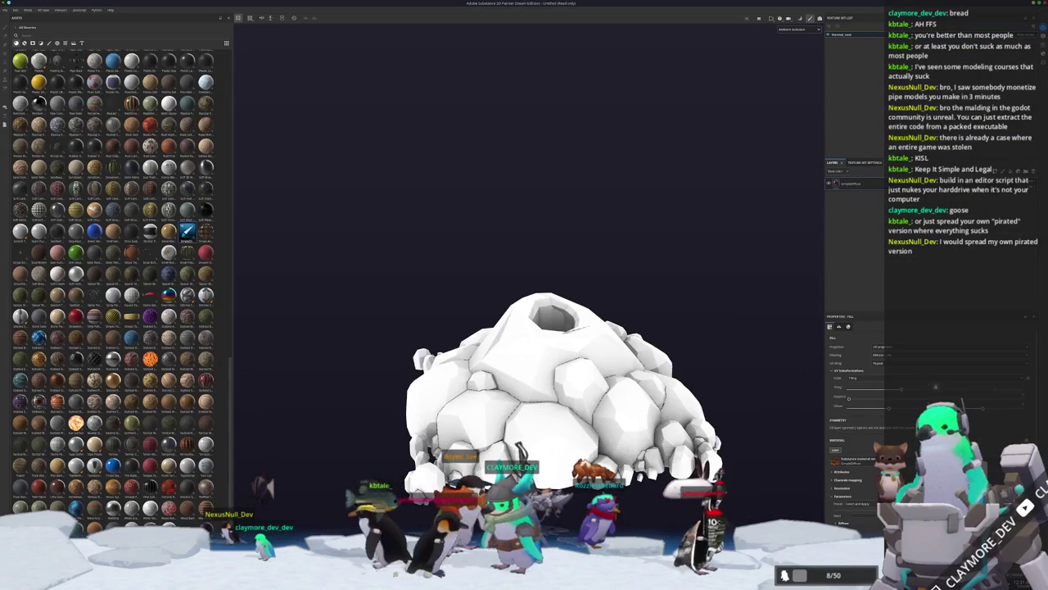
key(ctrl+shift+b)
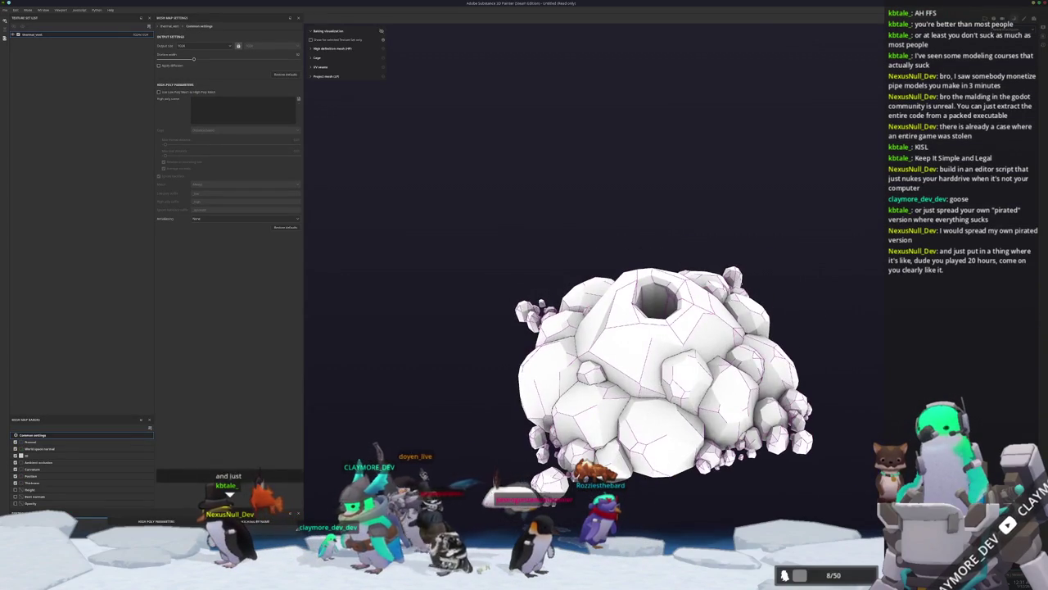
key(ctrl+shift+b)
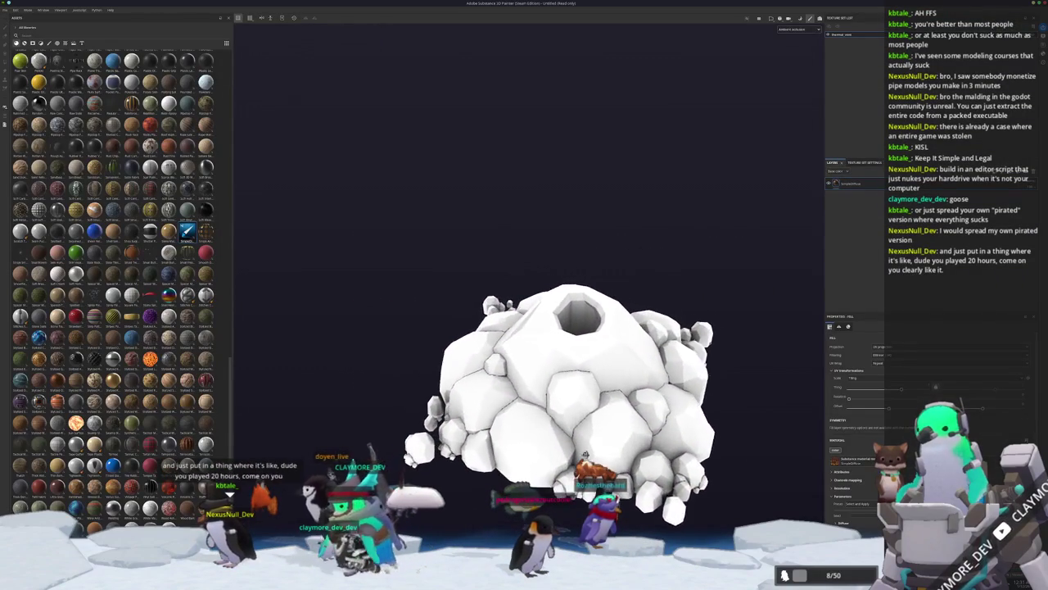
alt+drag(606, 442, 571, 415)
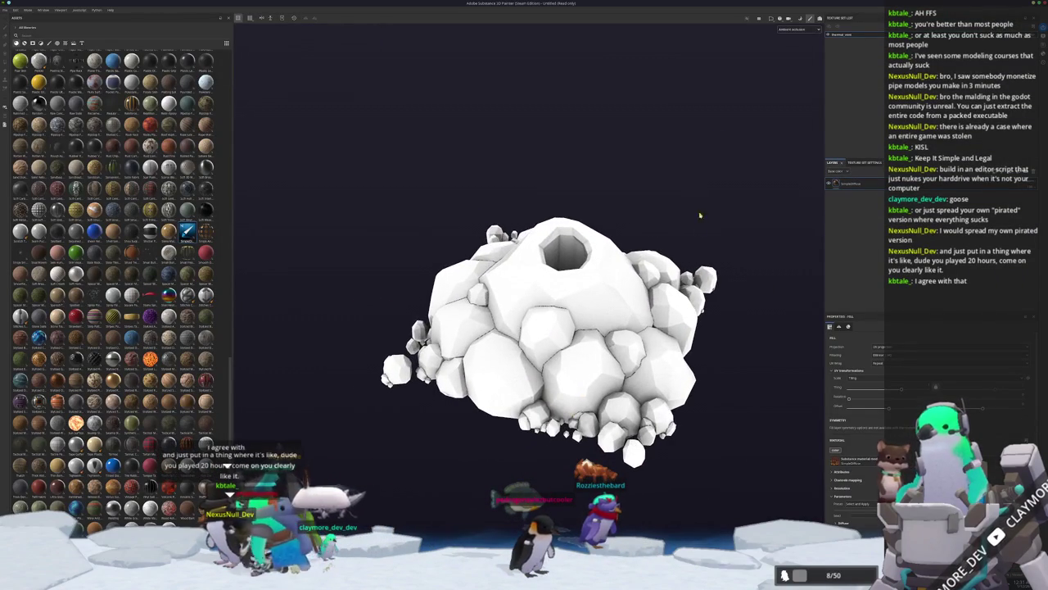
scroll(699, 231, up, 1)
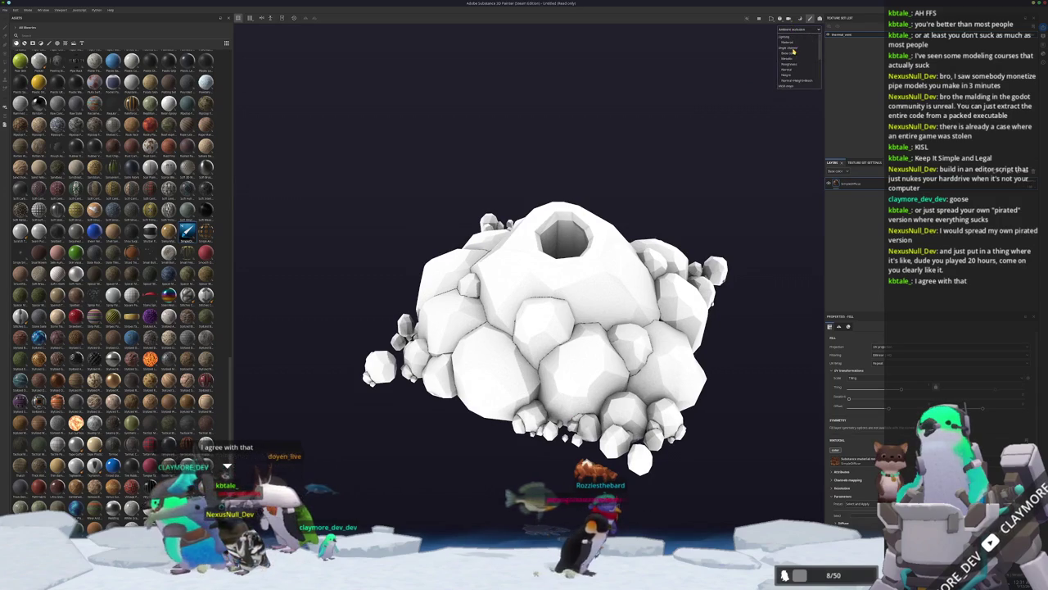
click(786, 54)
mouse_move(725, 136)
alt+mouse_down()
mouse_move(649, 294)
mouse_move(521, 234)
mouse_move(510, 304)
alt+mouse_up()
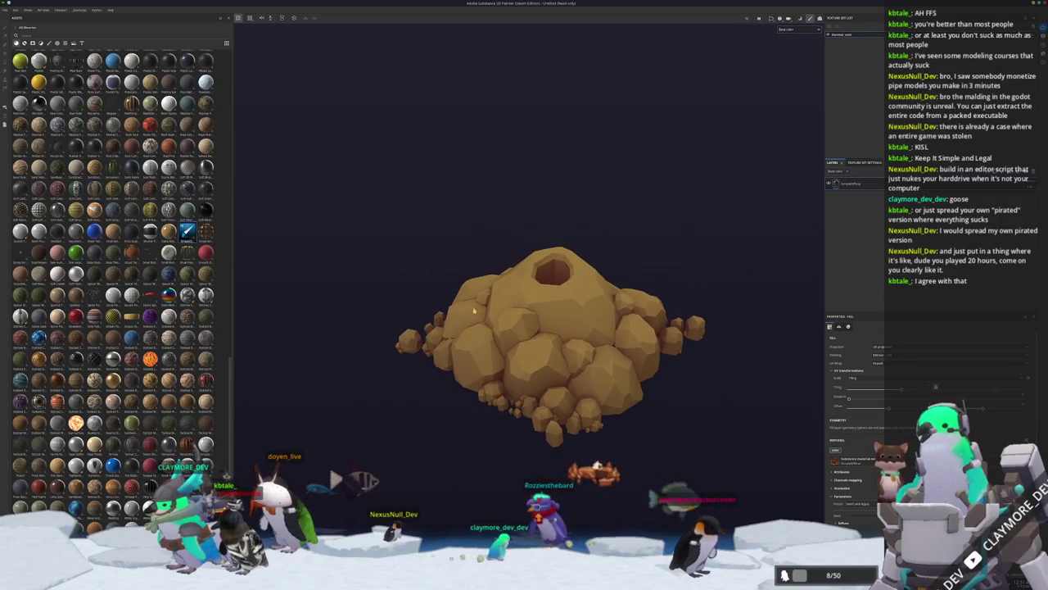
- Filter the Assets shelf to materials and drop the blue-grey stylized stone smart material onto the rock
scroll(174, 387, up, 5)
scroll(173, 386, up, 5)
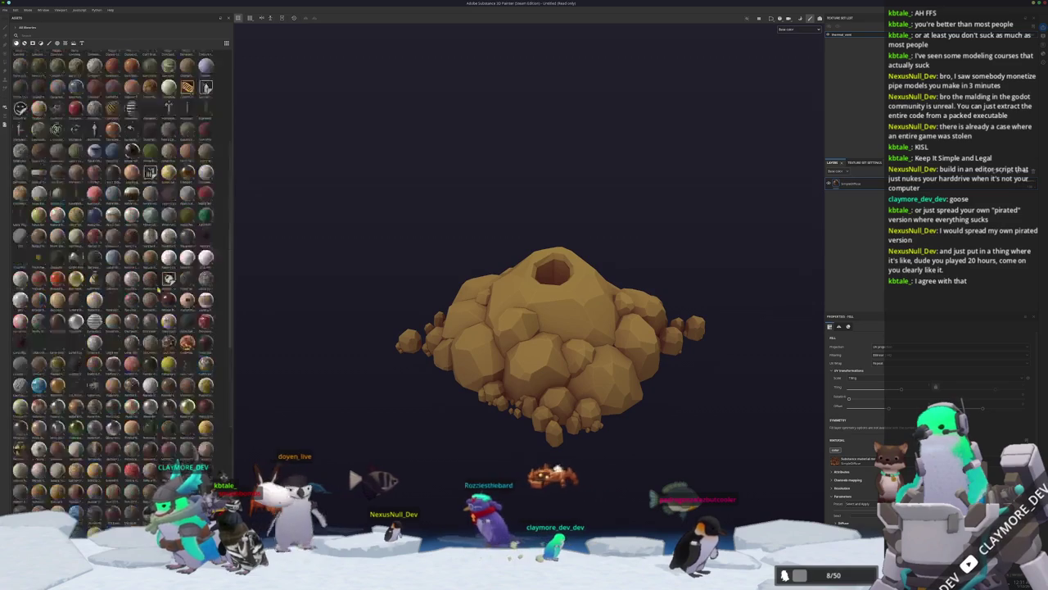
click(25, 43)
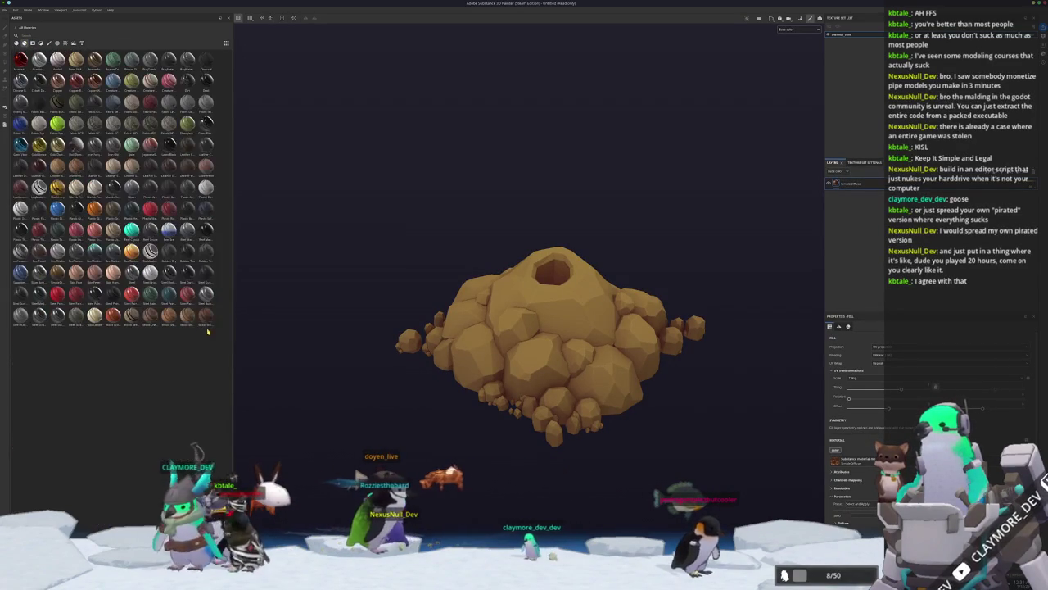
drag(186, 315, 190, 295)
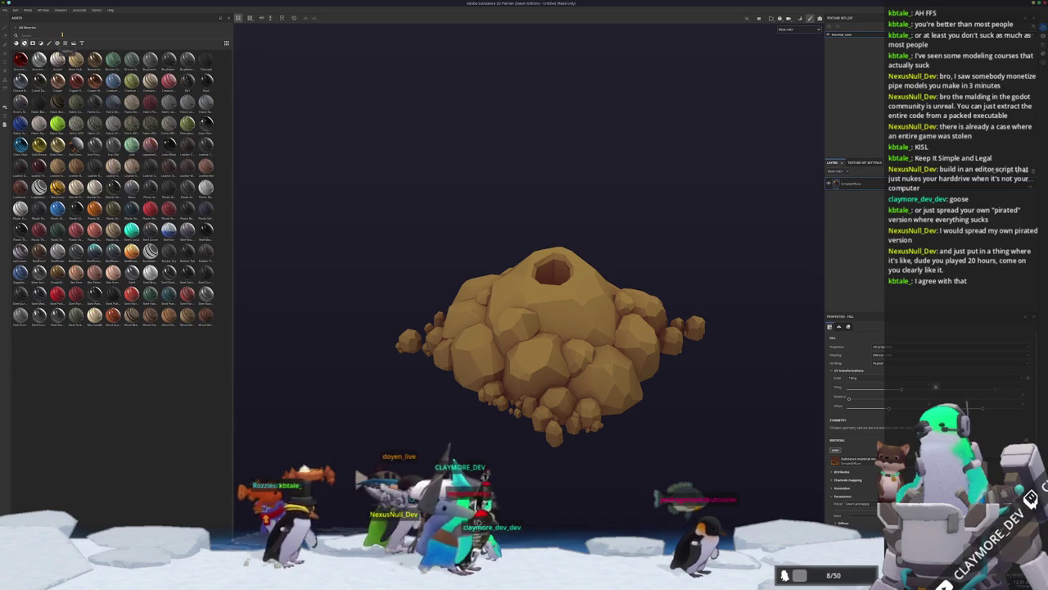
mouse_move(76, 59)
text(wood)
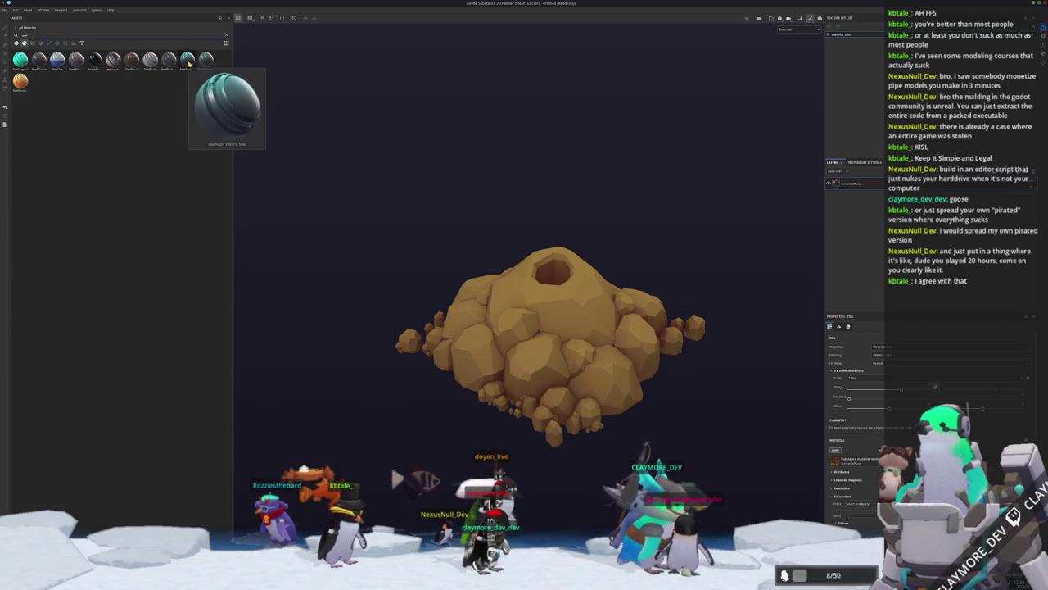
drag(188, 60, 598, 268)
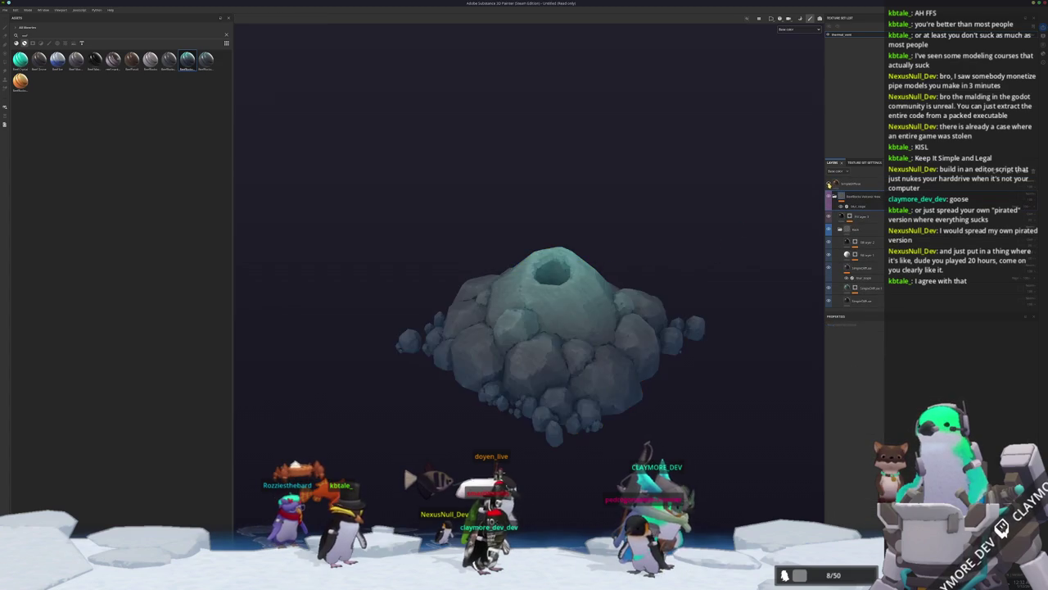
- Inspect the textured rock from above, then start saving the project and list recent save locations
mouse_move(655, 235)
alt+mouse_down()
mouse_move(510, 227)
mouse_move(612, 332)
mouse_move(668, 267)
alt+mouse_up()
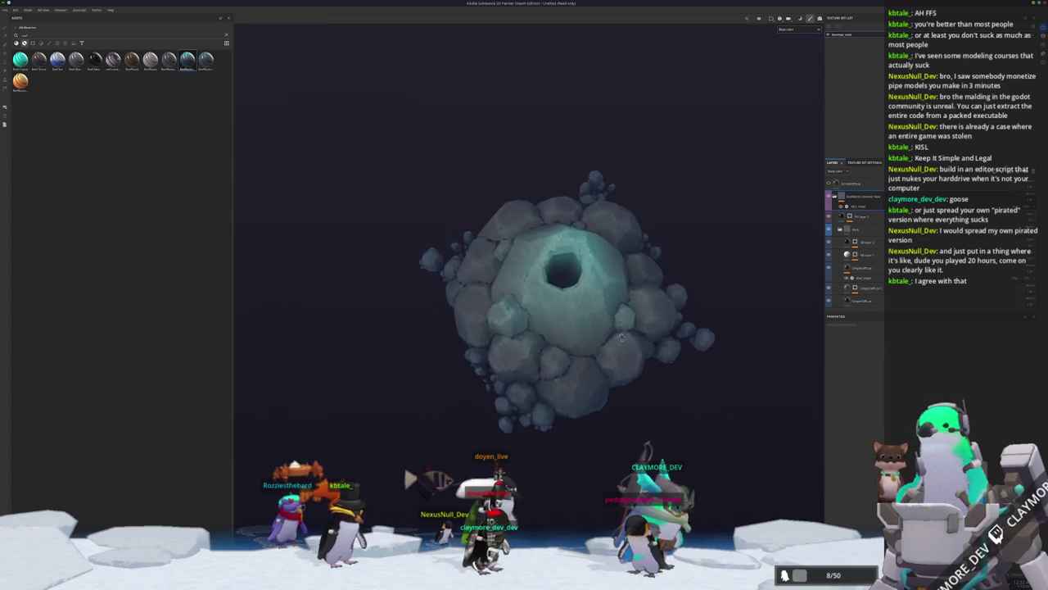
alt+right_drag(668, 267, 709, 171)
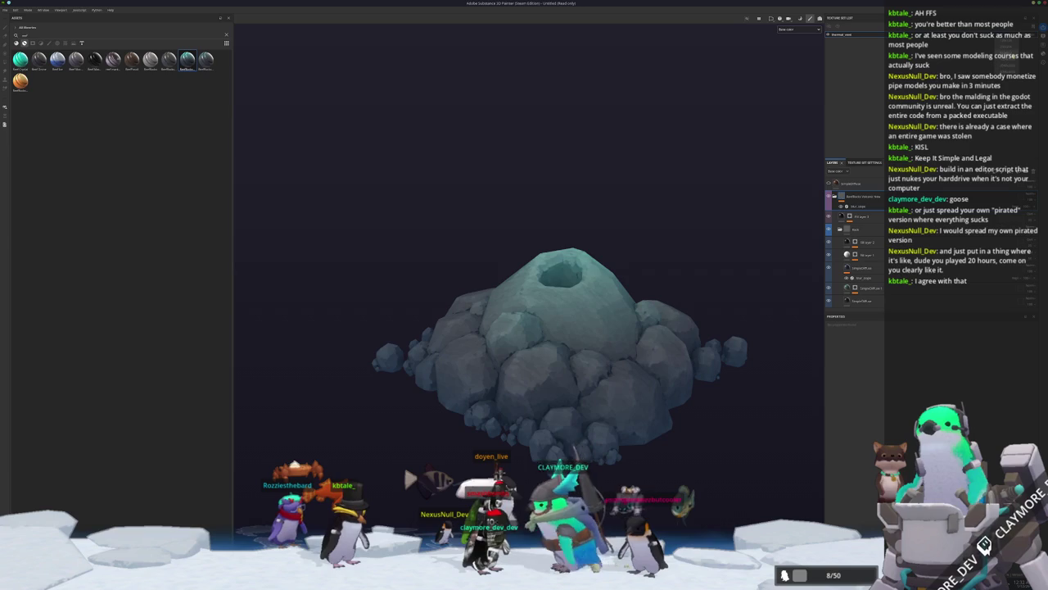
mouse_move(732, 159)
alt+mouse_down()
mouse_move(718, 238)
mouse_move(694, 234)
alt+mouse_up()
scroll(726, 209, down, 3)
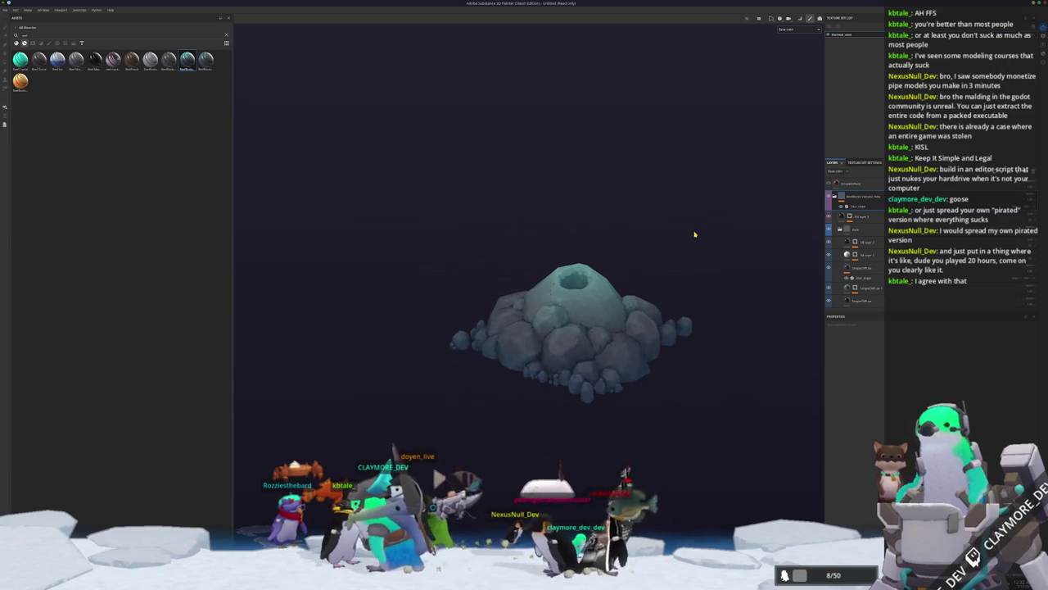
key(ctrl+s)
click(509, 230)
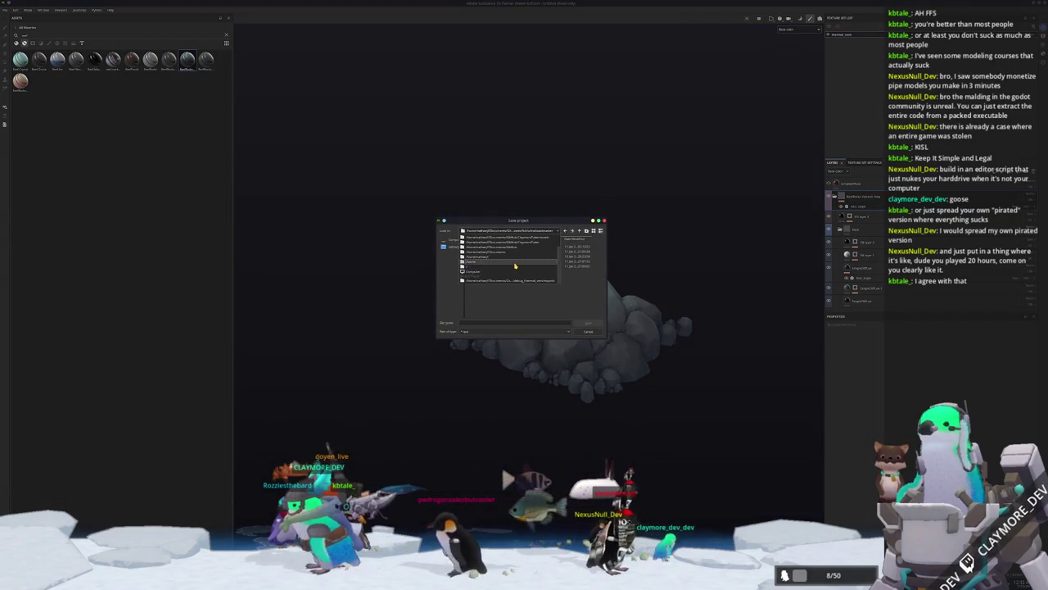
- Save the project as debug_thermal_vent in the thermal vent exports folder
click(510, 280)
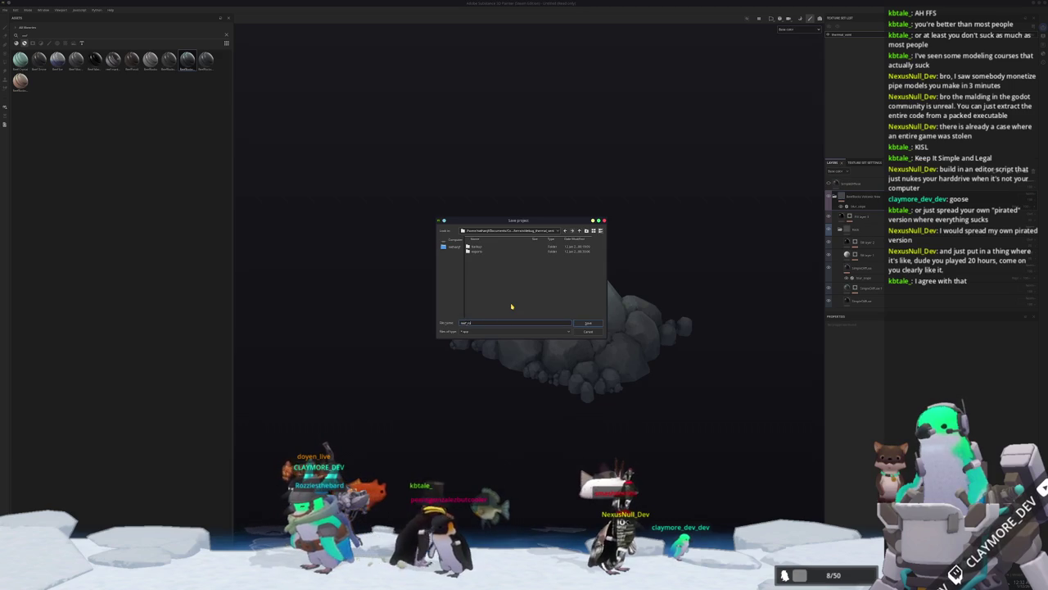
text(o)
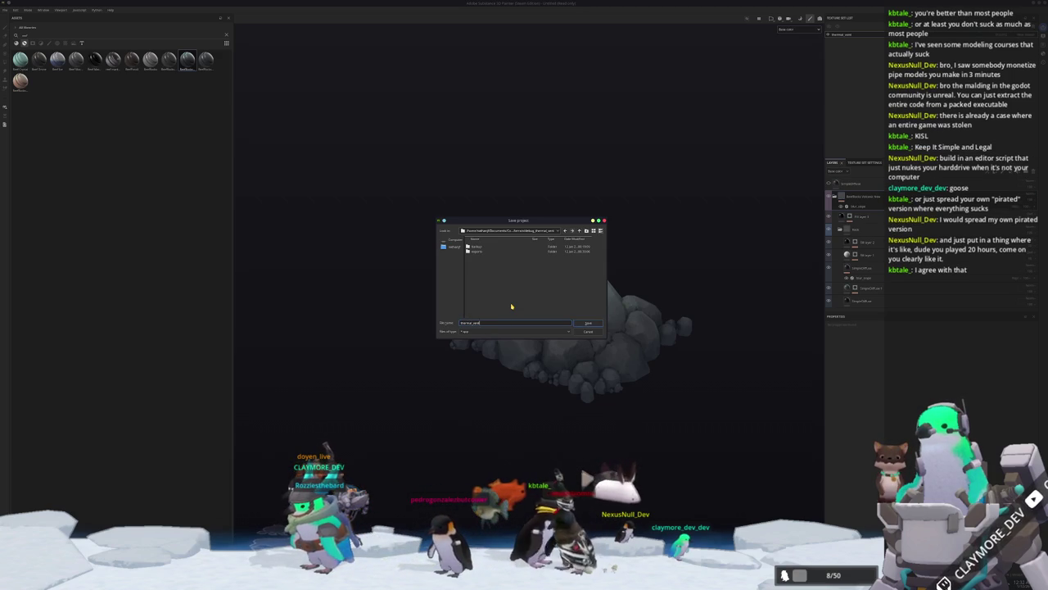
text(k)
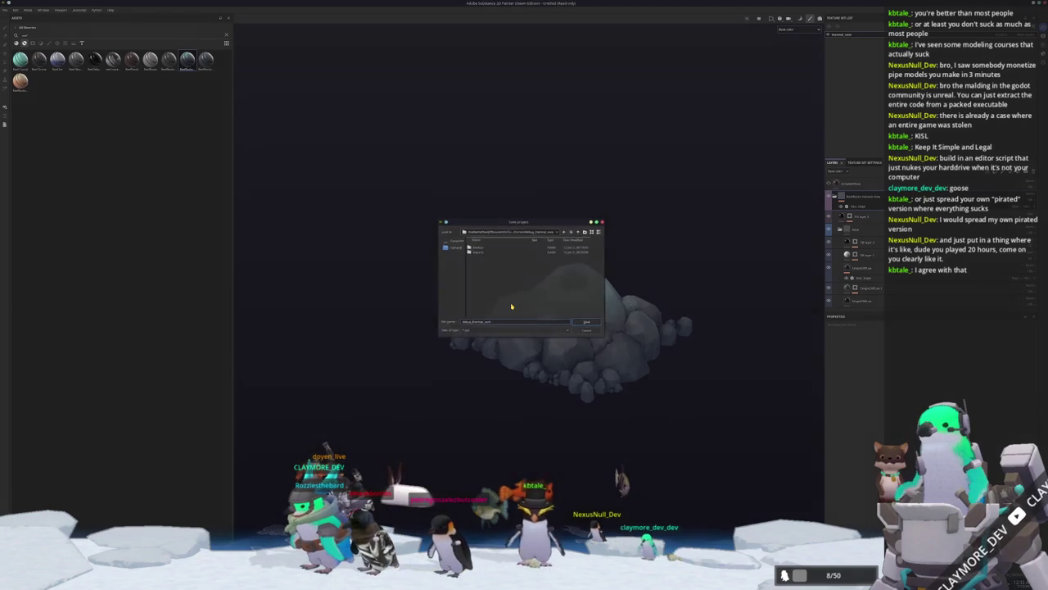
key(Return)
key(ctrl+shift+e)
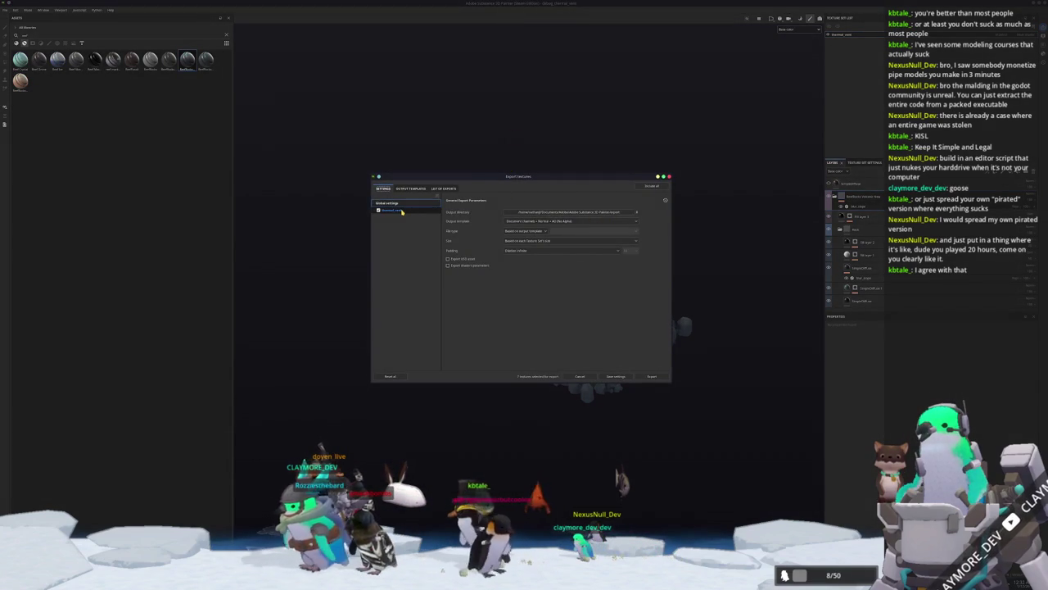
- Choose a new output folder and export the thermal_rock texture set's maps
click(409, 211)
click(389, 202)
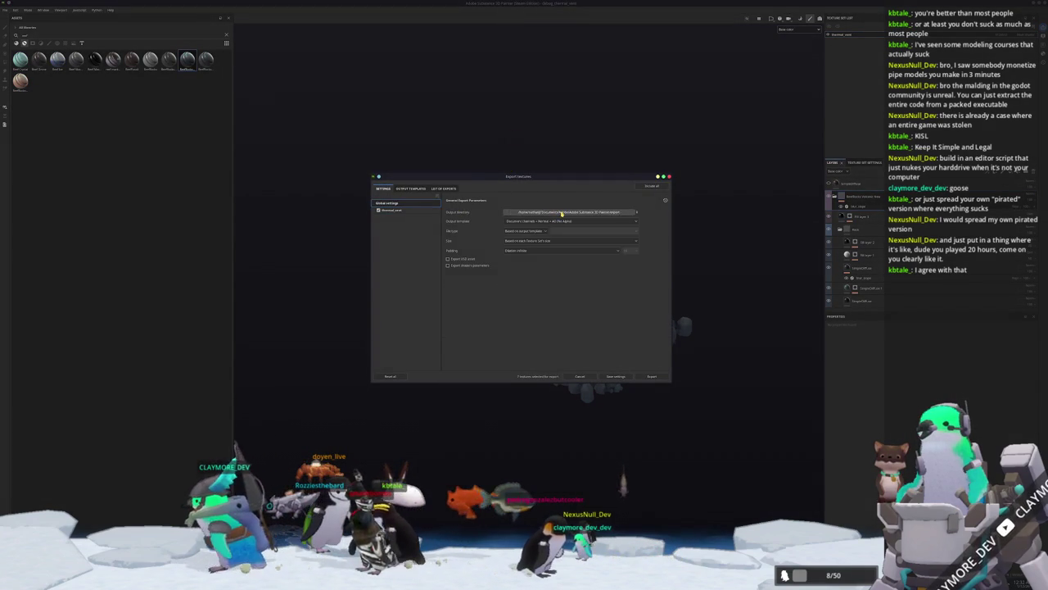
click(562, 212)
mouse_move(514, 222)
mouse_down()
mouse_move(660, 269)
mouse_move(649, 231)
mouse_up()
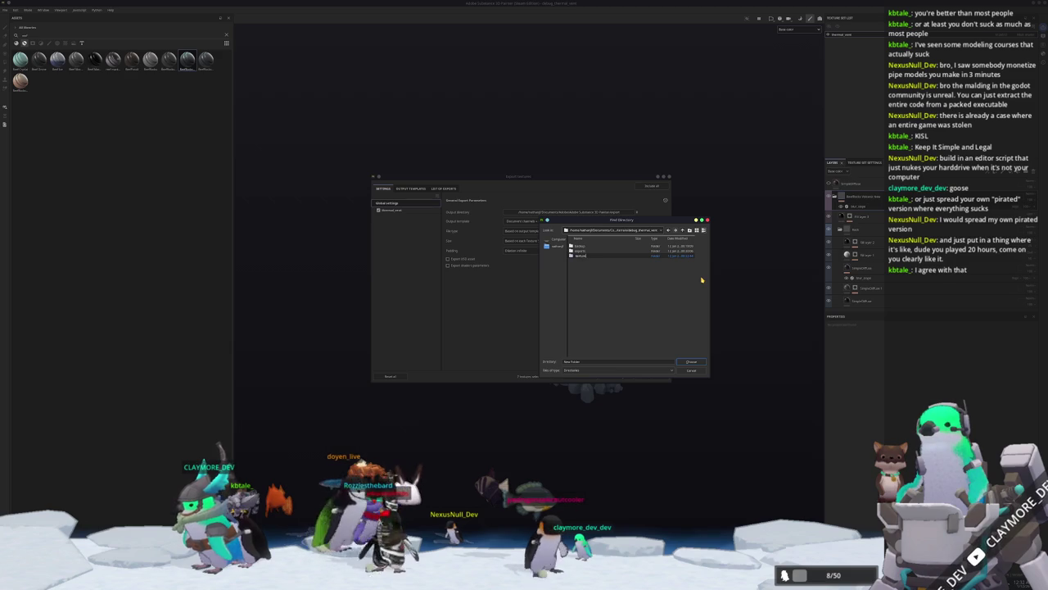
click(690, 362)
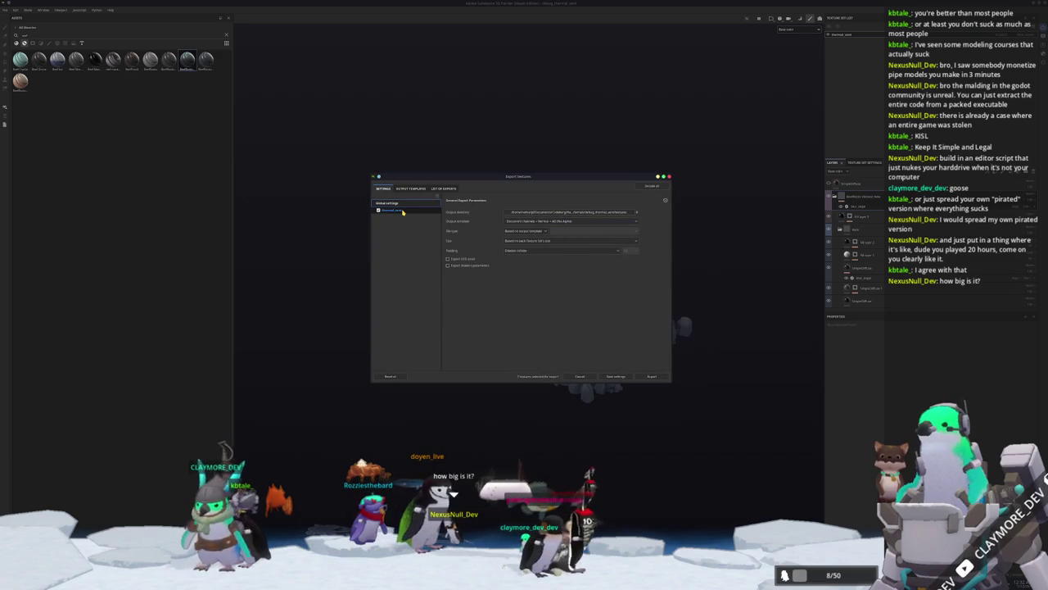
click(402, 211)
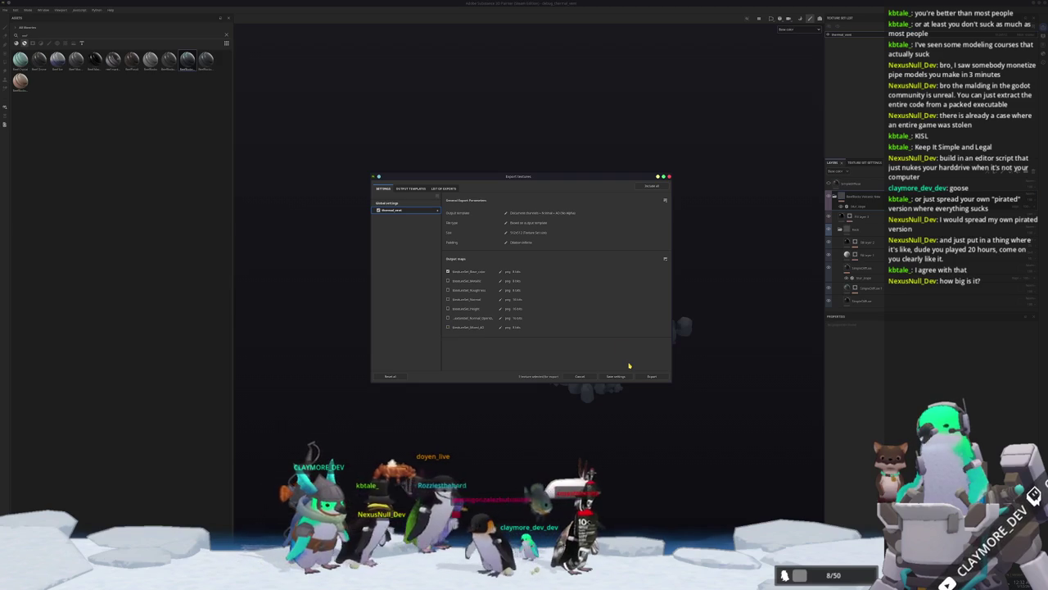
click(425, 205)
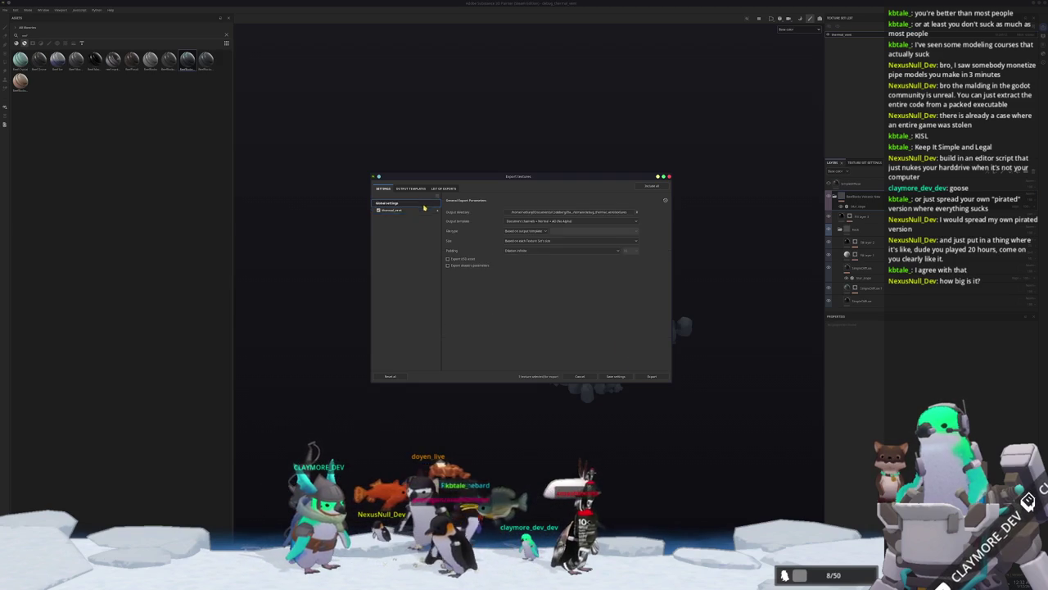
click(424, 211)
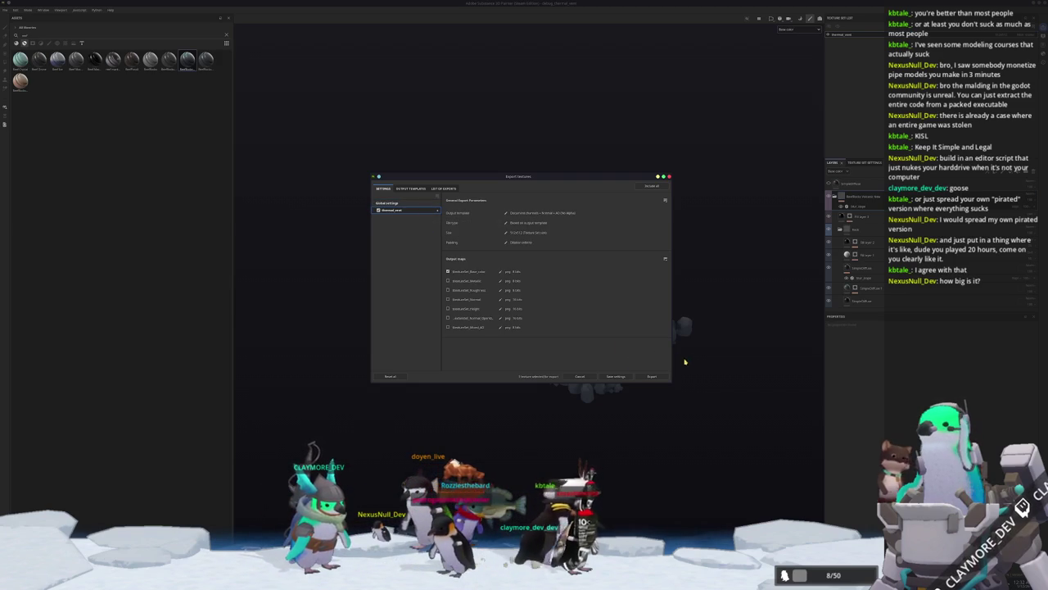
click(651, 376)
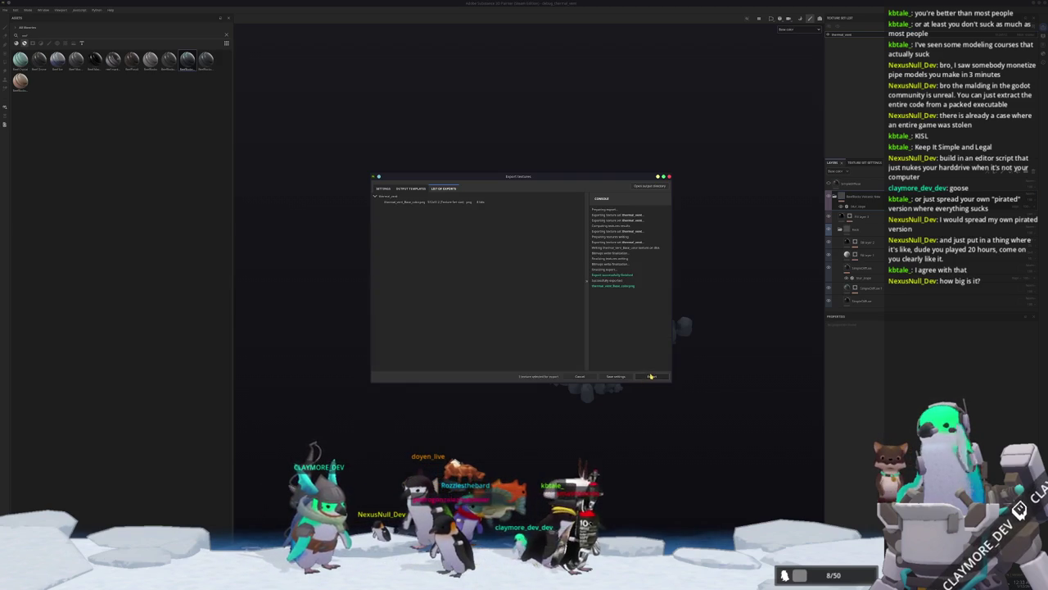
- Close the export window, inspect the textured rock, and export the textures once more
click(669, 178)
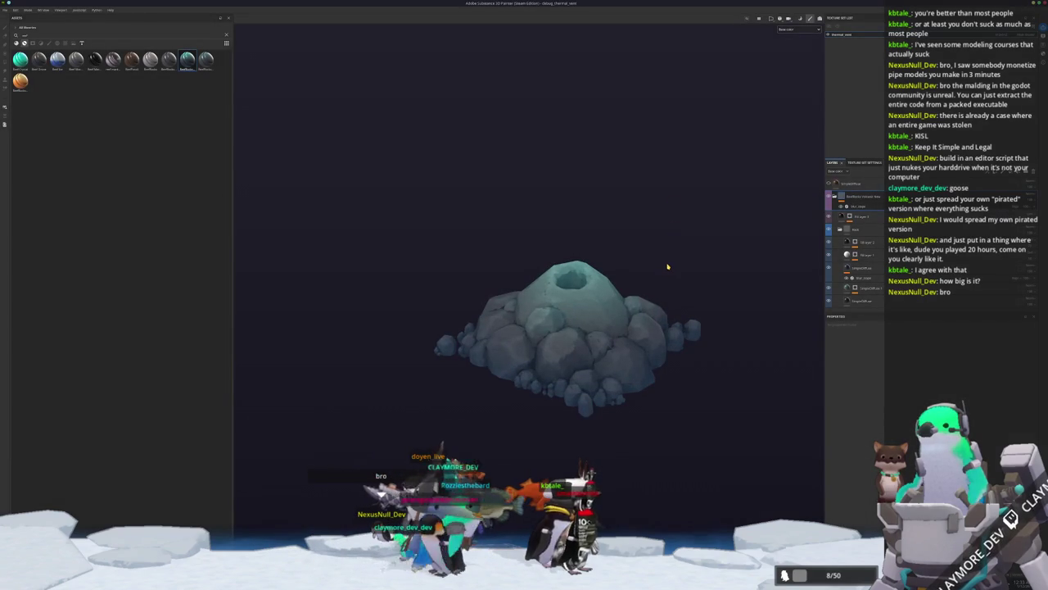
alt+drag(667, 266, 637, 290)
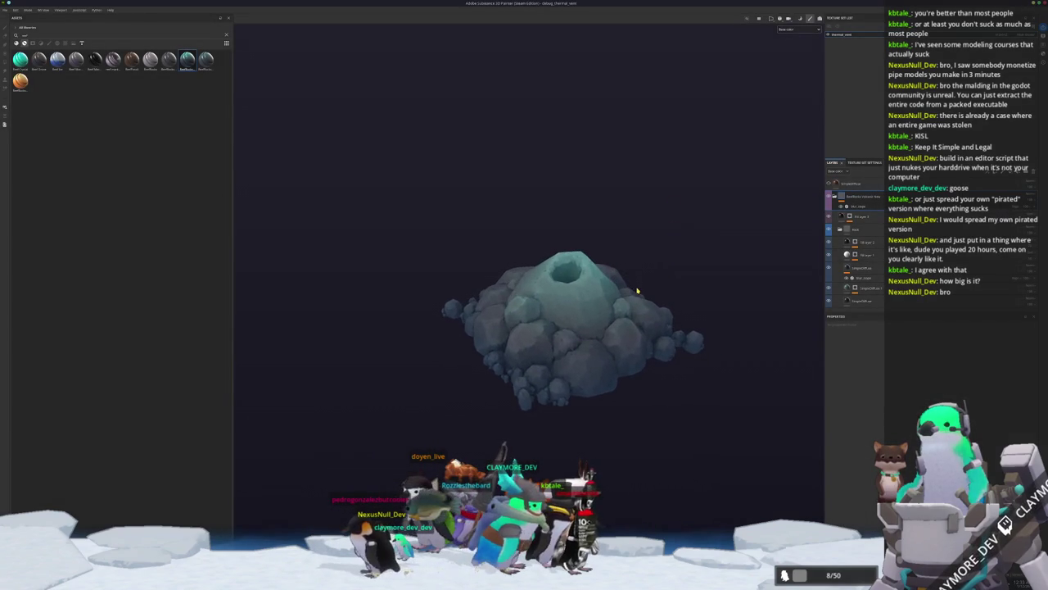
scroll(641, 290, up, 2)
scroll(641, 290, up, 2)
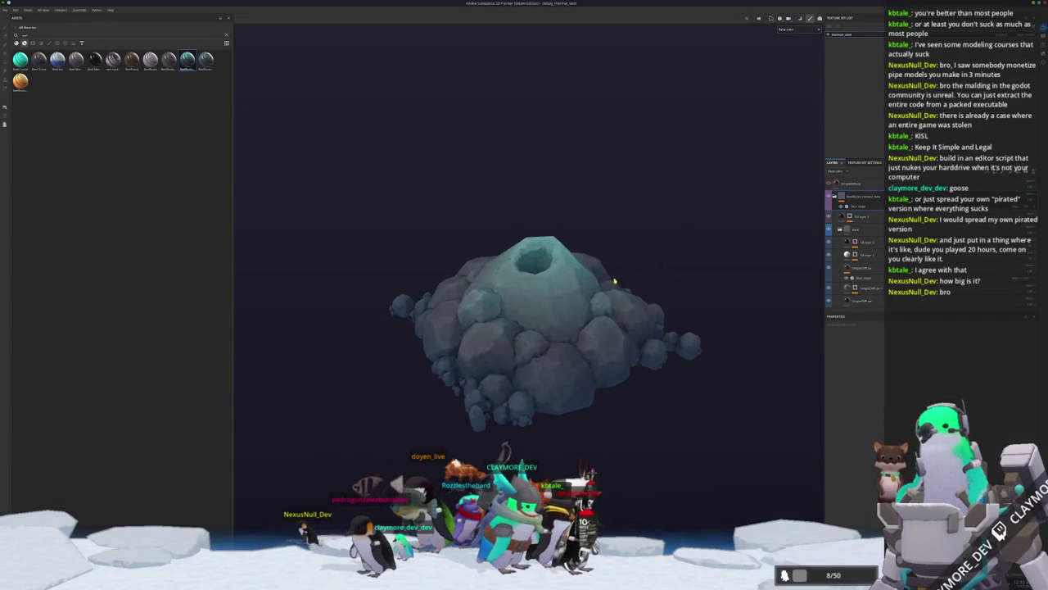
scroll(643, 290, up, 2)
key(ctrl+shift+e)
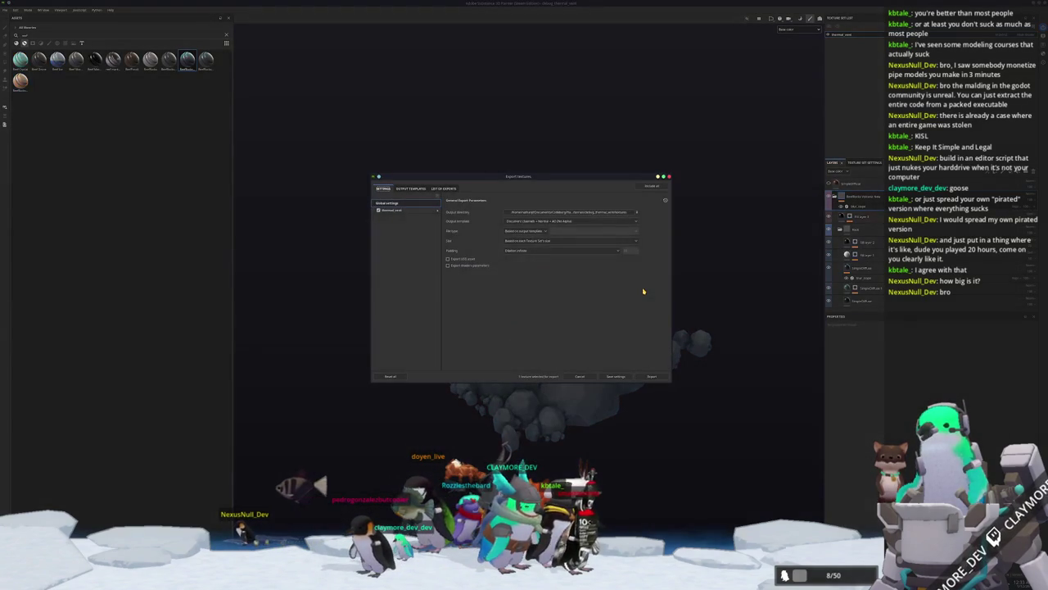
click(652, 378)
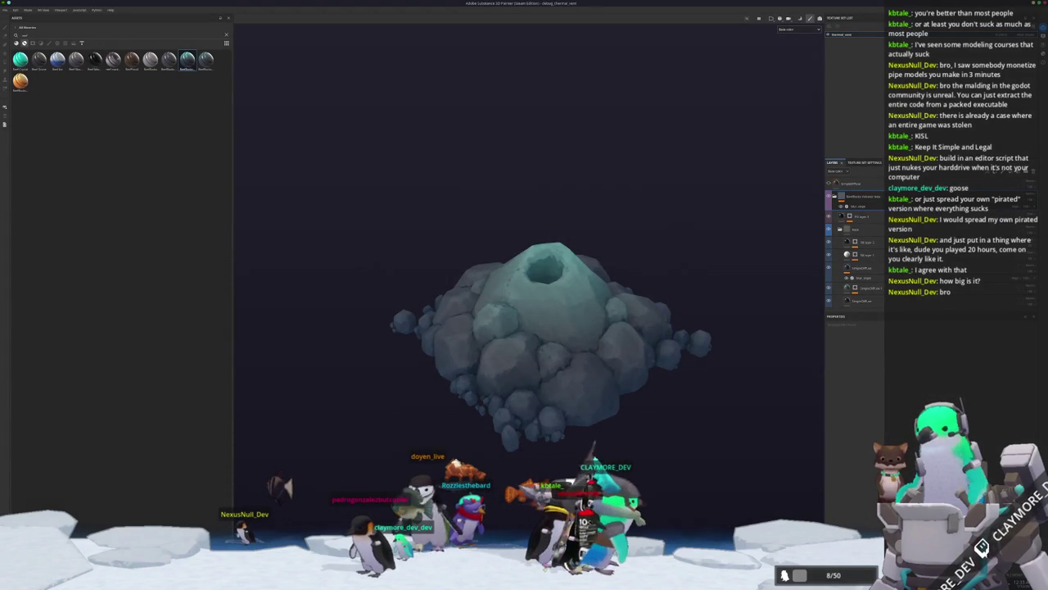
- Return from the game to Blender's rock mound, orbit around it, and apply Shade Smooth
key(alt+Tab)
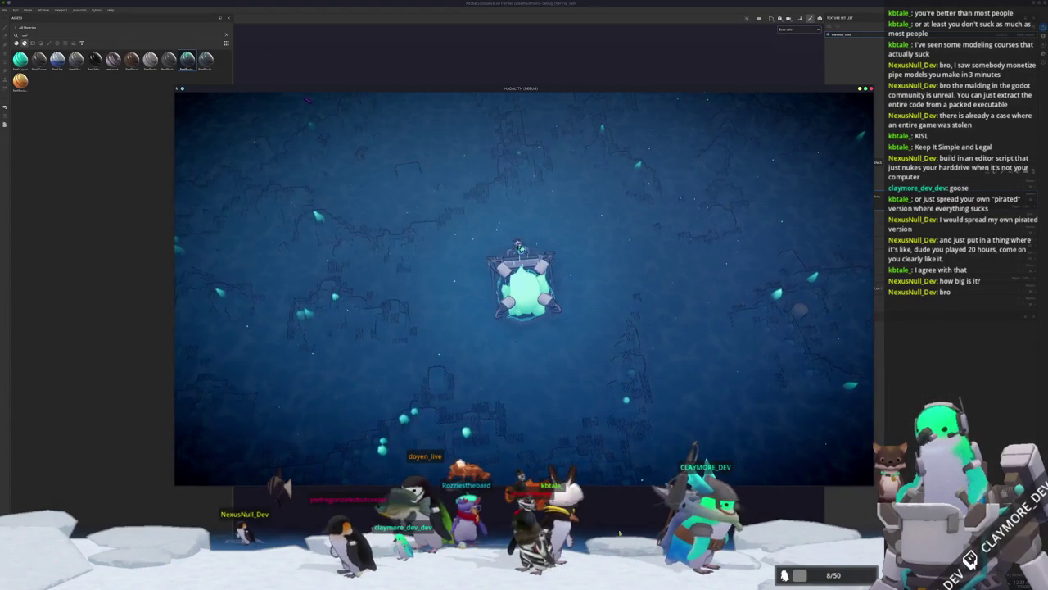
key(alt+Tab)
key(alt+Tab)
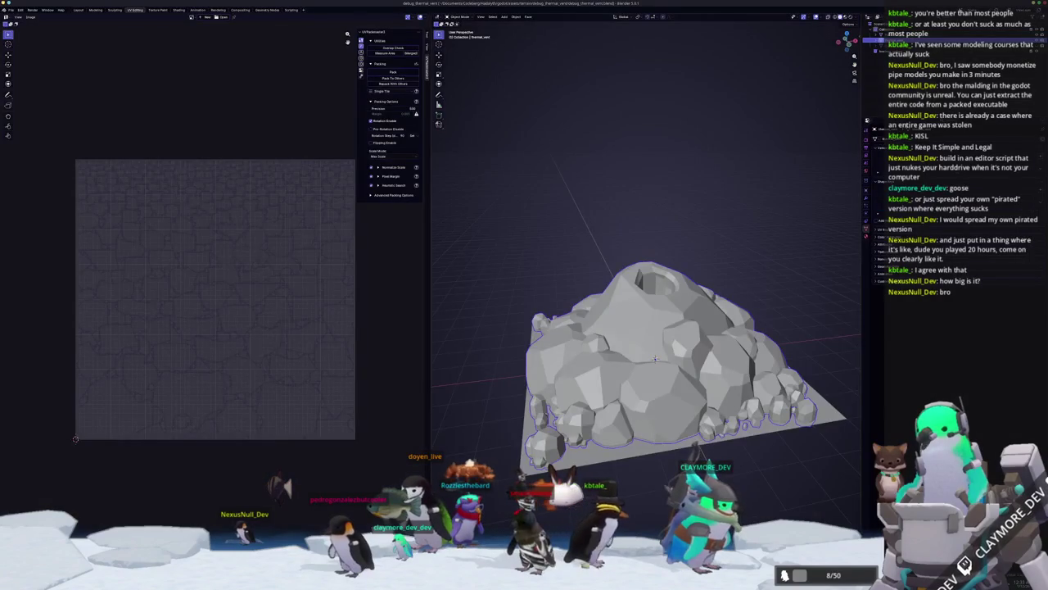
middle_drag(655, 246, 680, 229)
scroll(655, 344, up, 2)
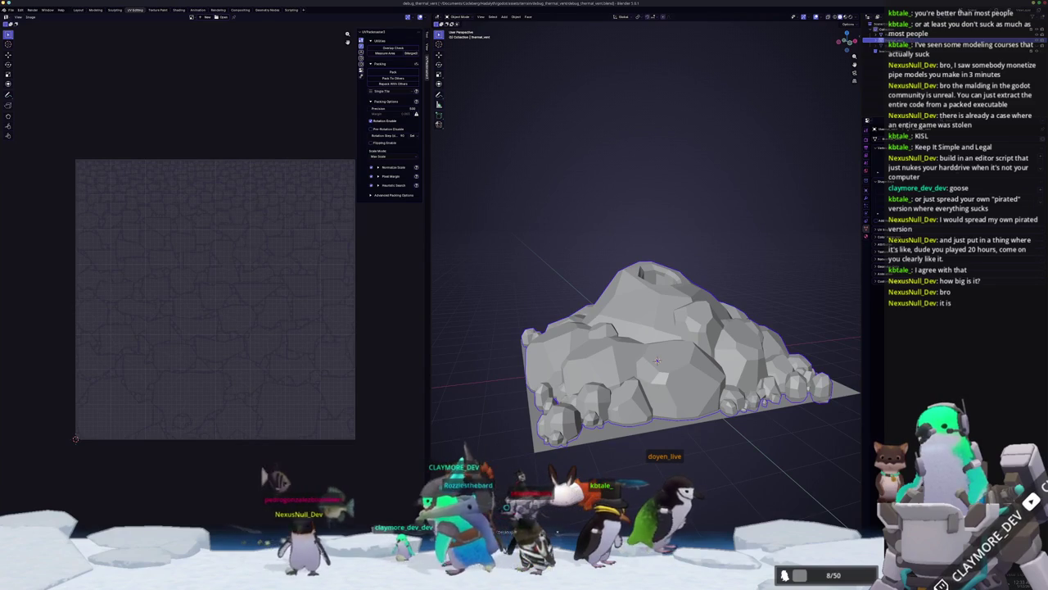
scroll(655, 344, down, 3)
middle_drag(655, 344, 655, 312)
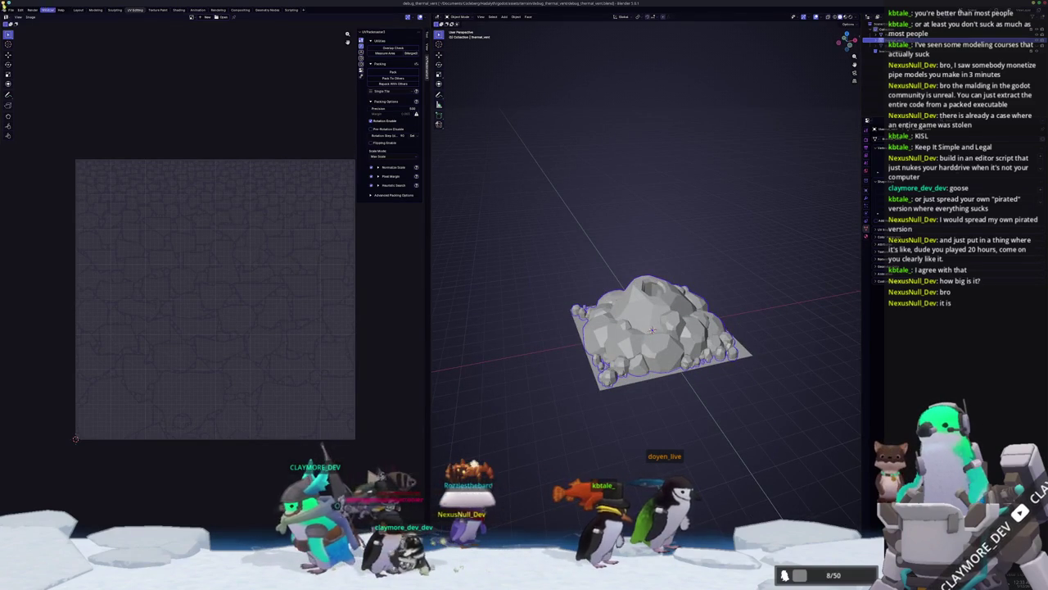
right_click(589, 284)
click(605, 297)
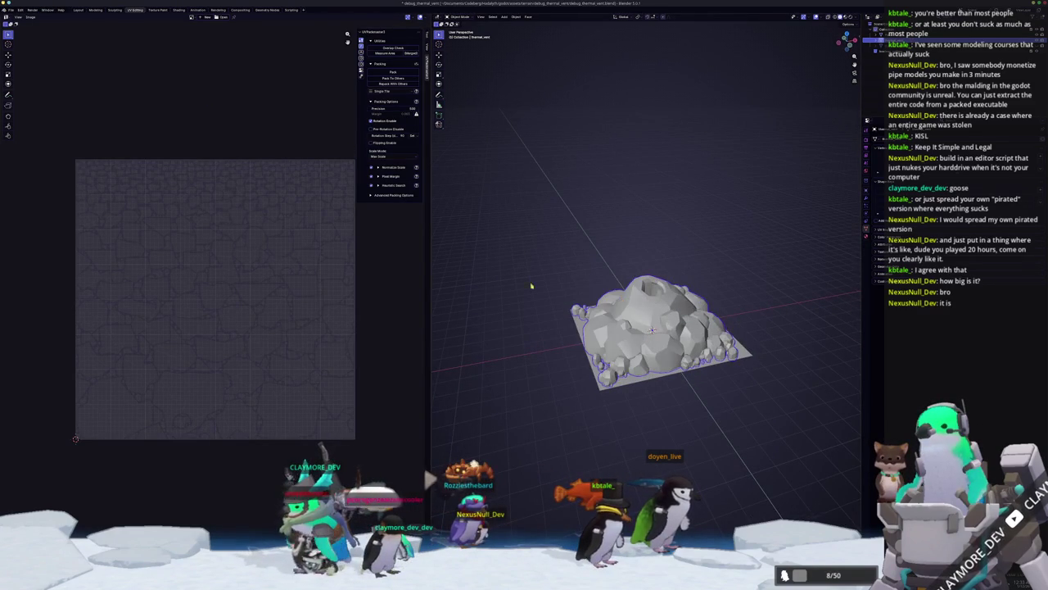
- Export the rock mound as glTF 2.0, overwriting the existing .glb file
click(11, 10)
mouse_move(21, 98)
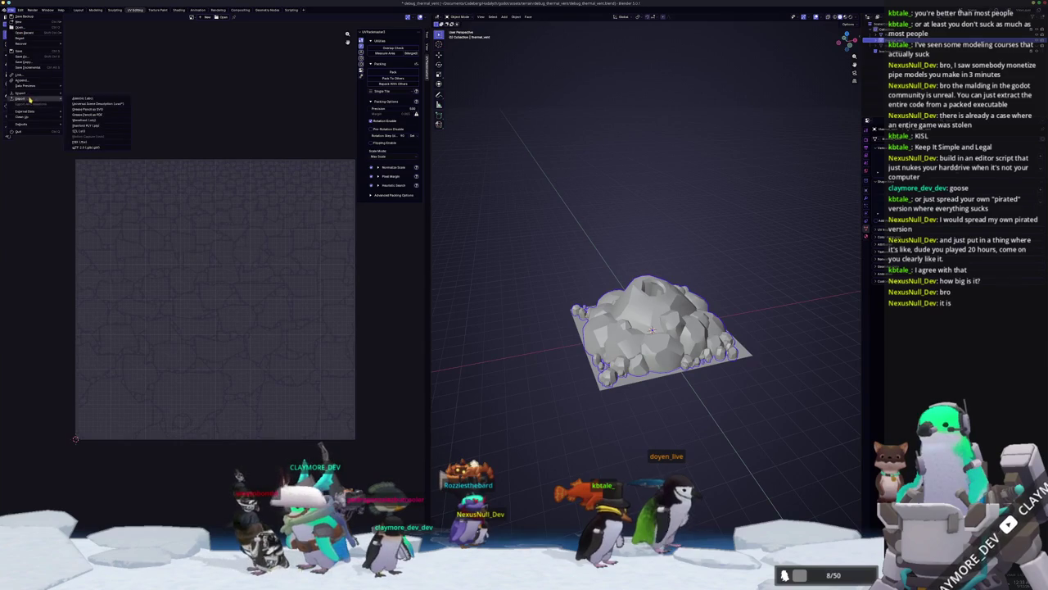
click(97, 148)
click(402, 62)
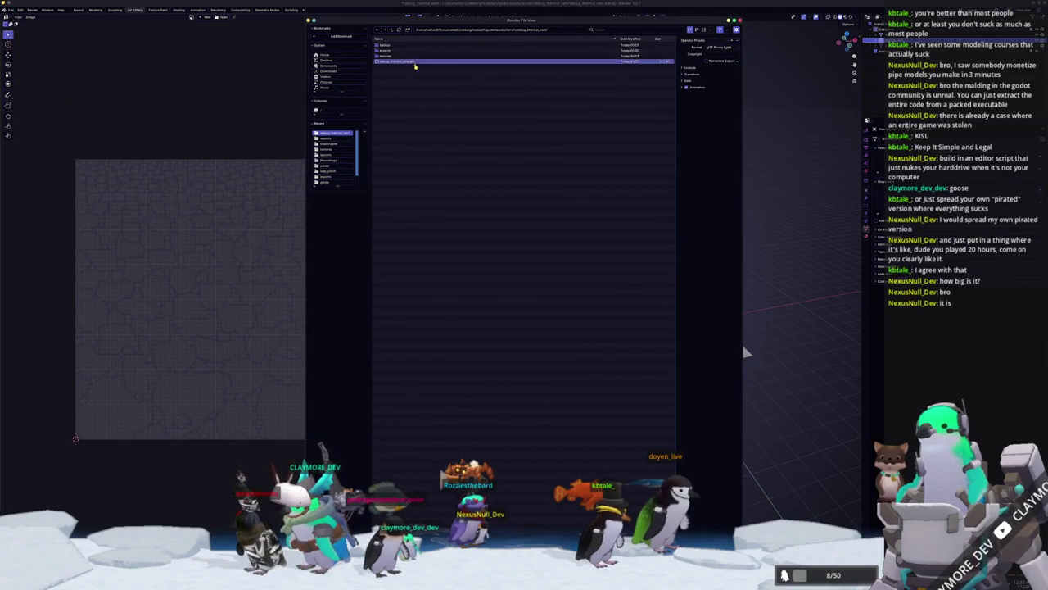
click(692, 68)
click(688, 128)
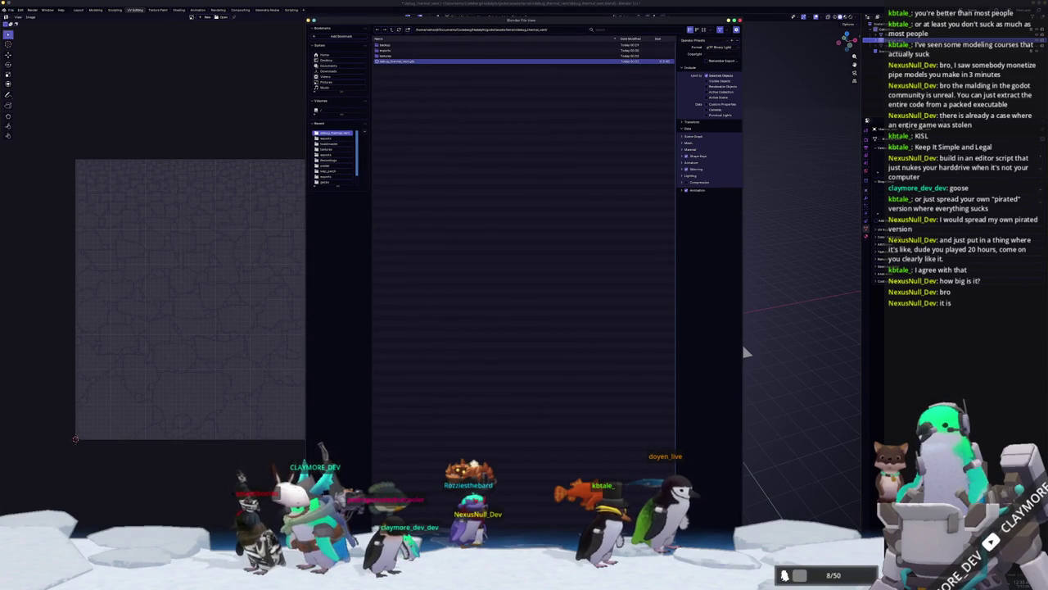
key(Return)
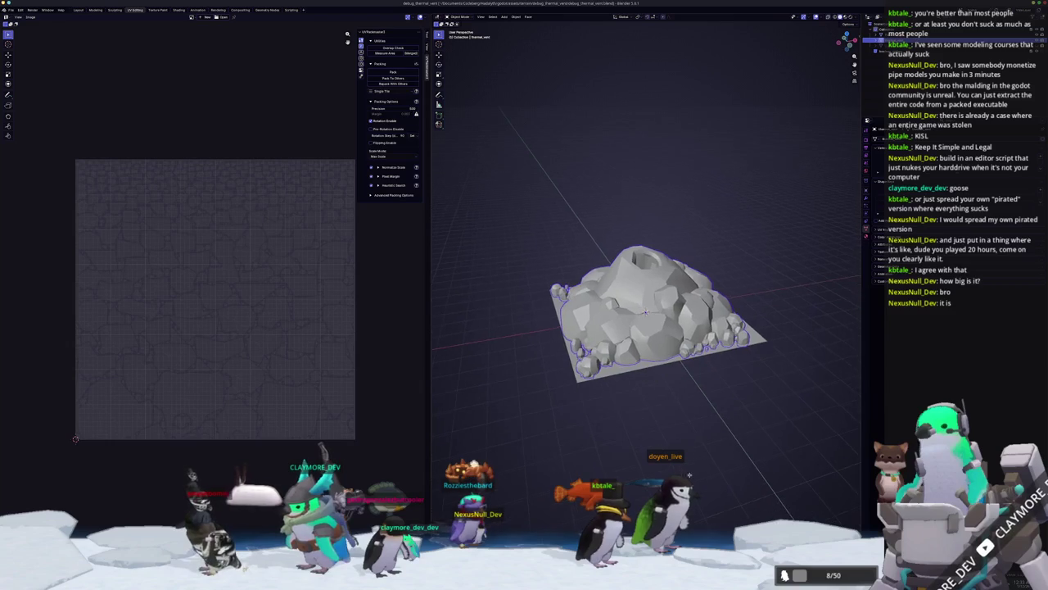
key(alt+Tab)
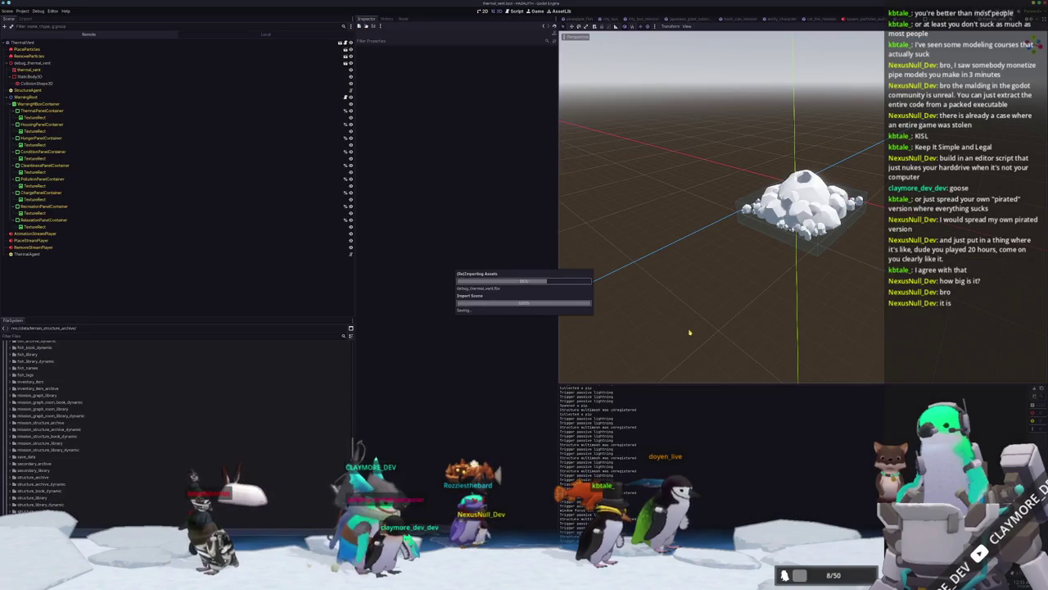
- Browse the FileSystem dock into res://assets/entities/fish
scroll(60, 497, up, 5)
scroll(60, 496, up, 5)
scroll(41, 409, up, 5)
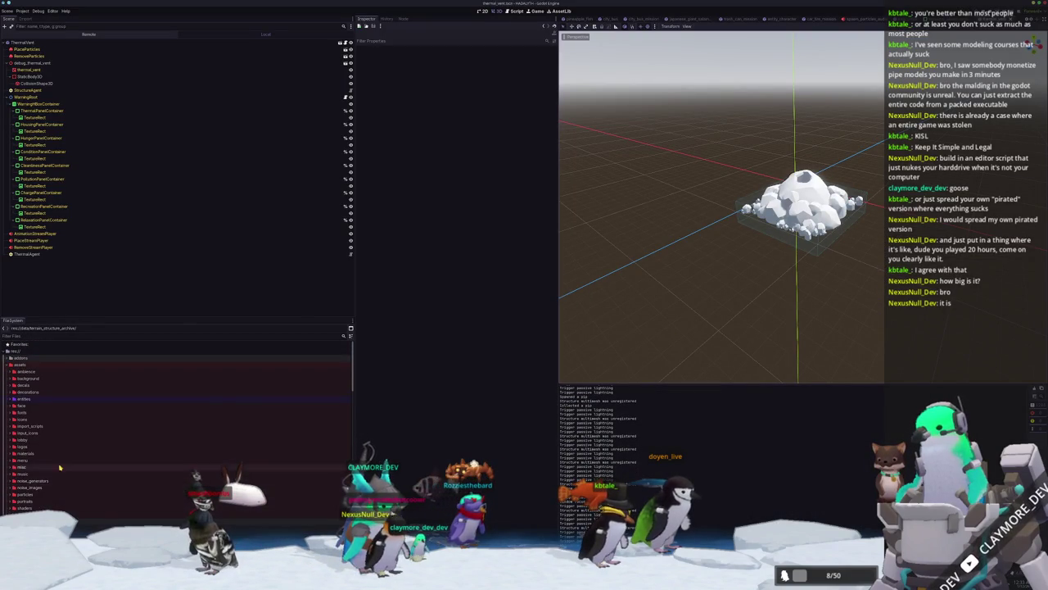
double_click(37, 399)
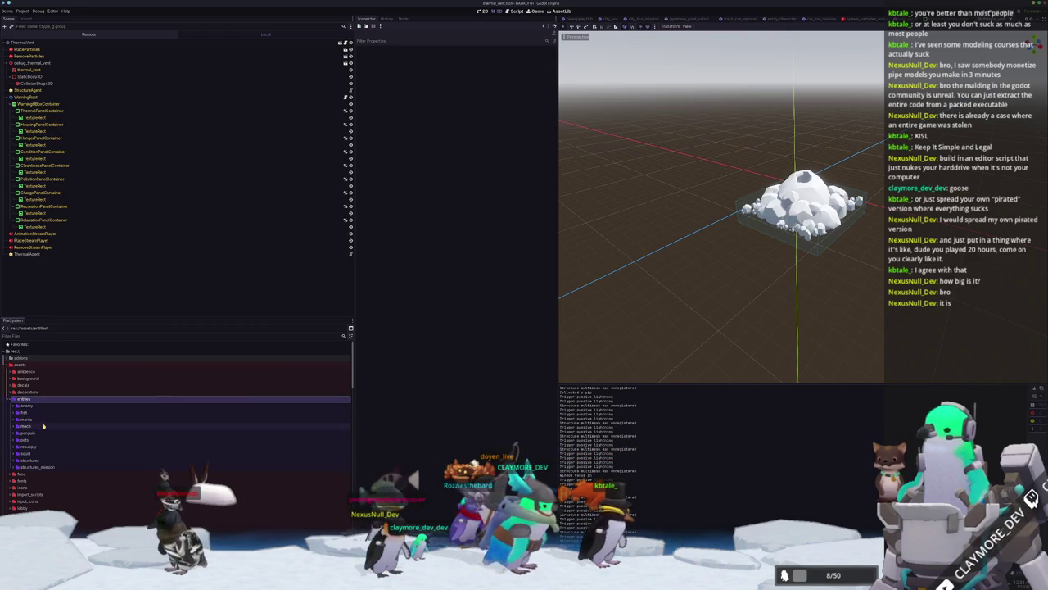
scroll(45, 428, down, 2)
double_click(38, 384)
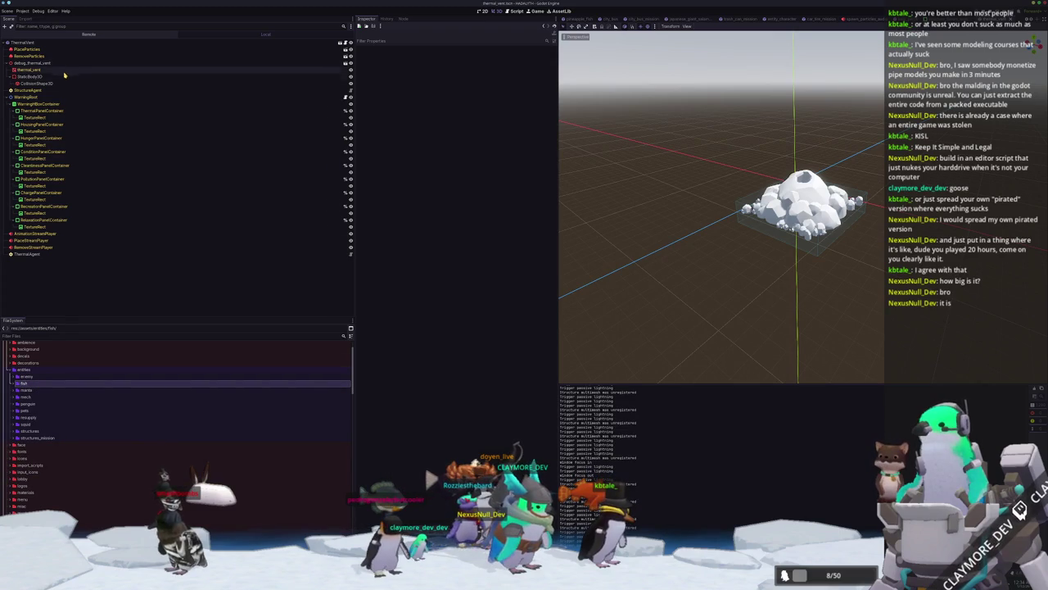
- Select the thermal_vent mesh node and open the debug_thermal_vent folder
click(32, 70)
scroll(33, 459, down, 4)
scroll(33, 462, down, 4)
scroll(33, 467, down, 4)
scroll(32, 468, down, 3)
double_click(34, 471)
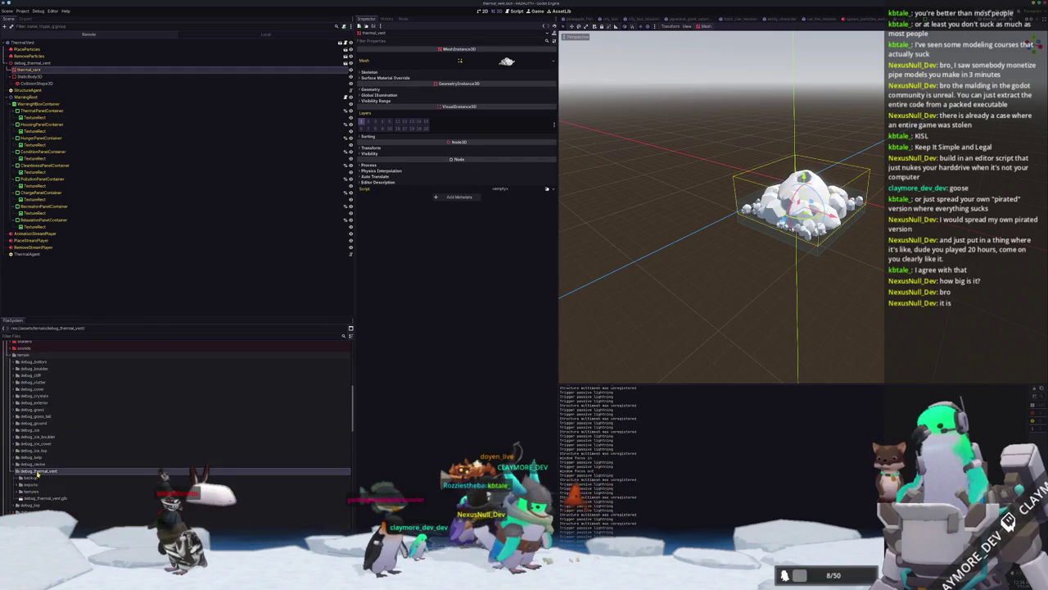
- Create a materials folder inside debug_thermal_vent
right_click(35, 473)
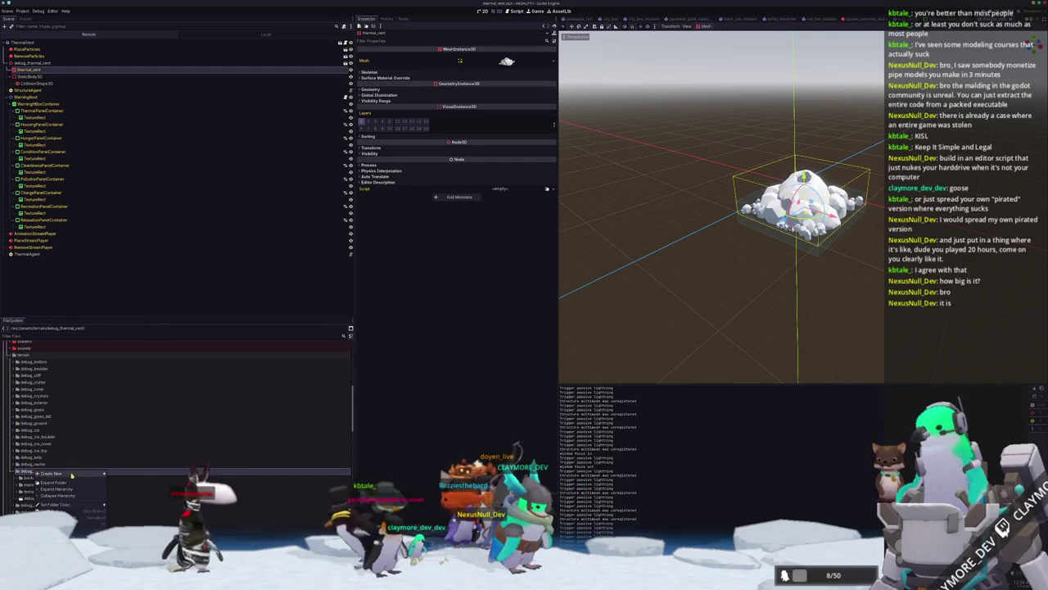
click(122, 485)
text(insterials)
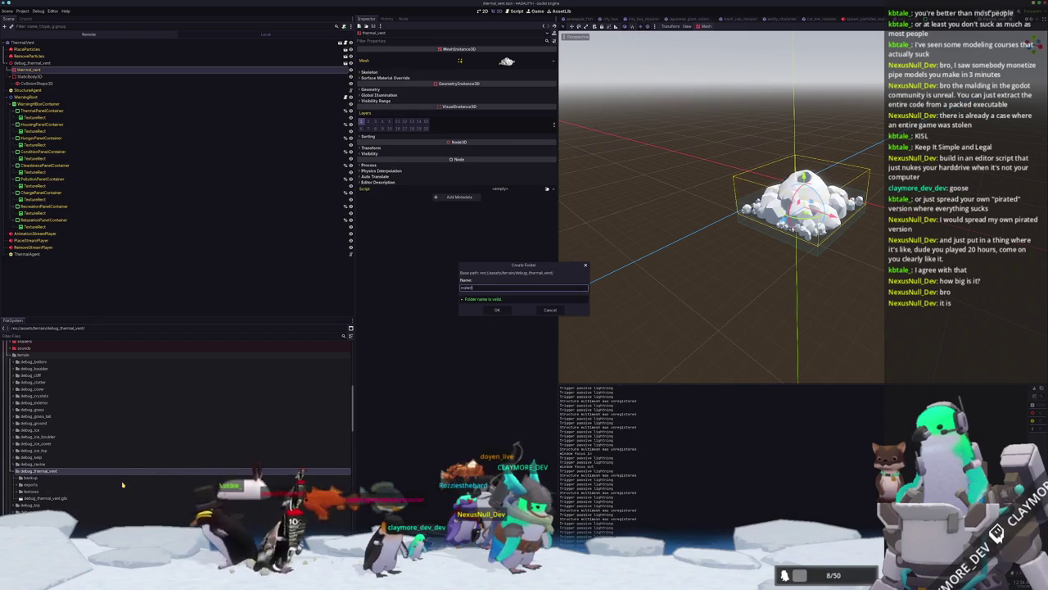
key(Return)
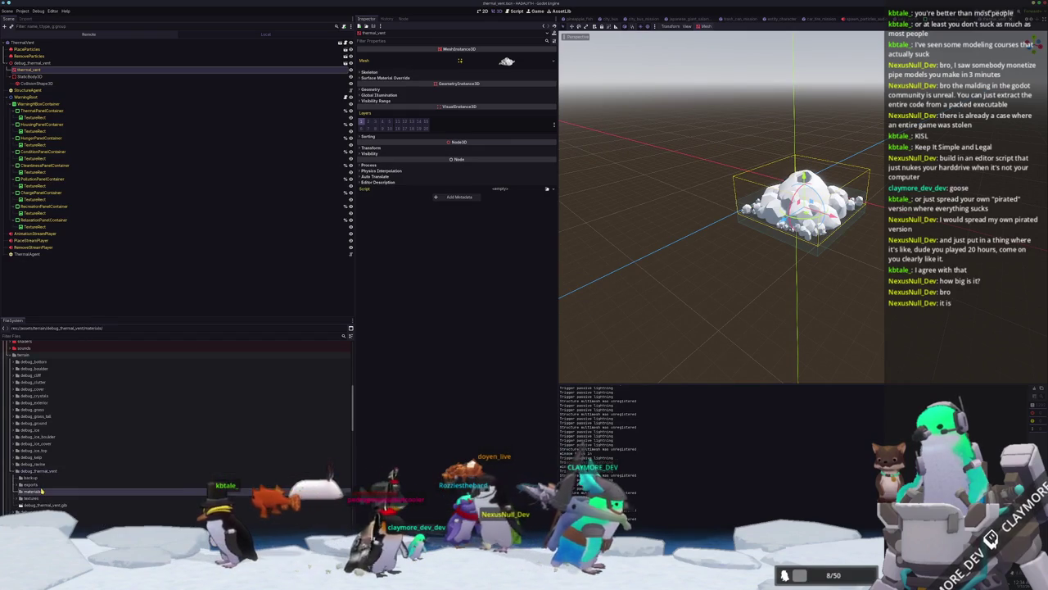
- Start a new StandardMaterial3D resource in the materials folder
right_click(37, 491)
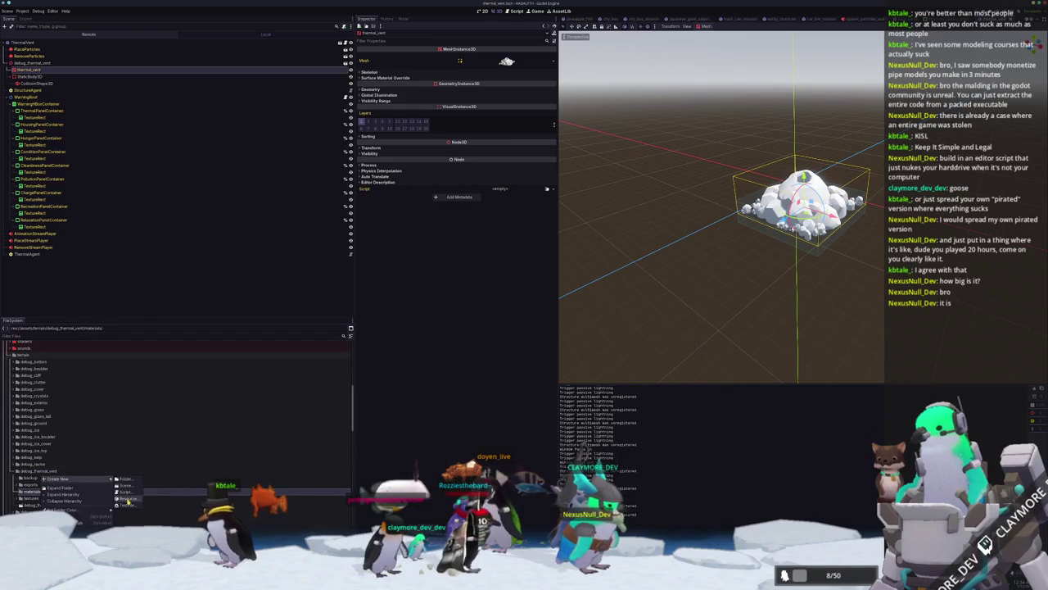
click(126, 498)
click(466, 413)
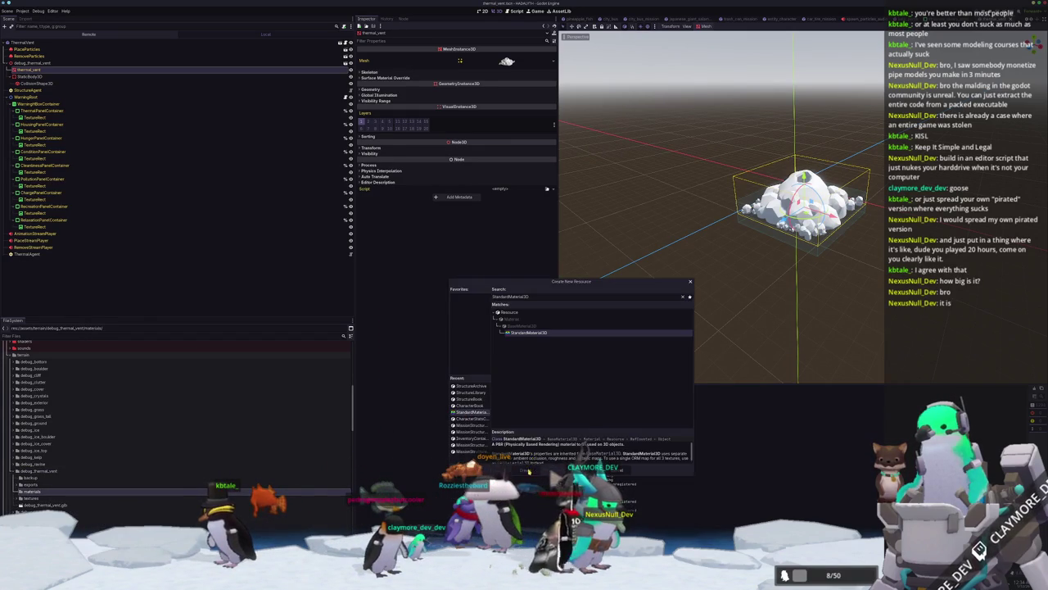
- Name the new material debug_thermal_vent_standard_material.tres and save it in the materials folder
click(528, 472)
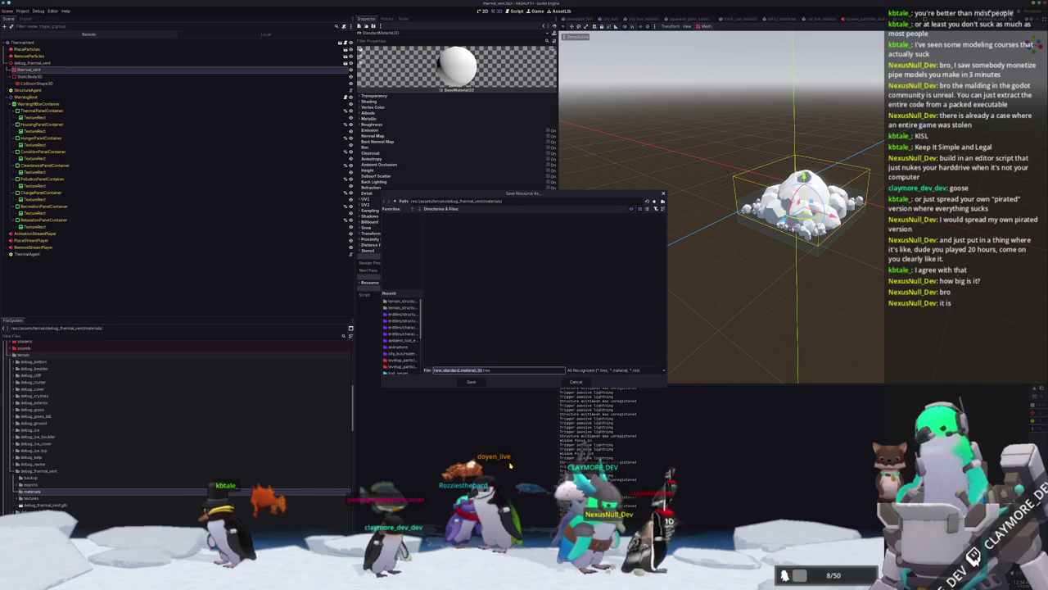
text(thermal_2)
key(BackSpace)
key(BackSpace)
key(BackSpace)
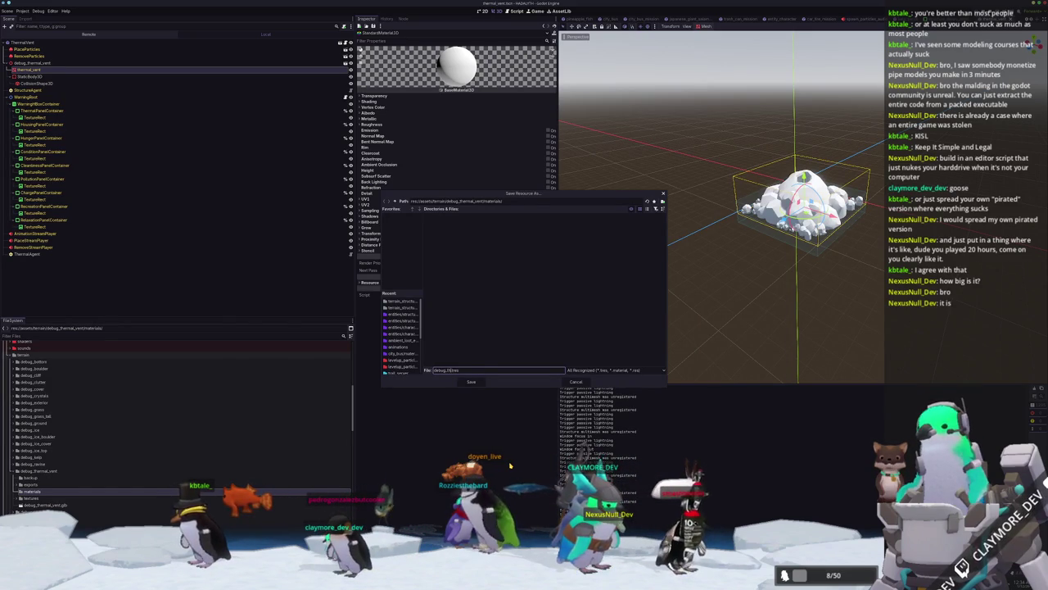
text(_vent_standard)
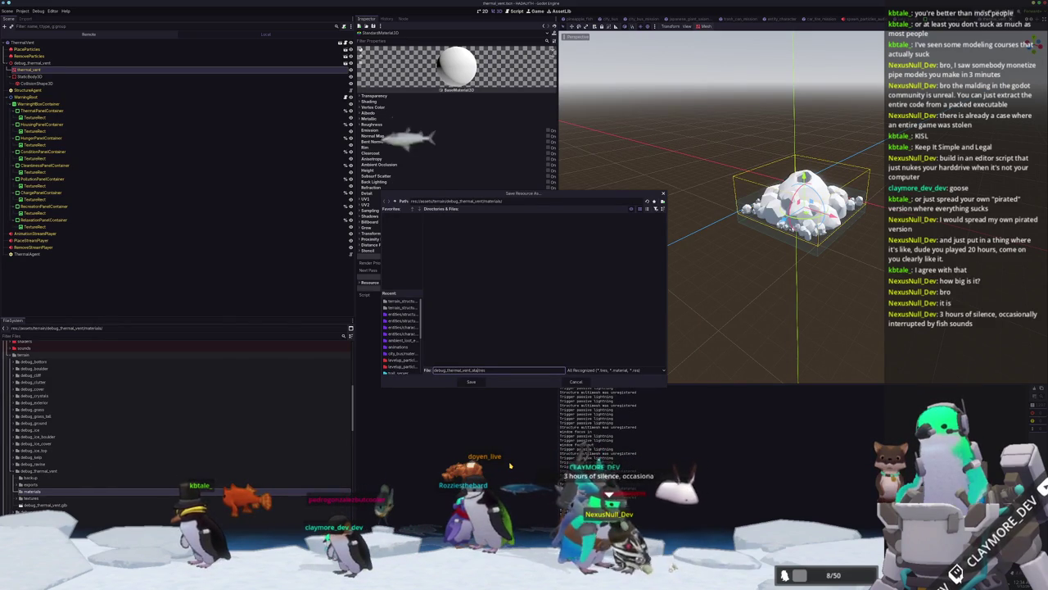
text(_mat)
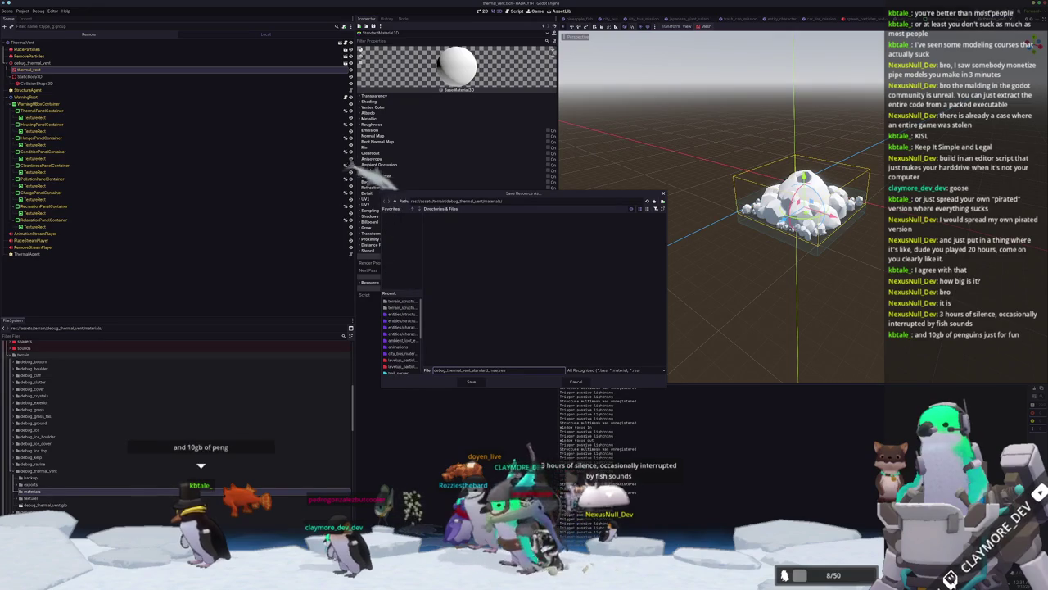
text(erial)
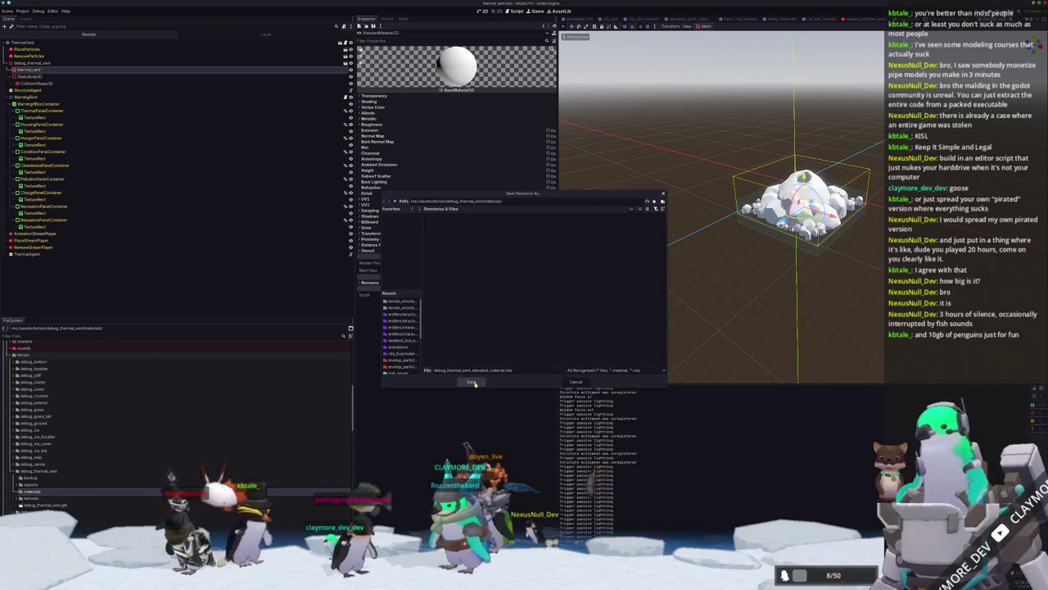
click(473, 386)
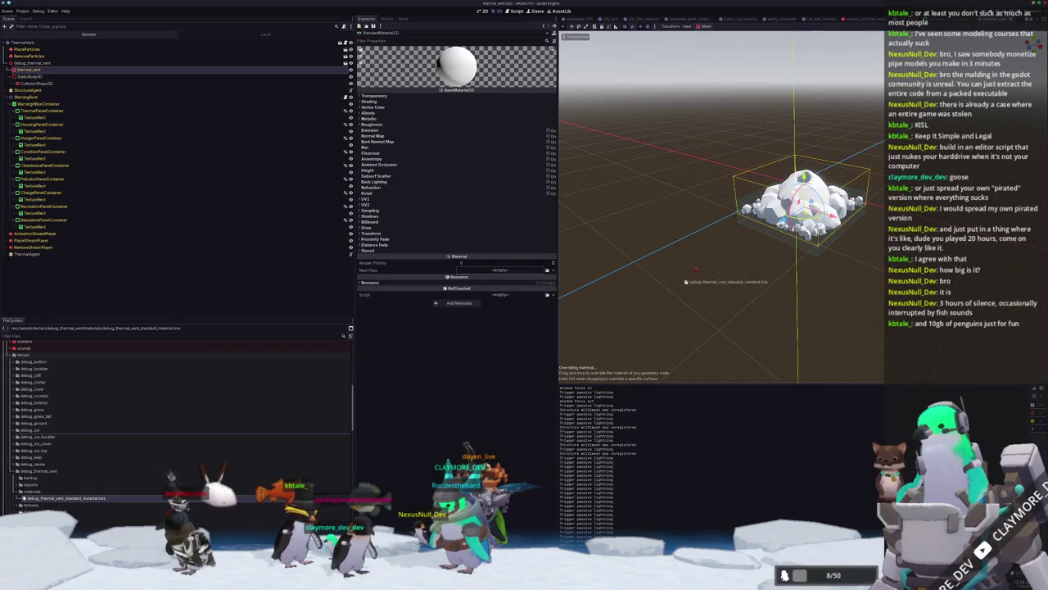
- Apply the saved material as thermal_vent's Material Override and set its Shading Mode to Unshaded
drag(653, 301, 63, 73)
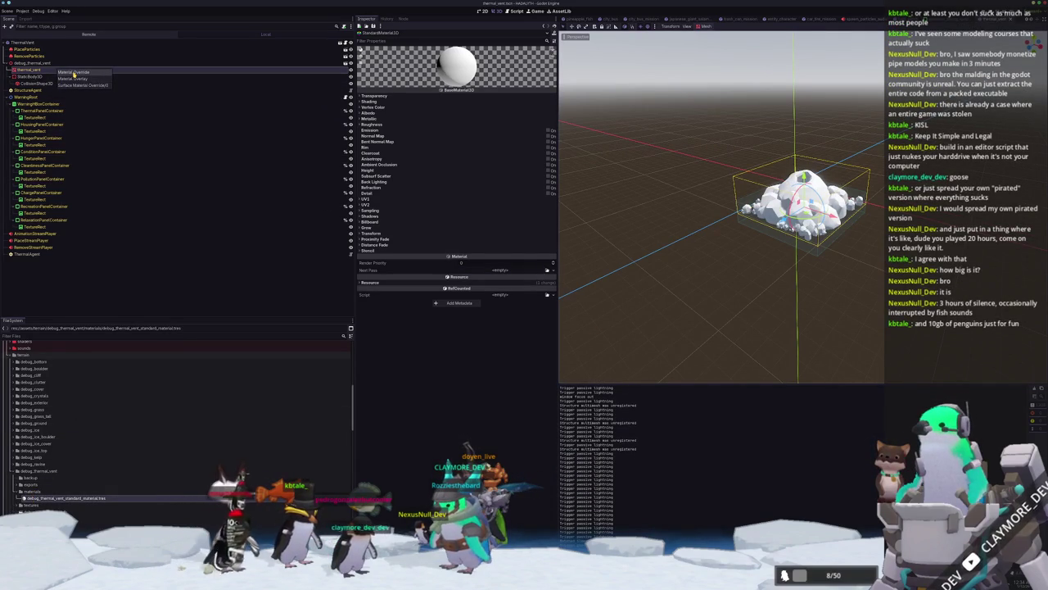
click(75, 73)
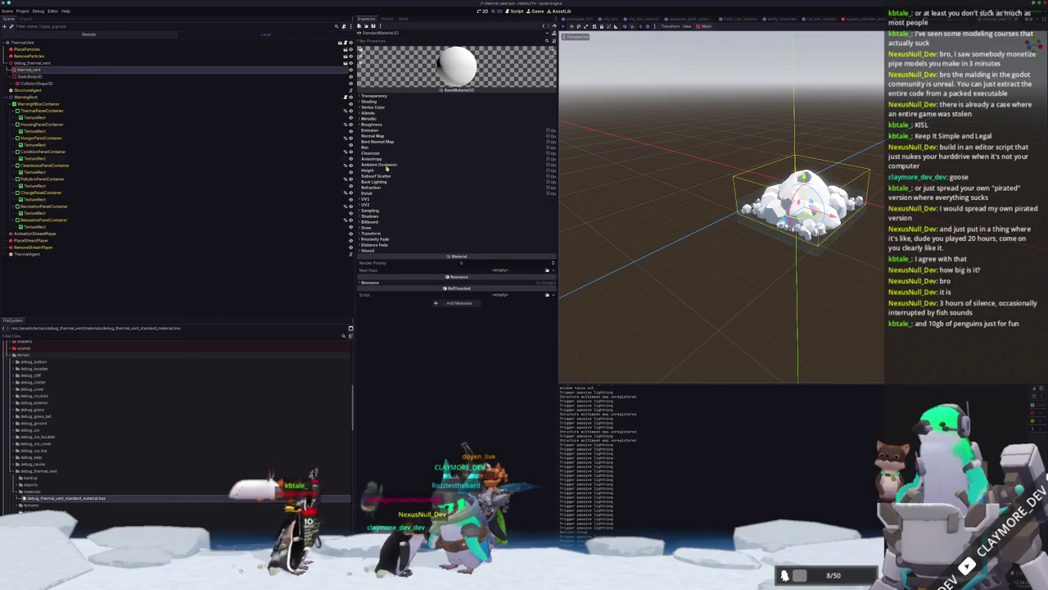
click(377, 96)
click(379, 96)
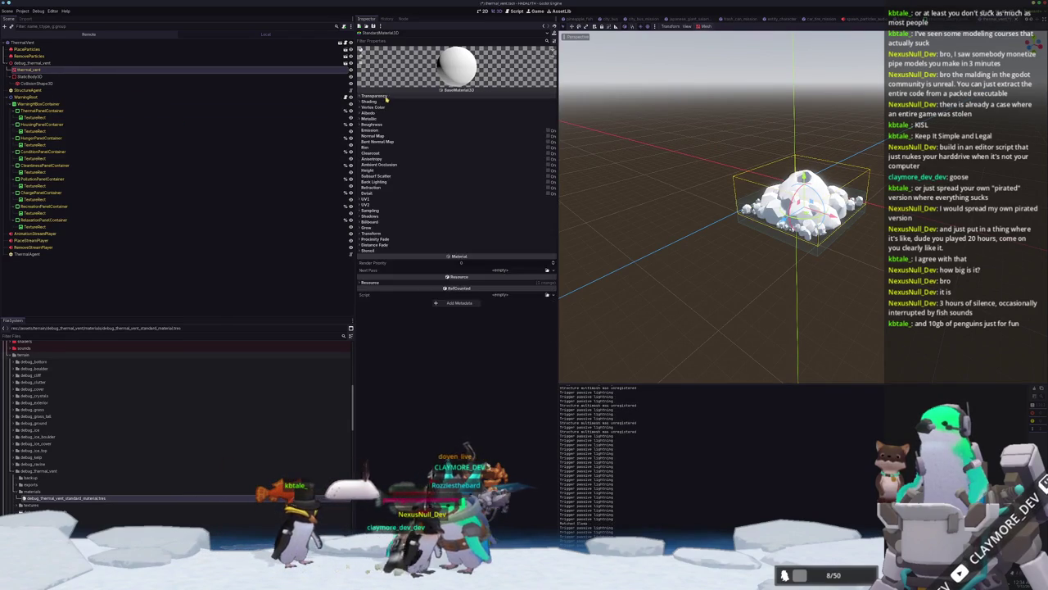
click(370, 101)
click(475, 107)
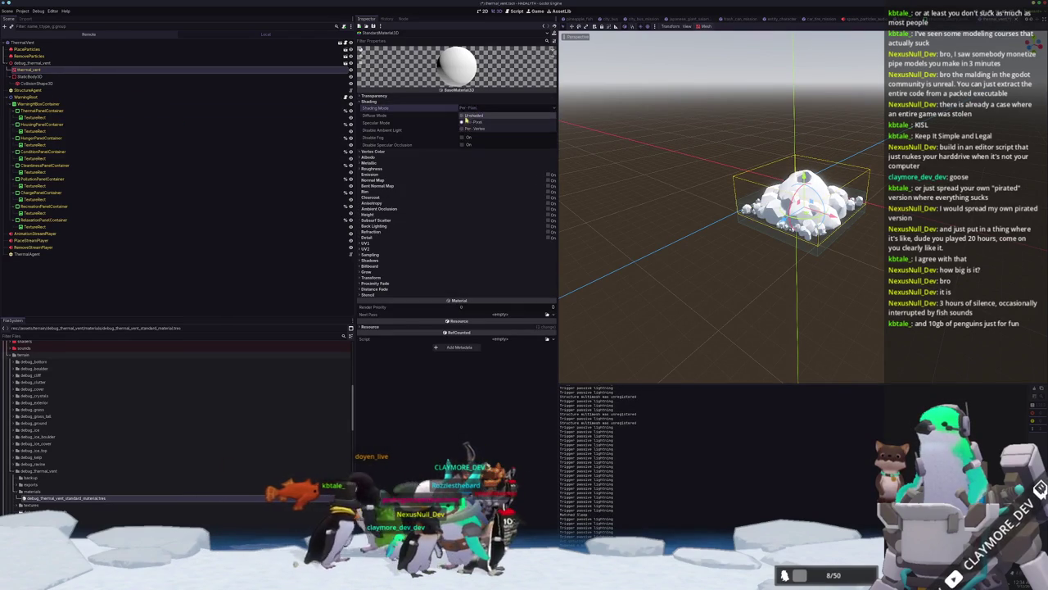
click(475, 117)
- Load the debug_thermal_vent base colour texture into the material's Albedo Texture
click(368, 157)
click(543, 174)
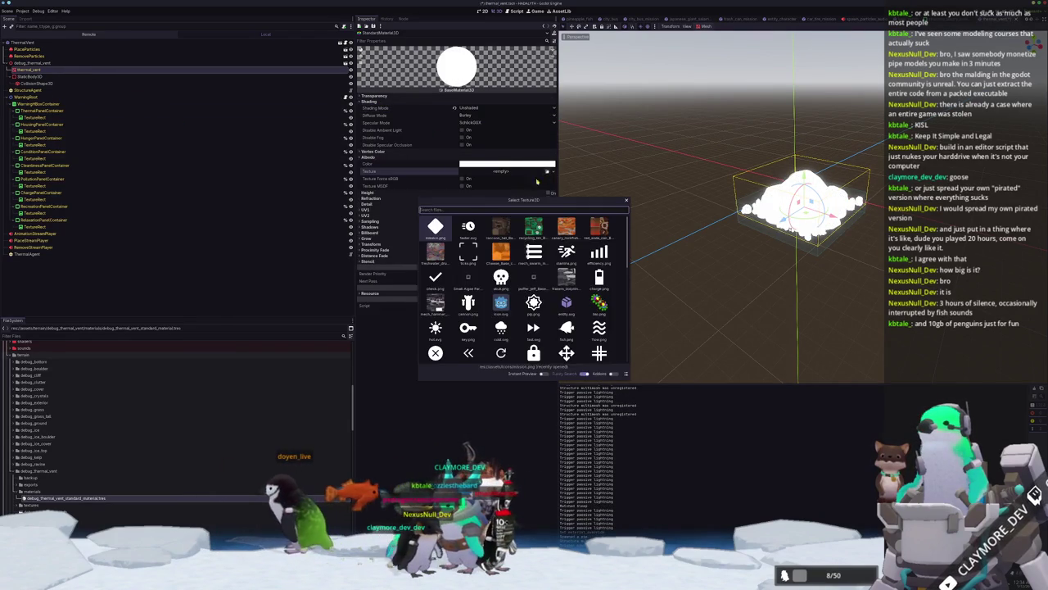
text(debug_therm)
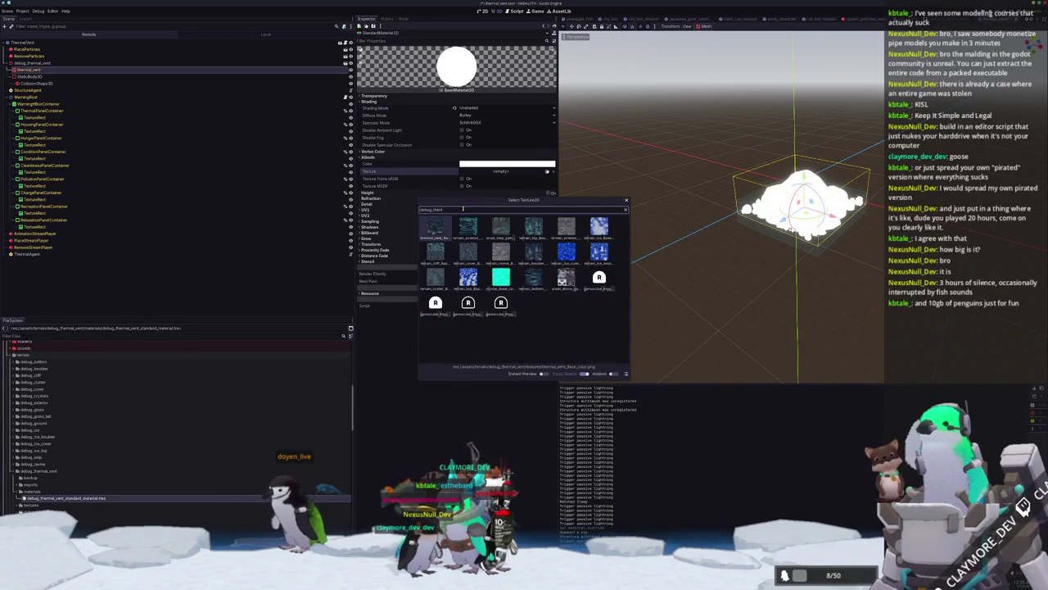
key(Return)
scroll(680, 274, up, 3)
click(671, 293)
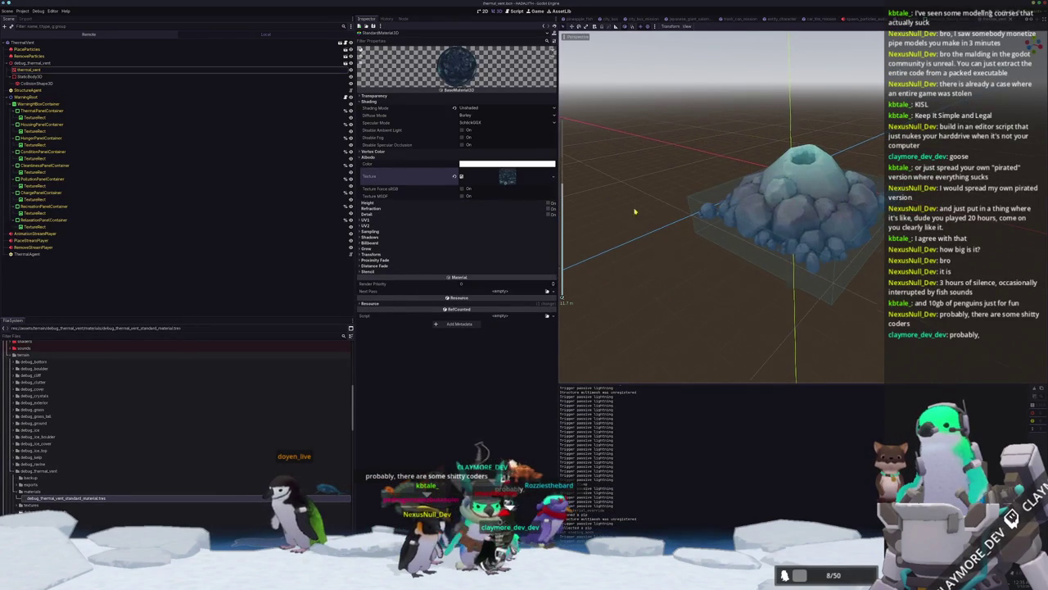
click(39, 69)
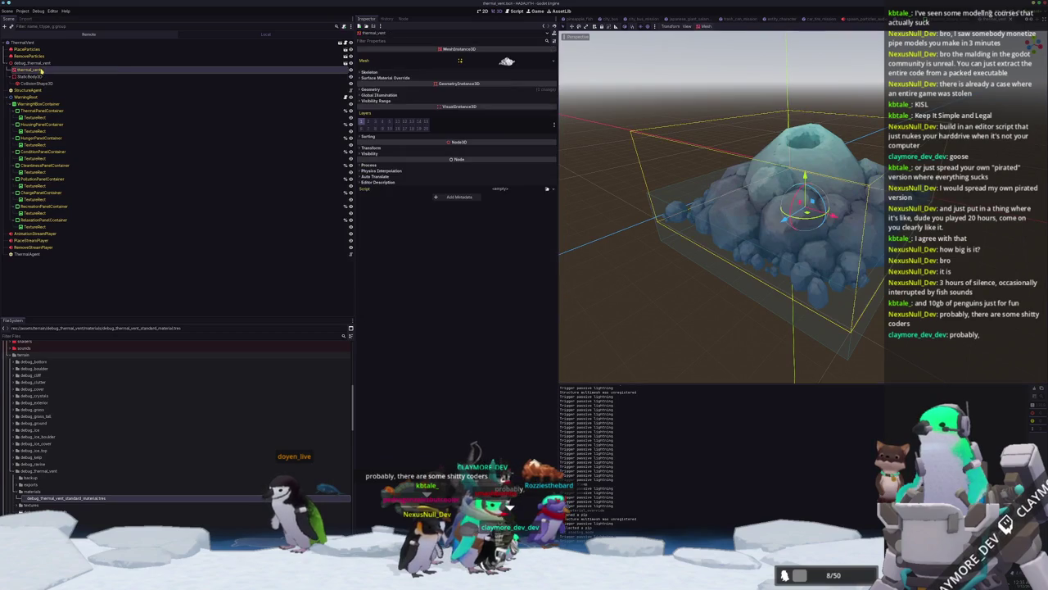
- Add filter_bubble_particles.tscn under thermal_vent and raise it above the mound's top
right_click(40, 71)
click(62, 82)
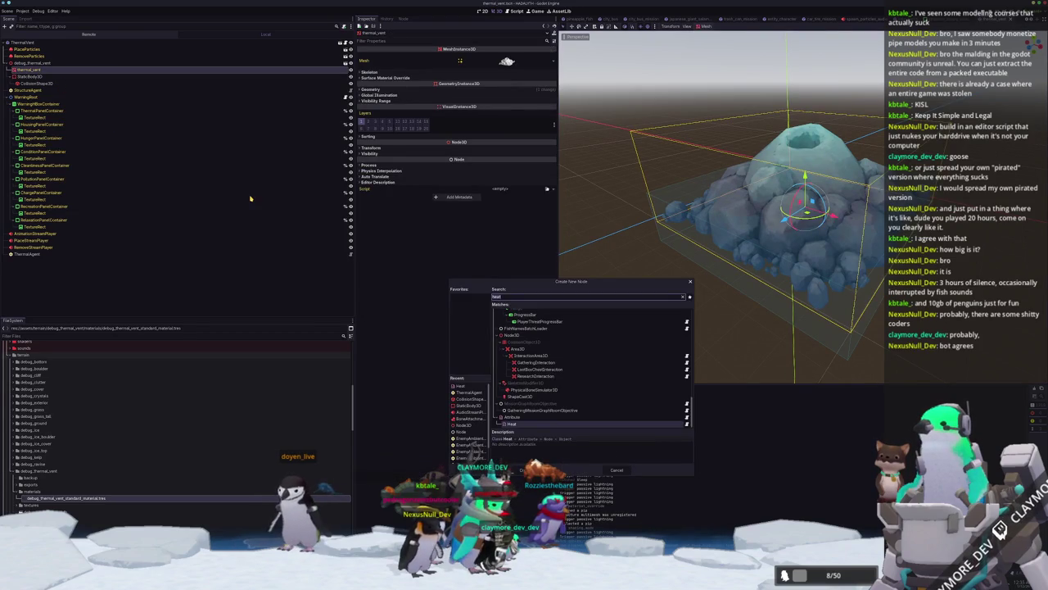
text(gpu)
key(Escape)
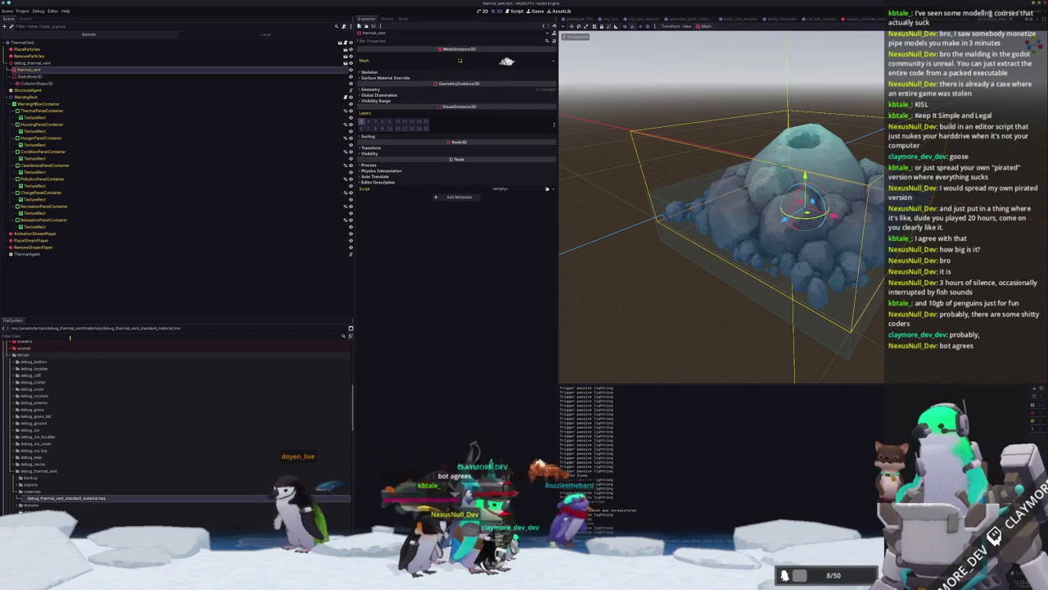
text(filter)
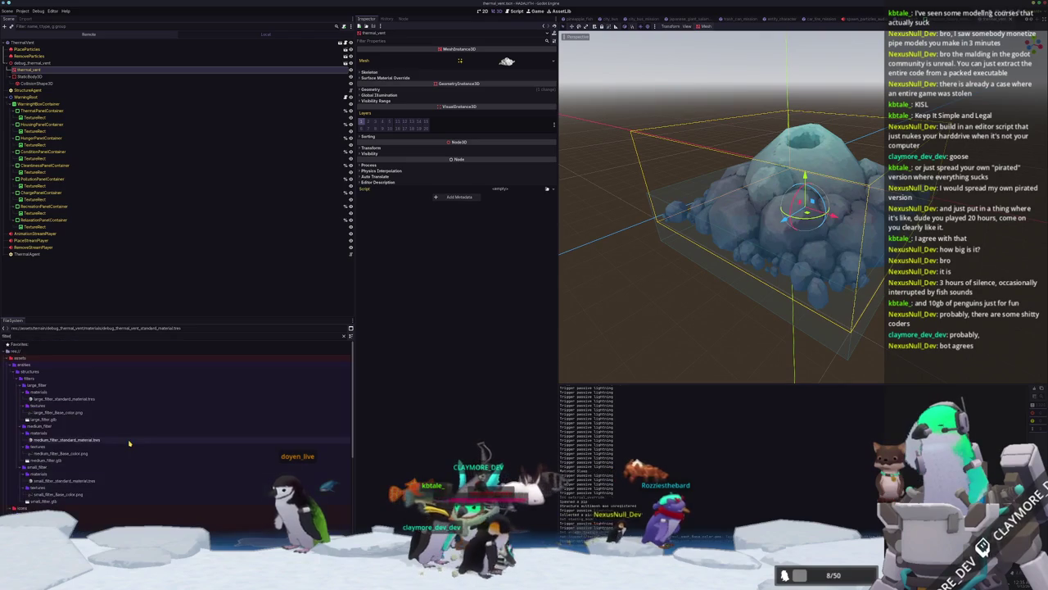
scroll(58, 446, down, 3)
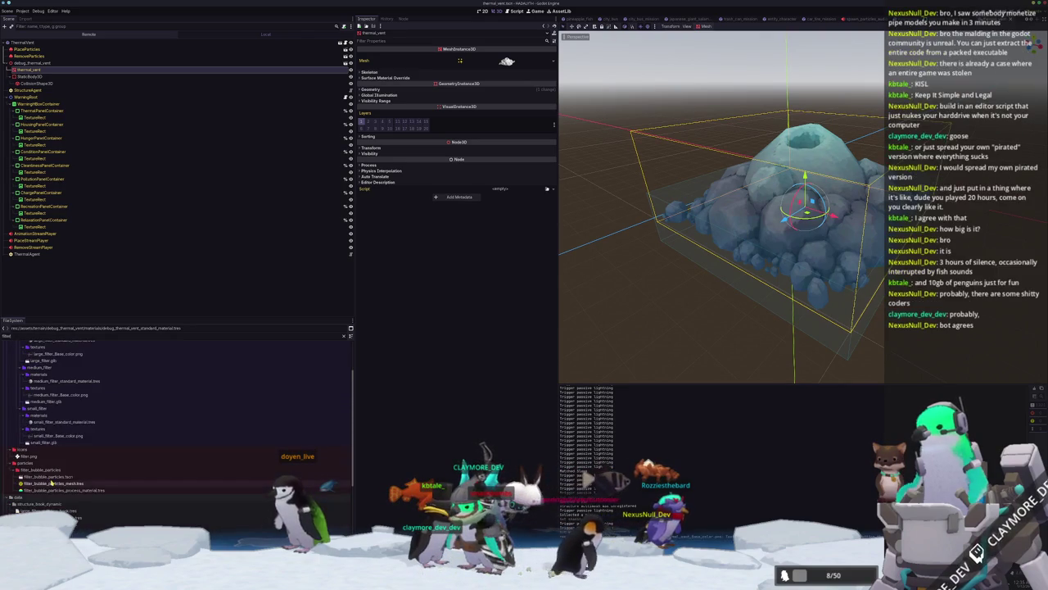
drag(45, 477, 184, 234)
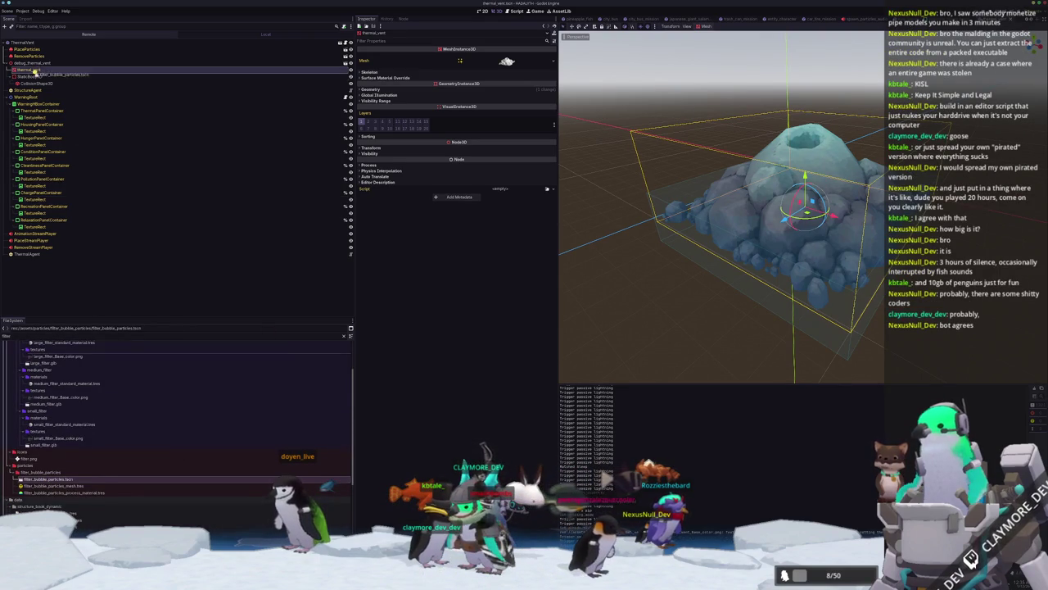
drag(35, 72, 36, 75)
drag(804, 177, 807, 109)
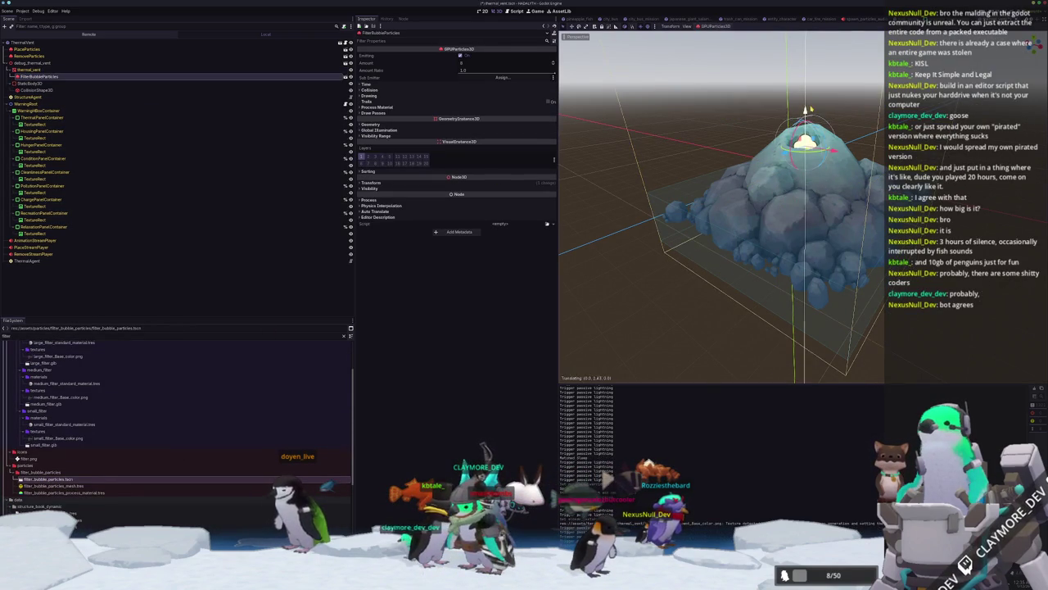
- Save the scene and lengthen the bubble particles' Lifetime to 1.5
middle_drag(737, 246, 721, 197)
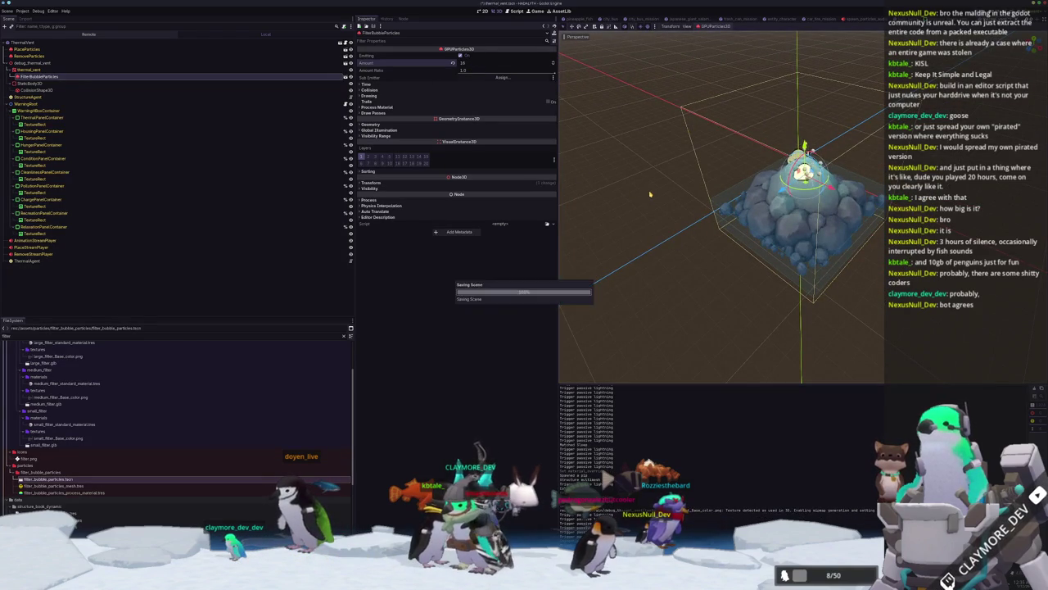
scroll(649, 194, up, 2)
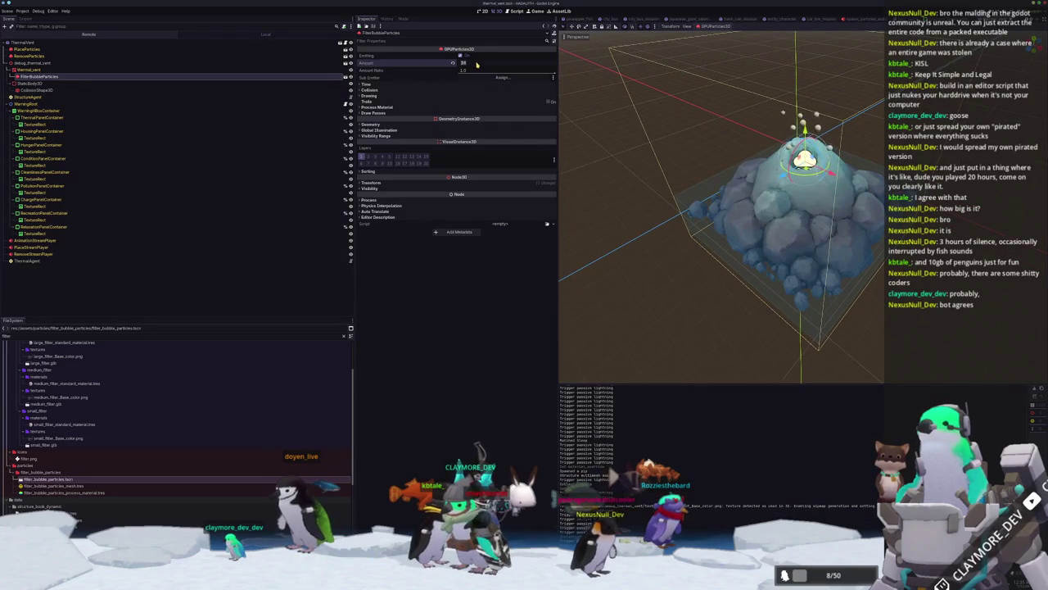
key(ctrl+s)
click(448, 85)
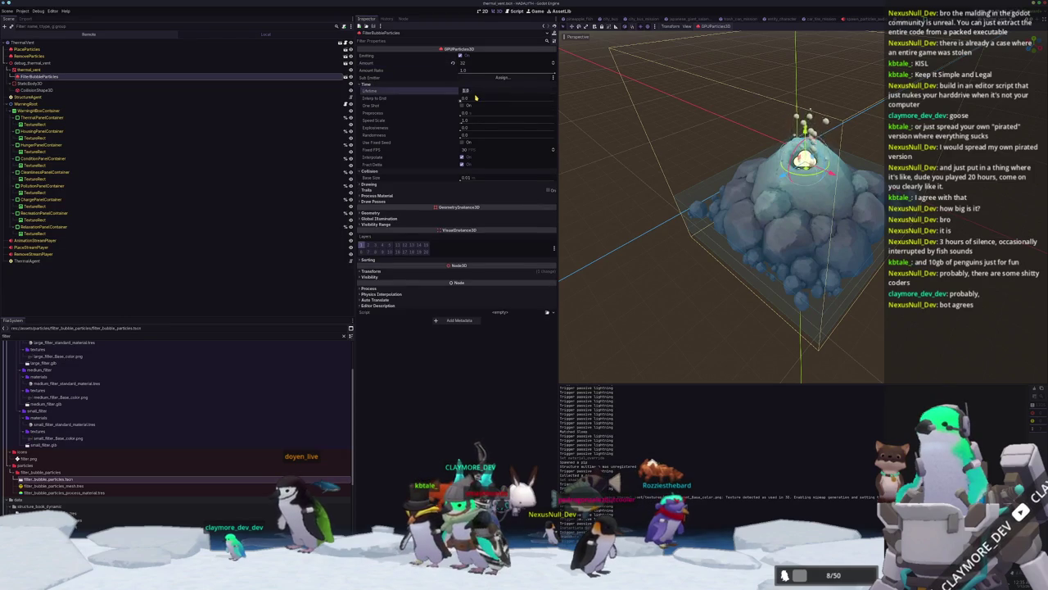
drag(475, 97, 496, 96)
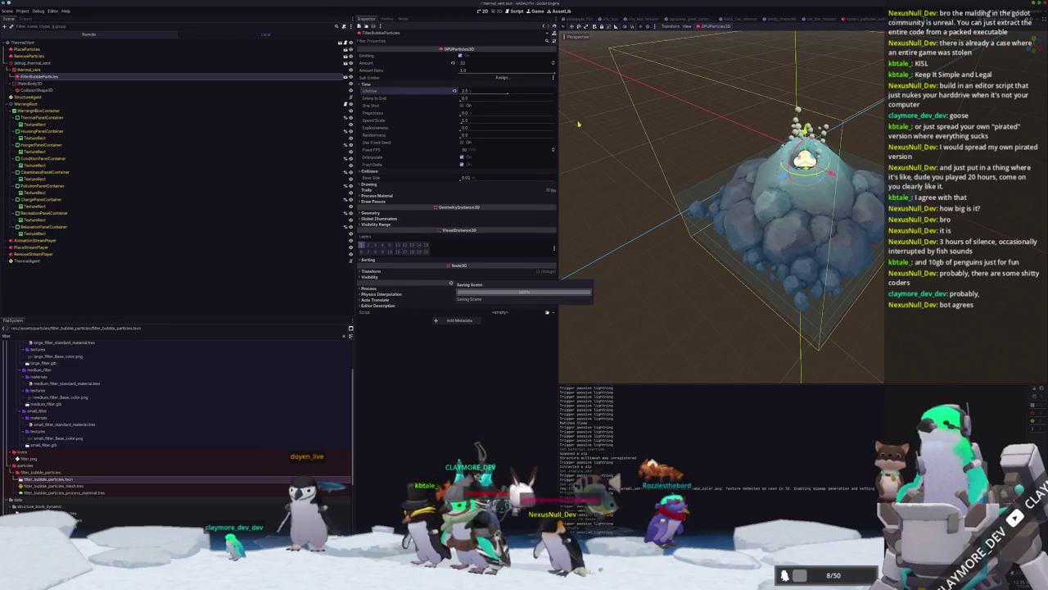
middle_drag(622, 221, 638, 228)
scroll(638, 228, down, 3)
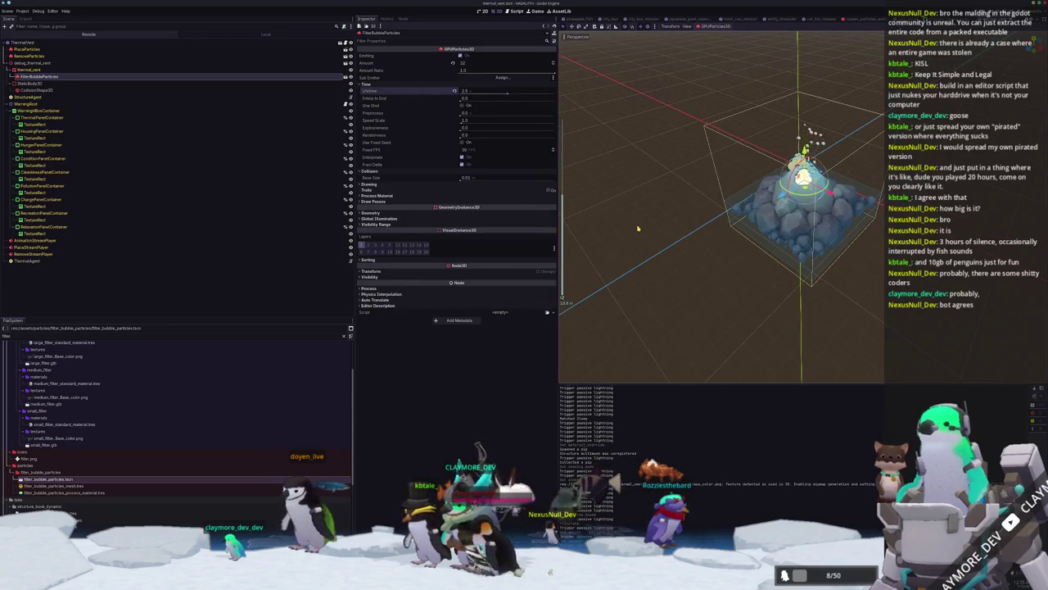
click(638, 229)
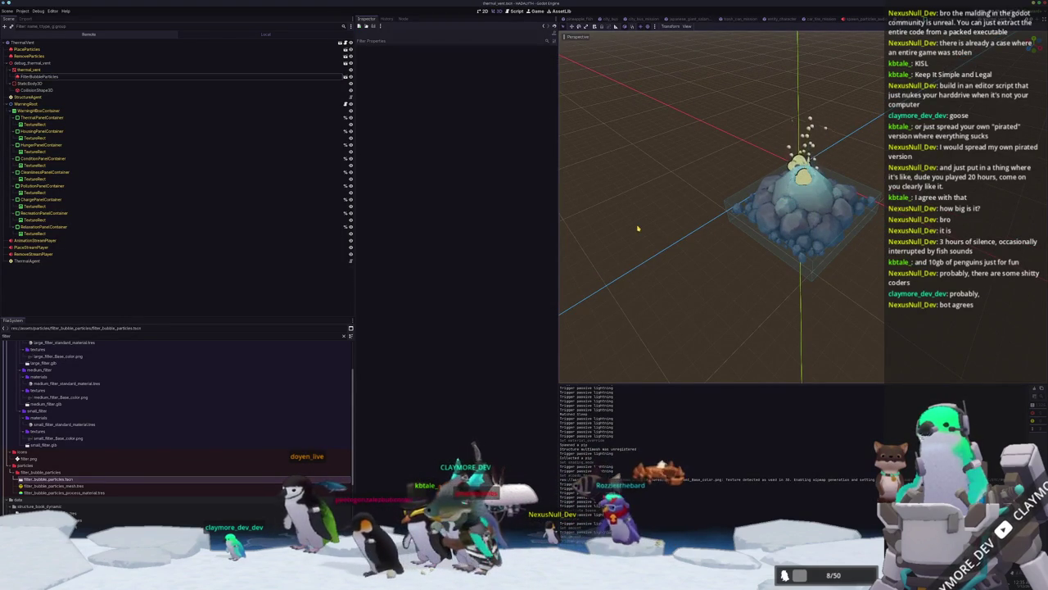
- Zoom and orbit around the vent mound to inspect the rising bubble particles
scroll(638, 229, up, 3)
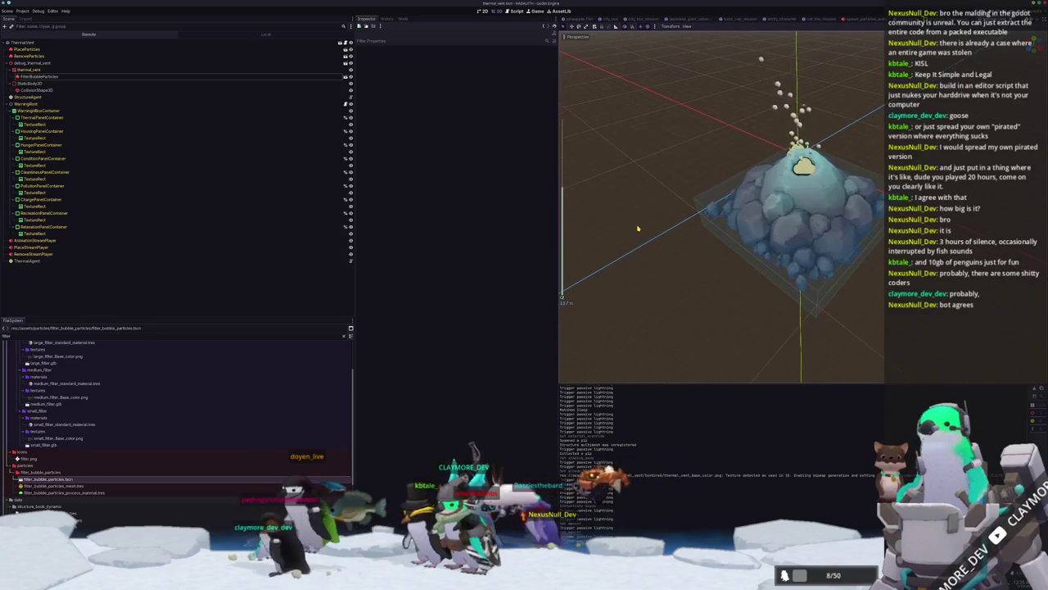
scroll(638, 228, down, 3)
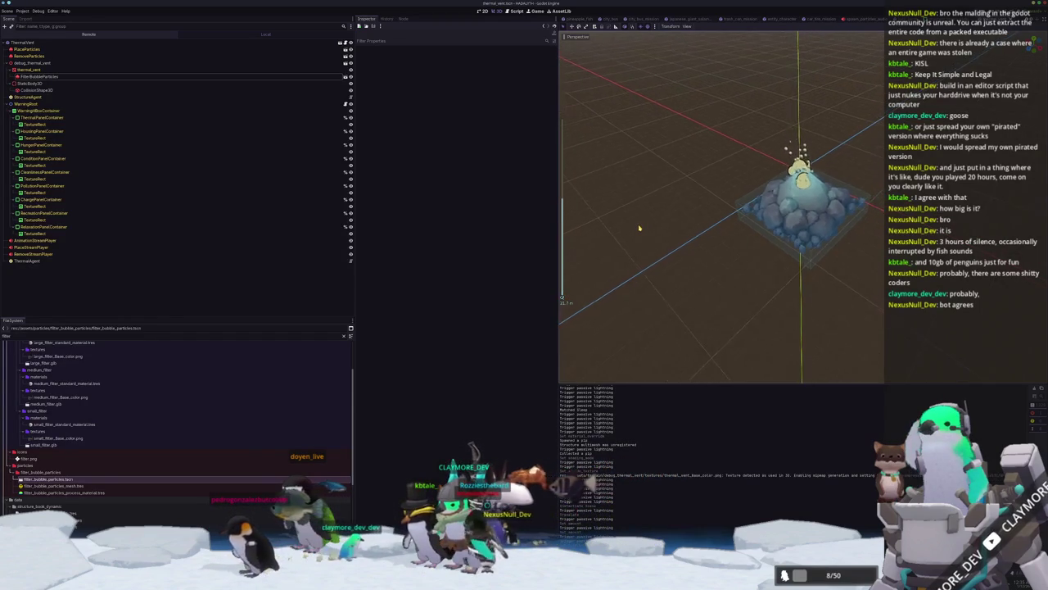
scroll(643, 230, up, 4)
mouse_move(643, 229)
middle_down()
mouse_move(669, 226)
mouse_move(669, 236)
mouse_move(638, 235)
middle_up()
scroll(669, 236, up, 3)
scroll(654, 241, down, 3)
- Stop the previous game run and launch the project again with F5
scroll(638, 235, down, 3)
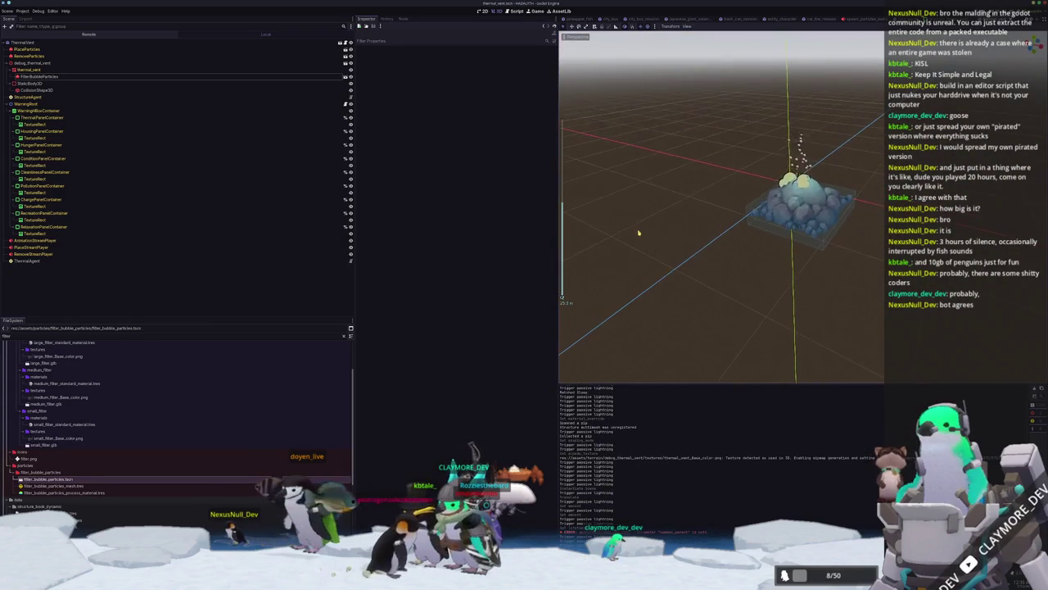
key(F8)
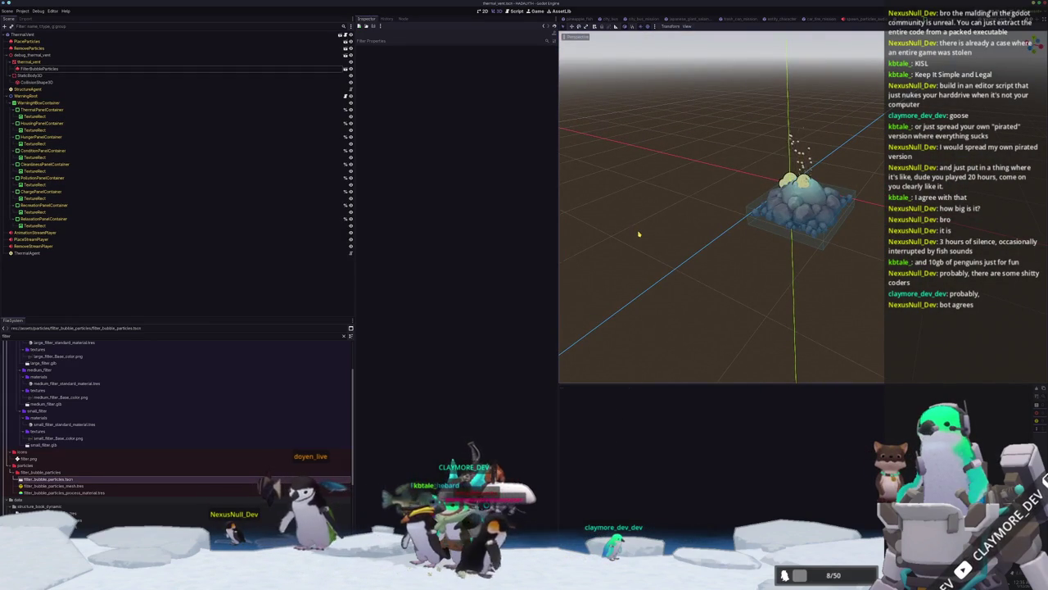
key(F5)
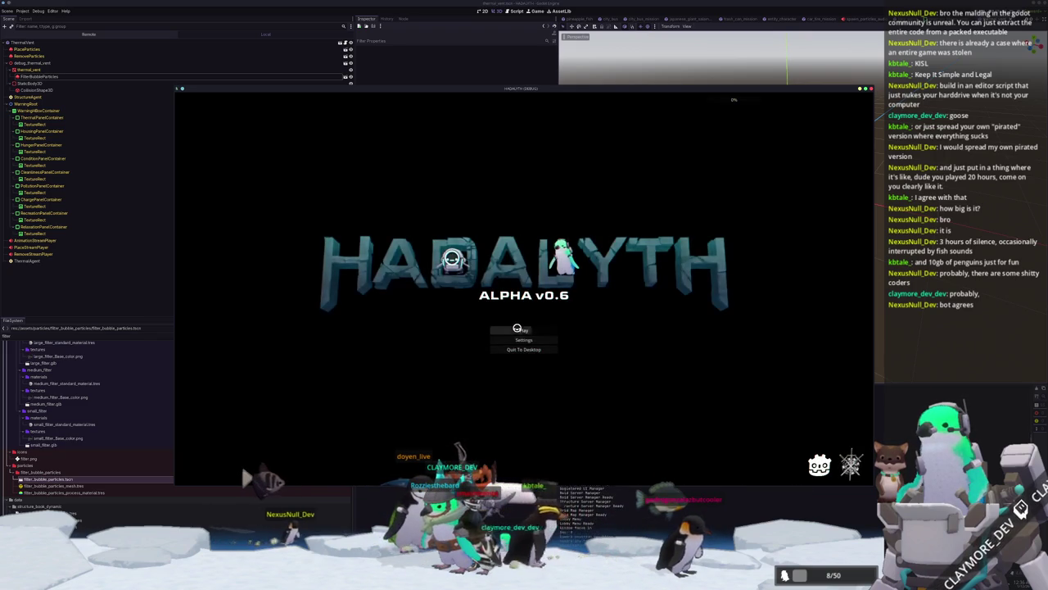
- Load save slot 2, then walk south onto the teleporter into the underwater area
click(496, 328)
click(522, 327)
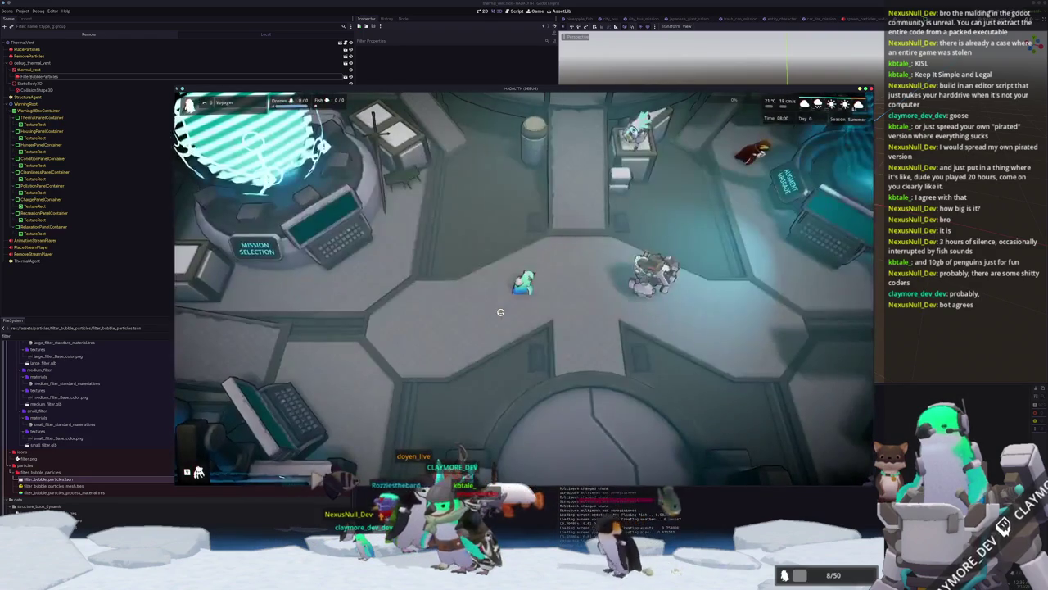
key(s)
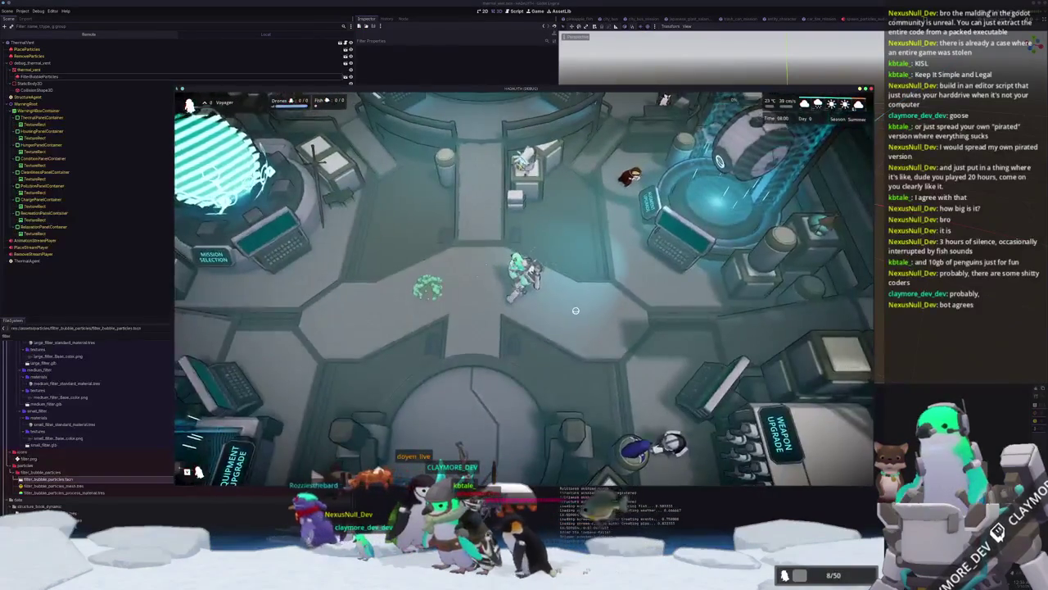
key(s)
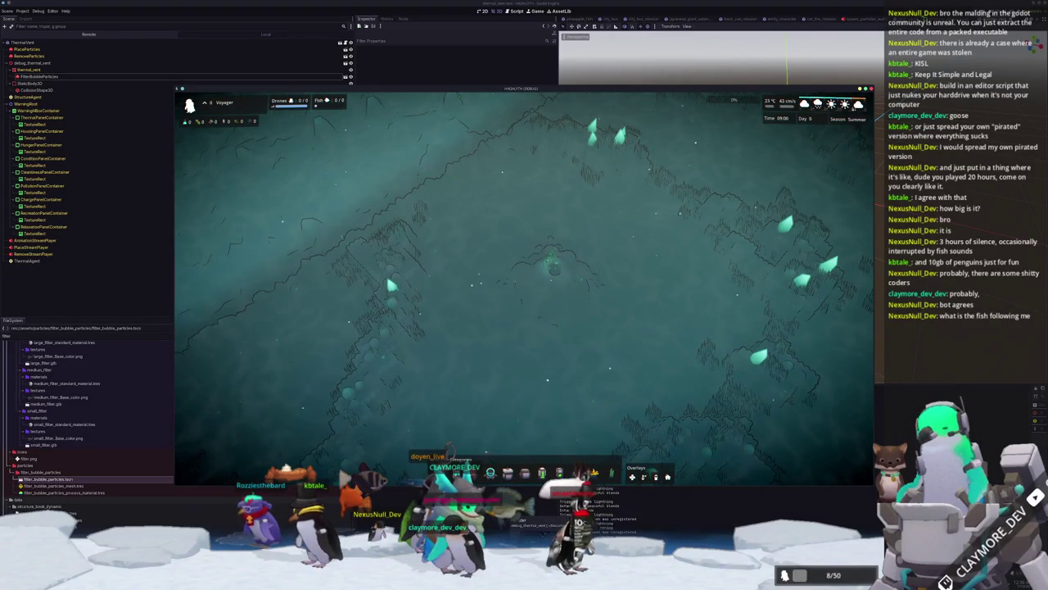
- Back in the game, toggle the overlay, then pause and save the current progress
key(alt+Tab)
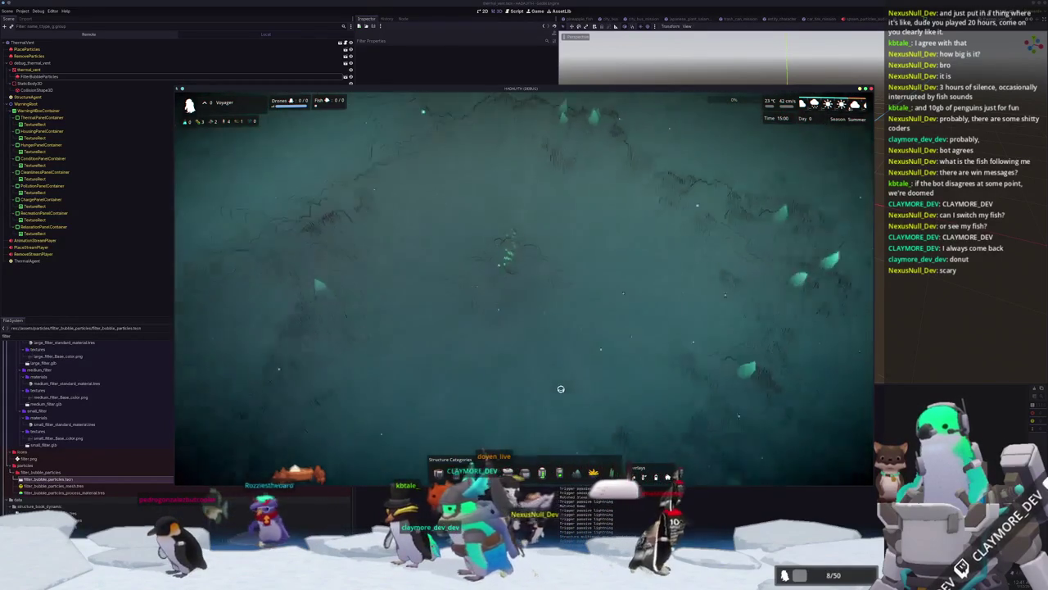
key(o)
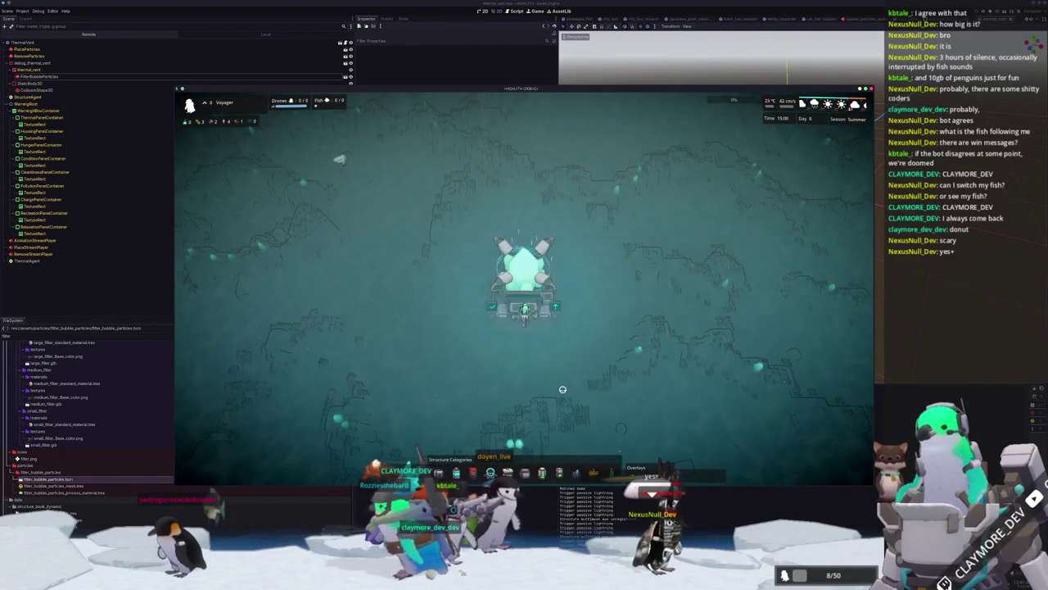
key(Escape)
click(525, 269)
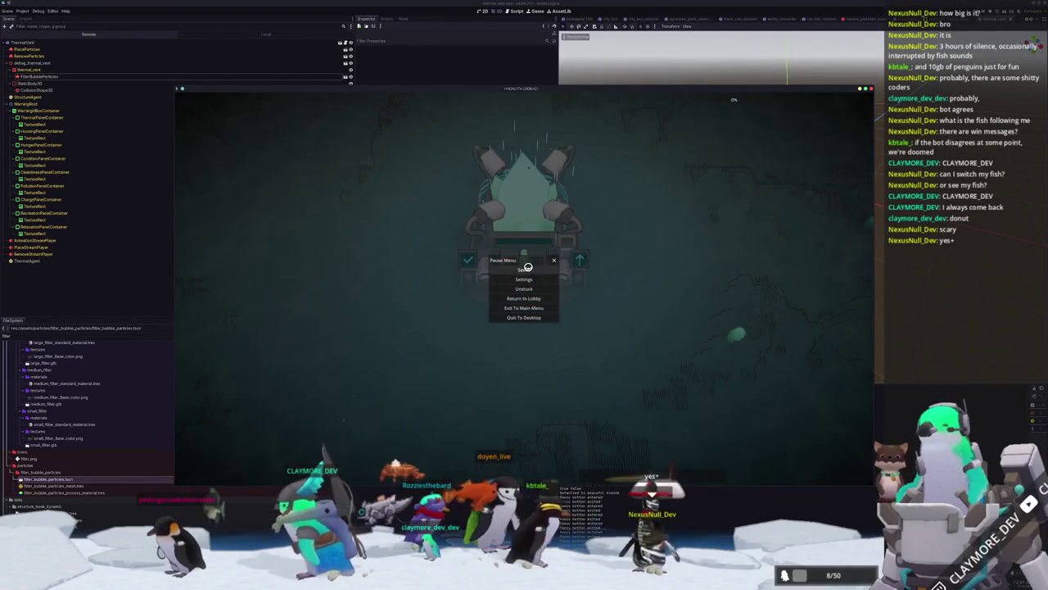
- Quit the game to the editor, then switch to Blender and back to Godot
click(524, 316)
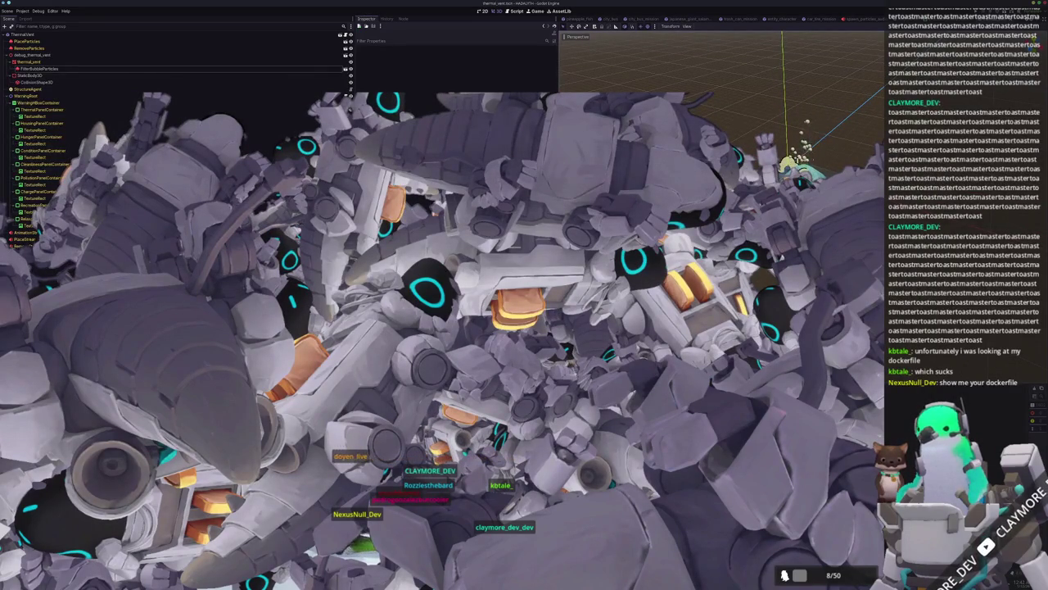
key(alt+Tab)
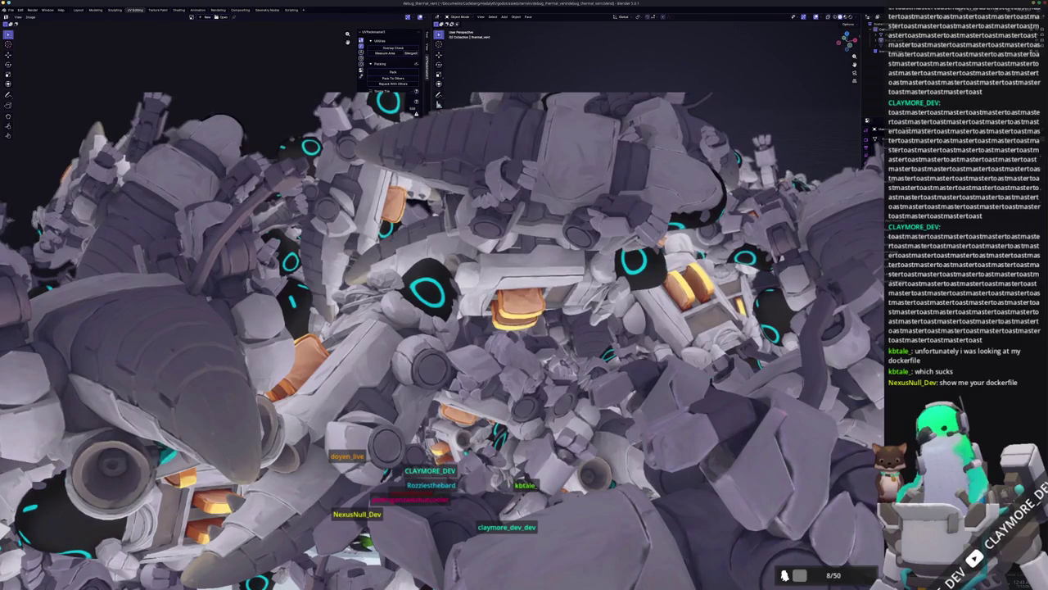
key(alt+Tab)
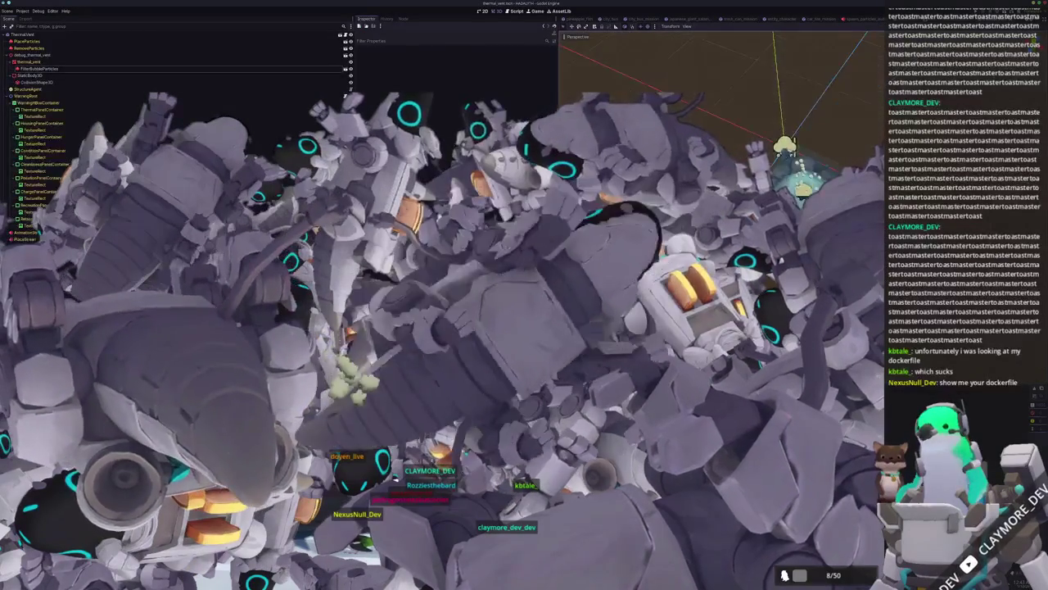
- View the bubble emitter from top orthographic, then orbit back to an angled perspective
key(KP_7)
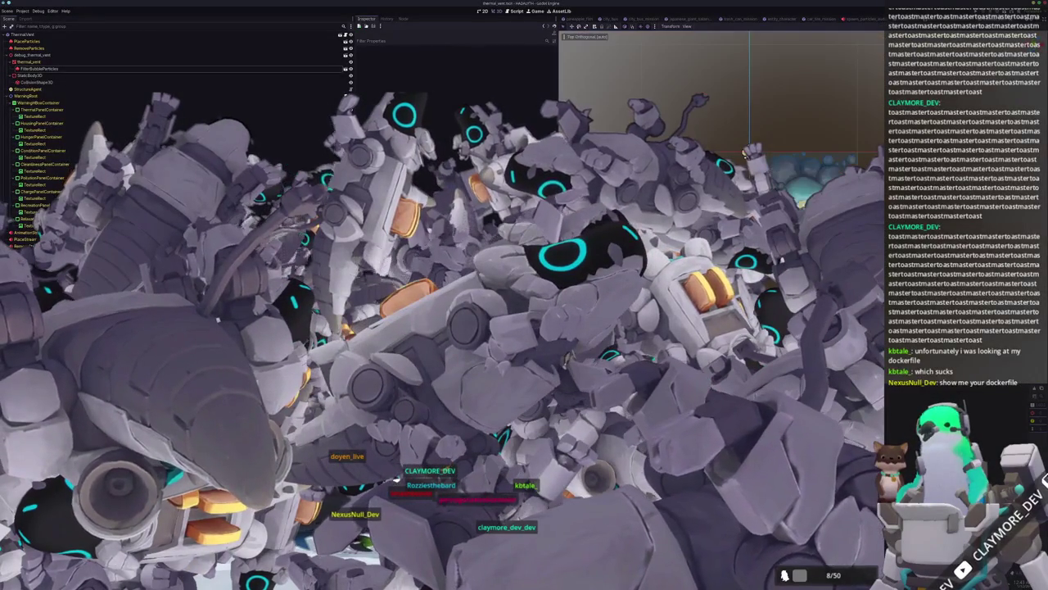
mouse_move(745, 152)
middle_down()
mouse_move(741, 139)
mouse_move(737, 164)
middle_up()
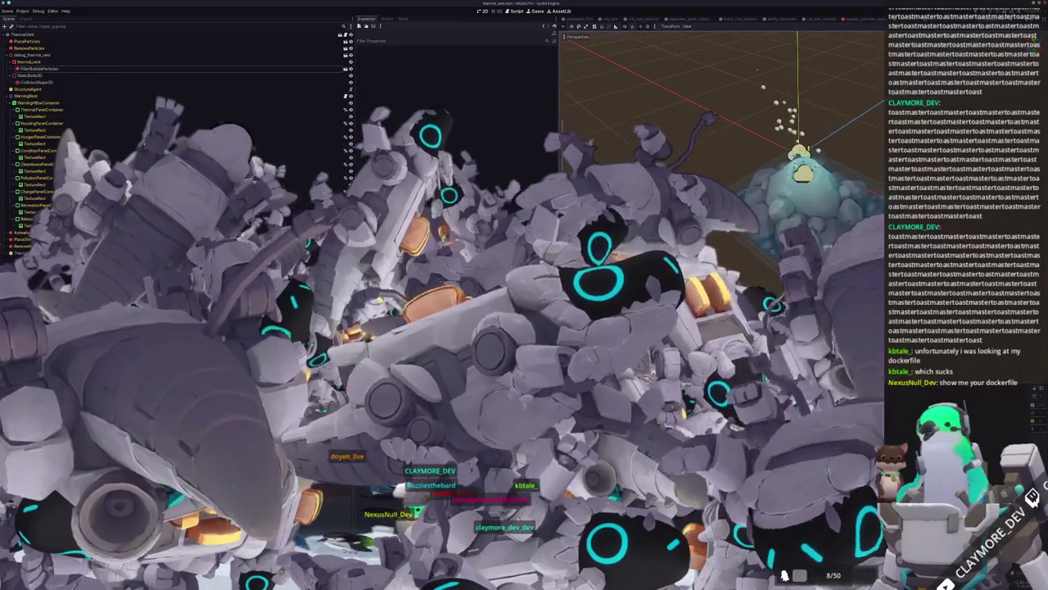
middle_drag(737, 163, 712, 176)
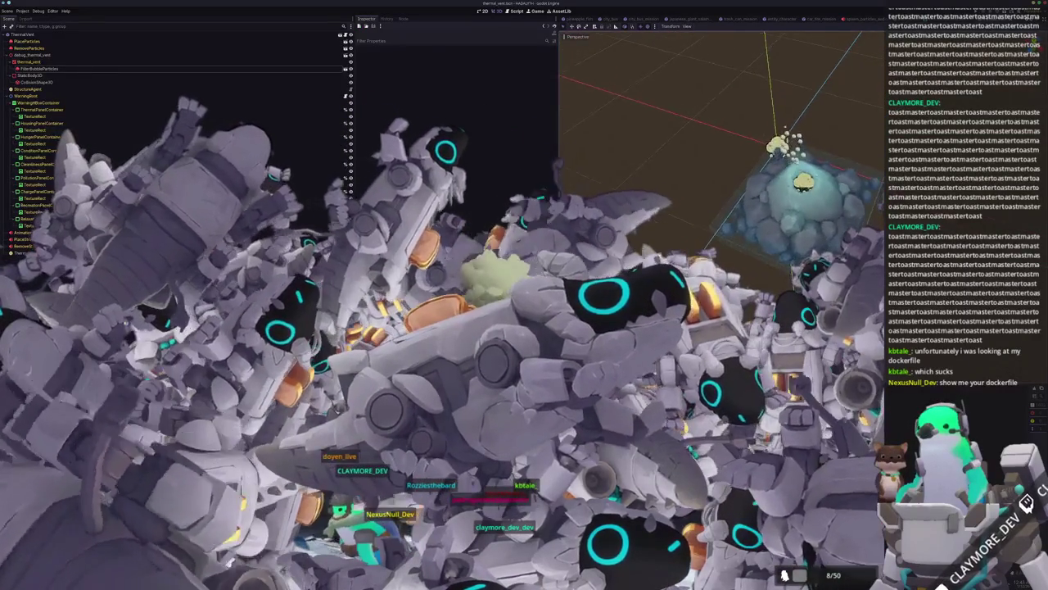
- Switch between the Godot editor and Blender, ending on the debug_thermal_vent.blend project
key(alt+Tab)
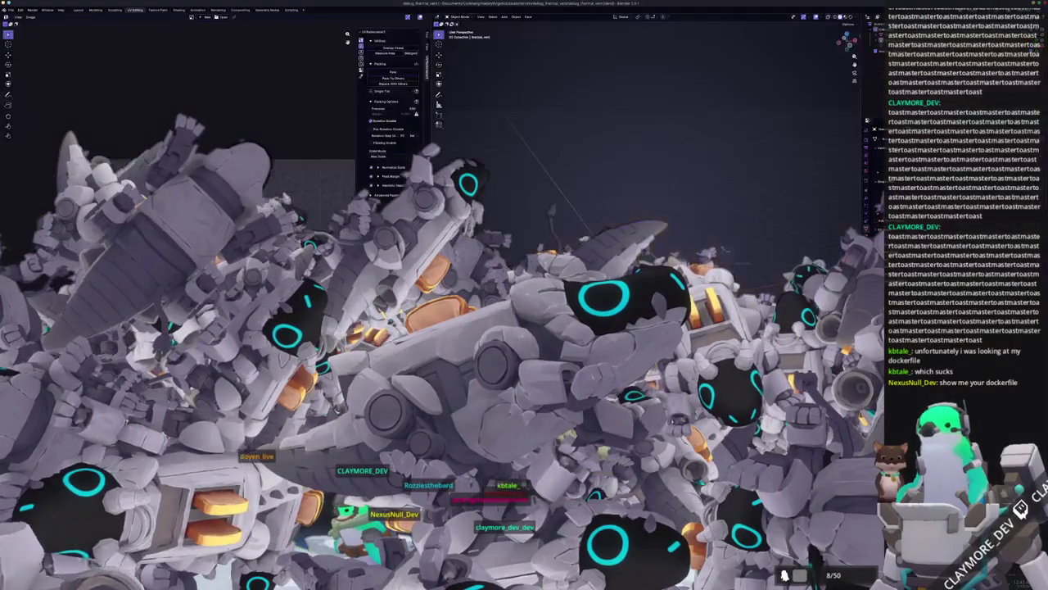
key(alt+Tab)
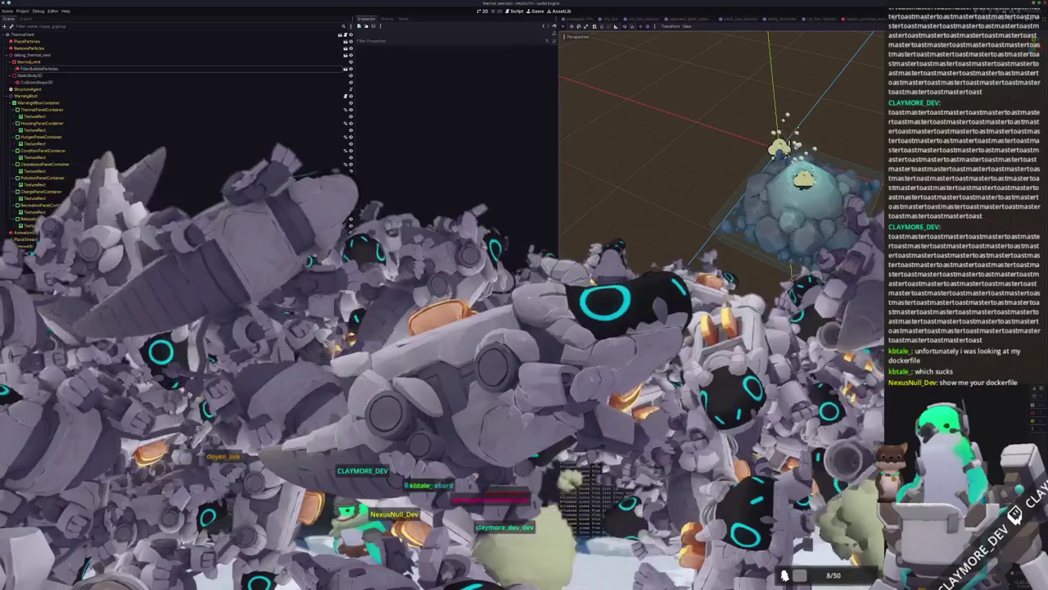
key(alt+Tab)
key(alt+Tab)
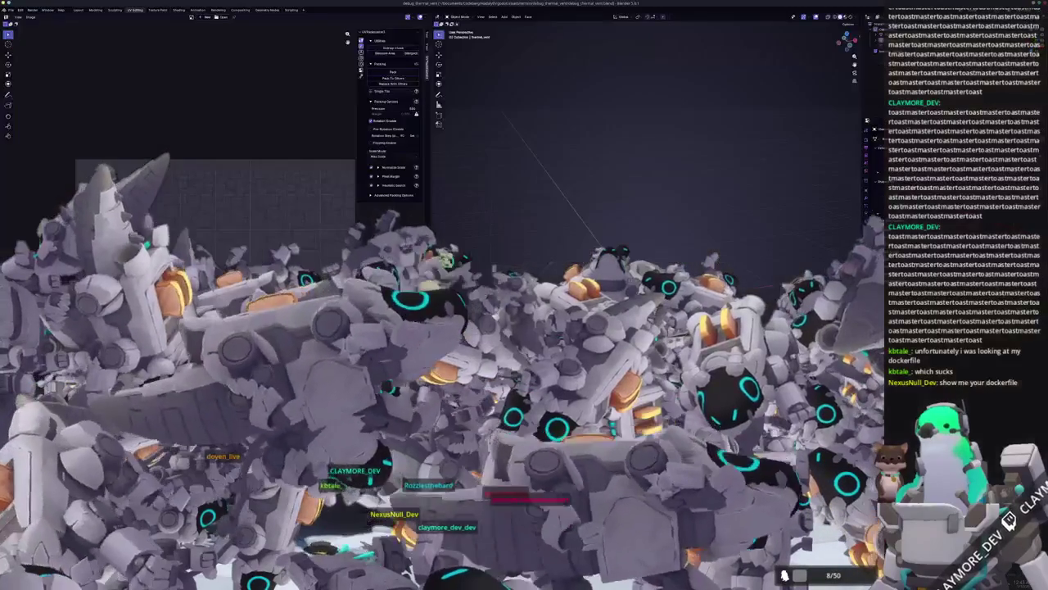
key(alt+Tab)
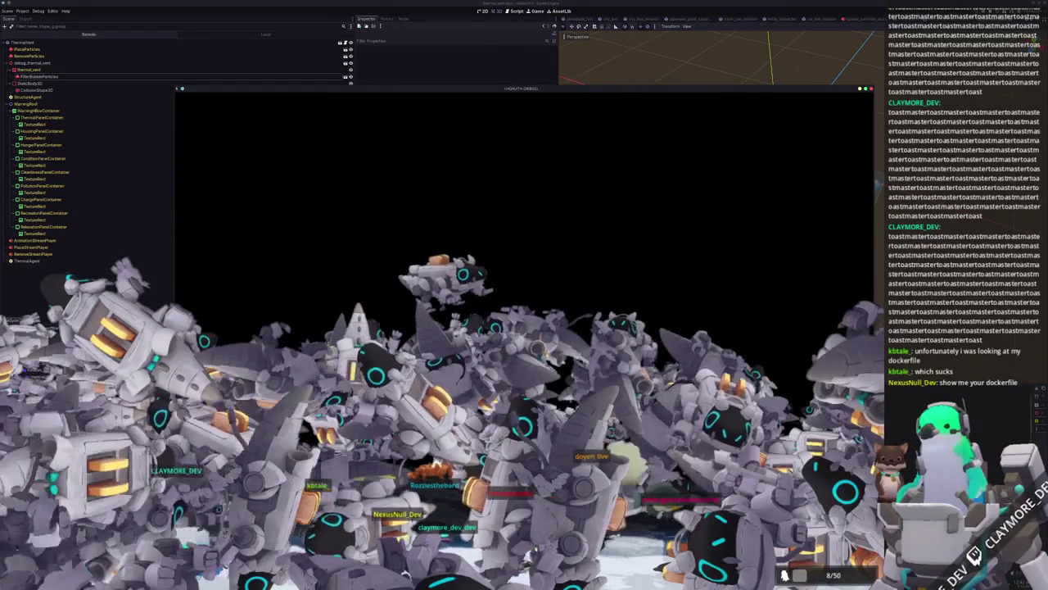
- Go from the title screen to the save slots and load the Voyager save
click(453, 256)
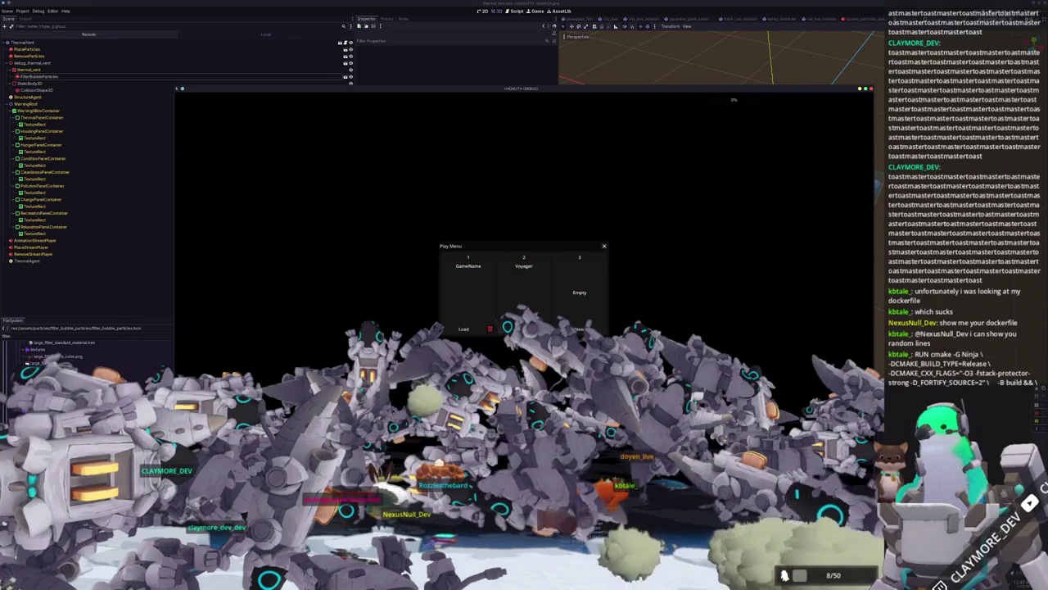
click(463, 328)
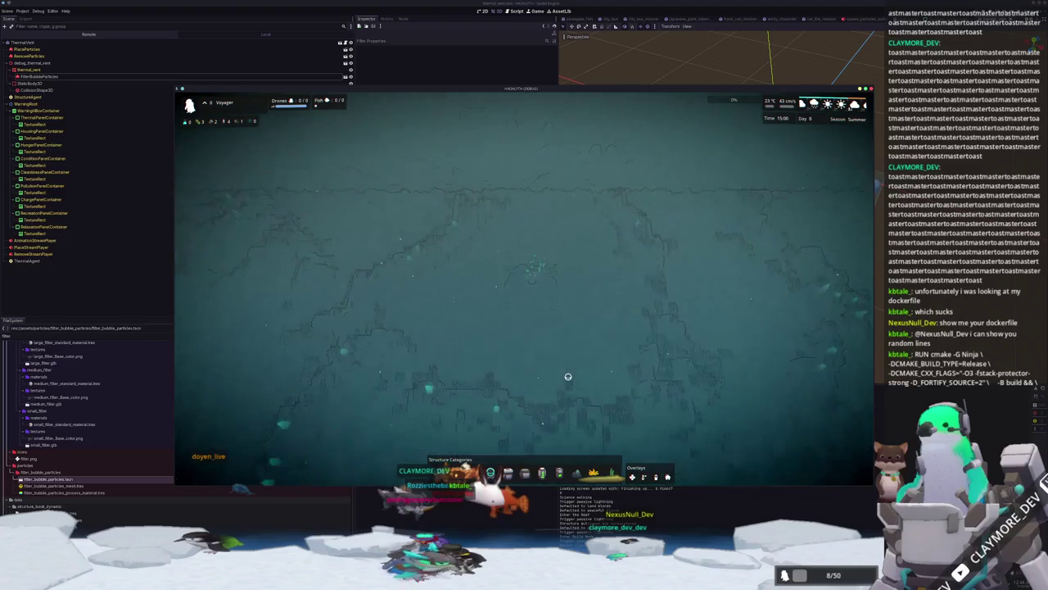
- Browse and close a structure category, toggle the developer console, then pause the game
click(525, 473)
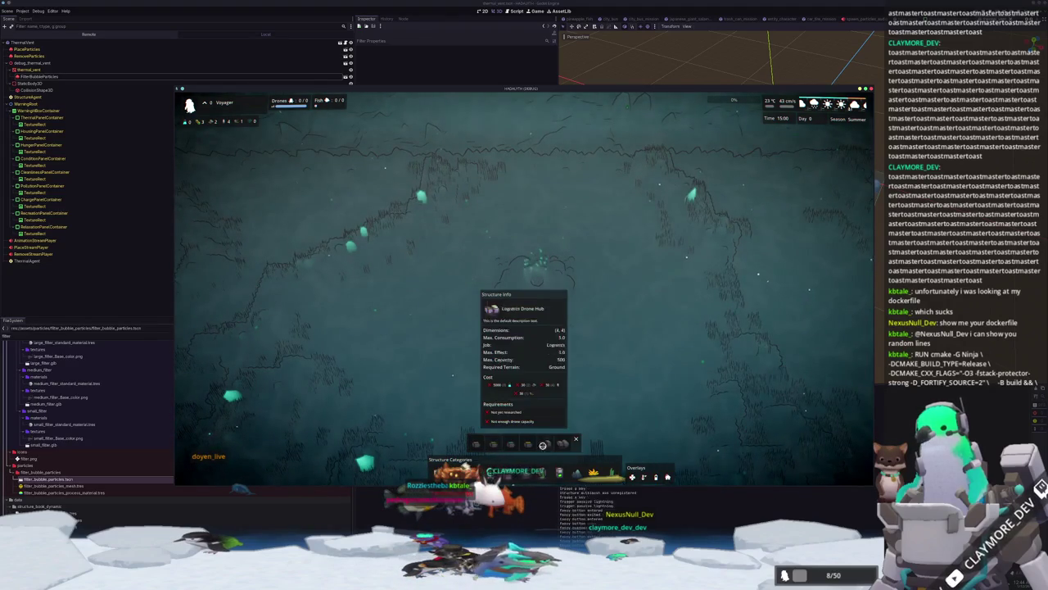
click(574, 439)
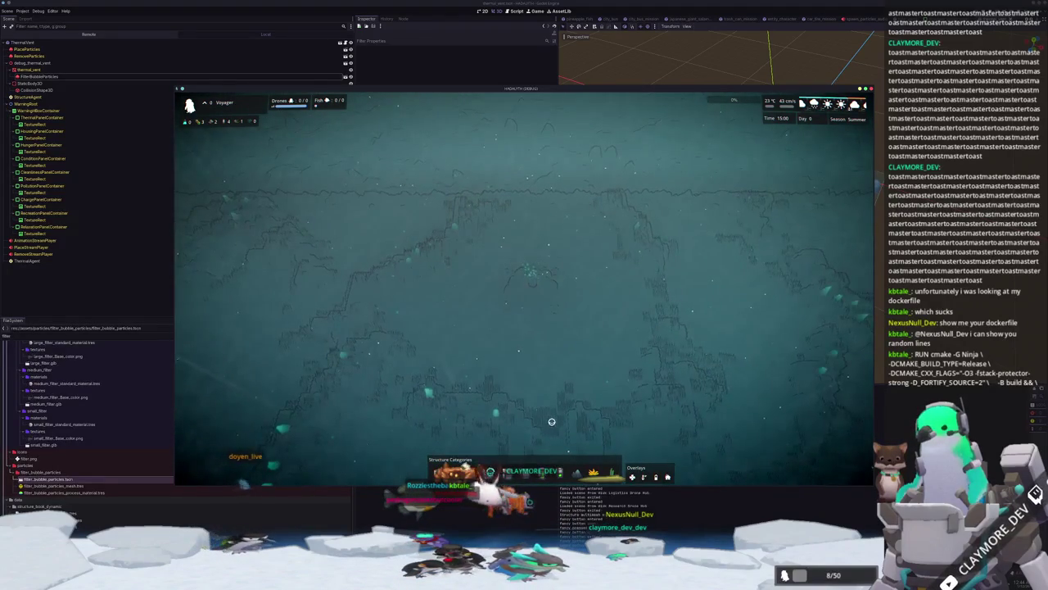
key(grave)
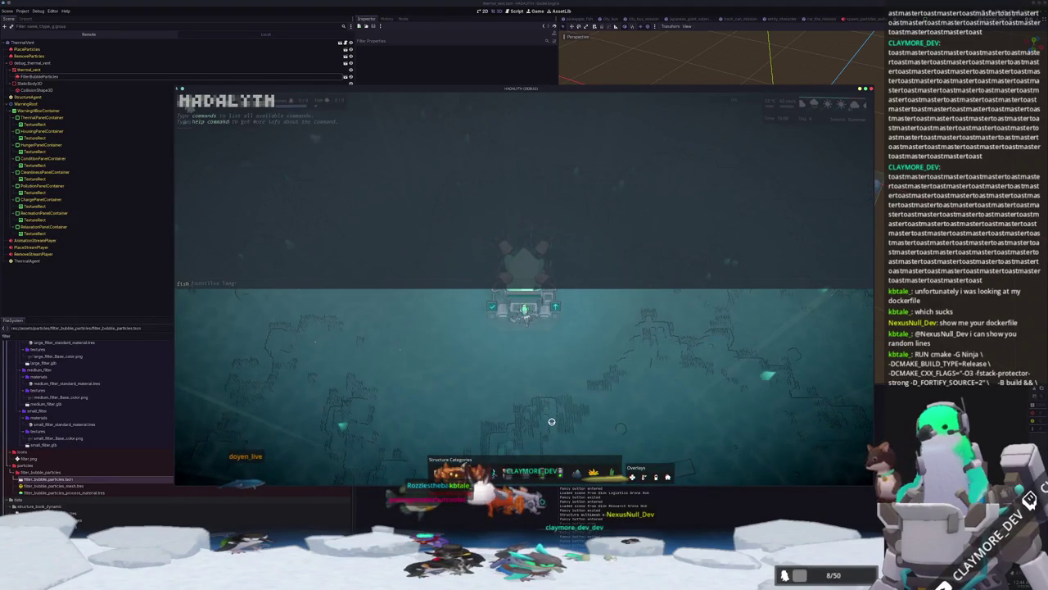
key(grave)
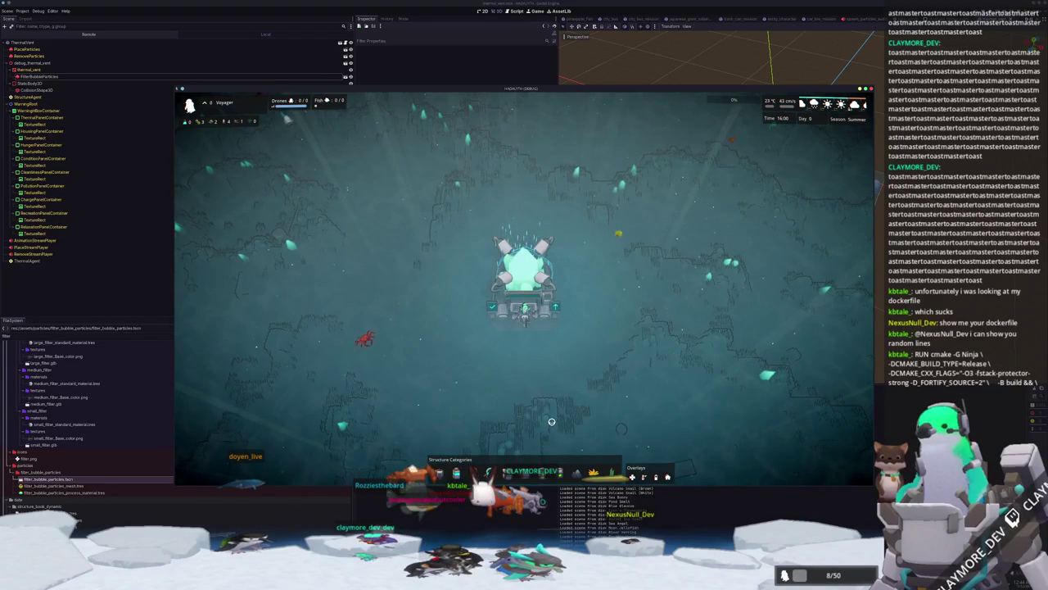
key(Escape)
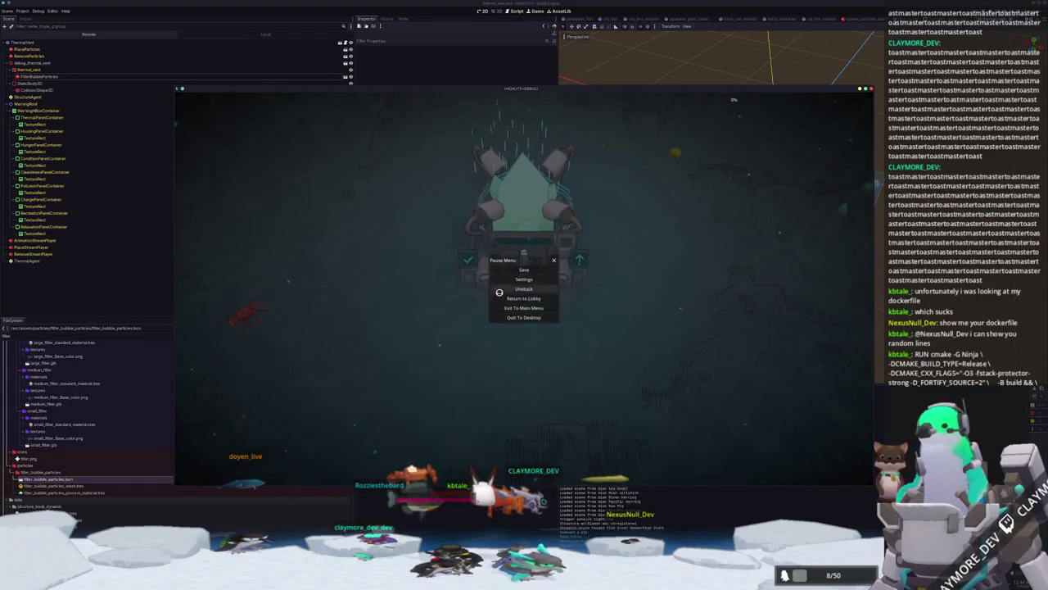
- Set Reef Idle Camera Time to 60 in Settings, save changes, and resume play
click(517, 278)
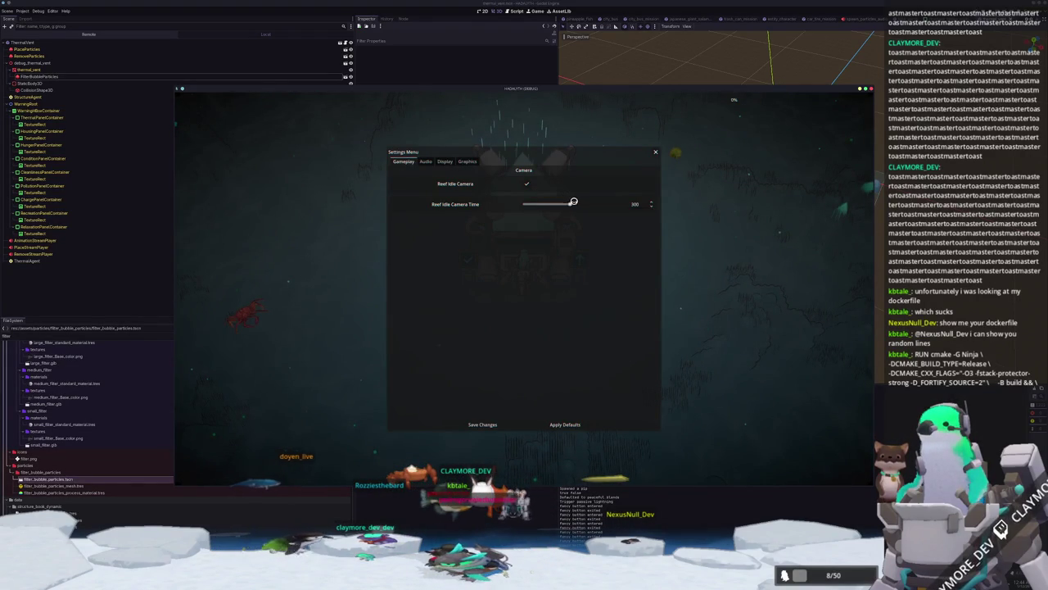
drag(563, 204, 464, 311)
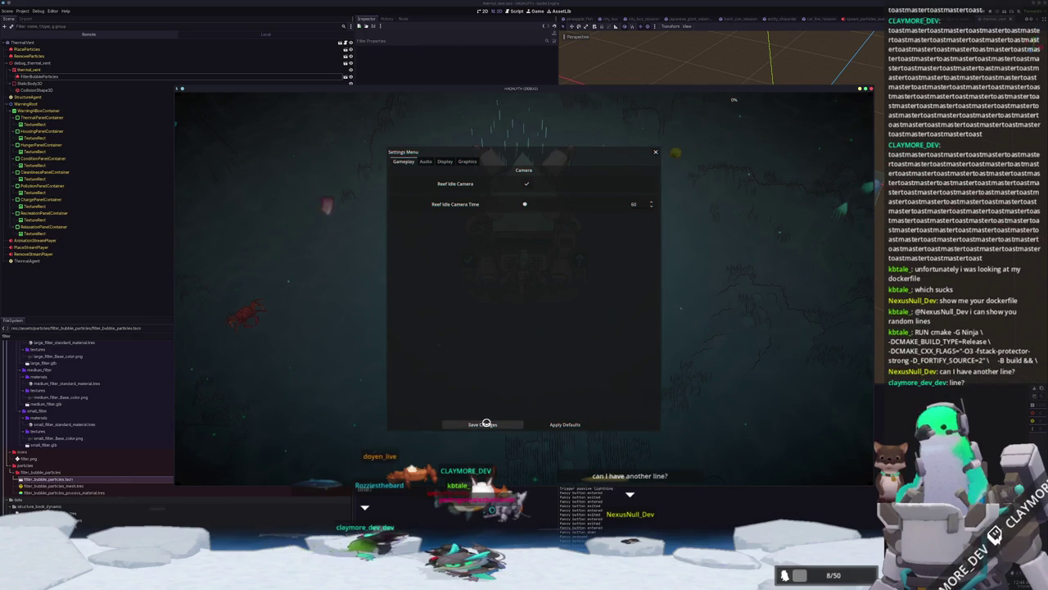
click(485, 423)
key(Escape)
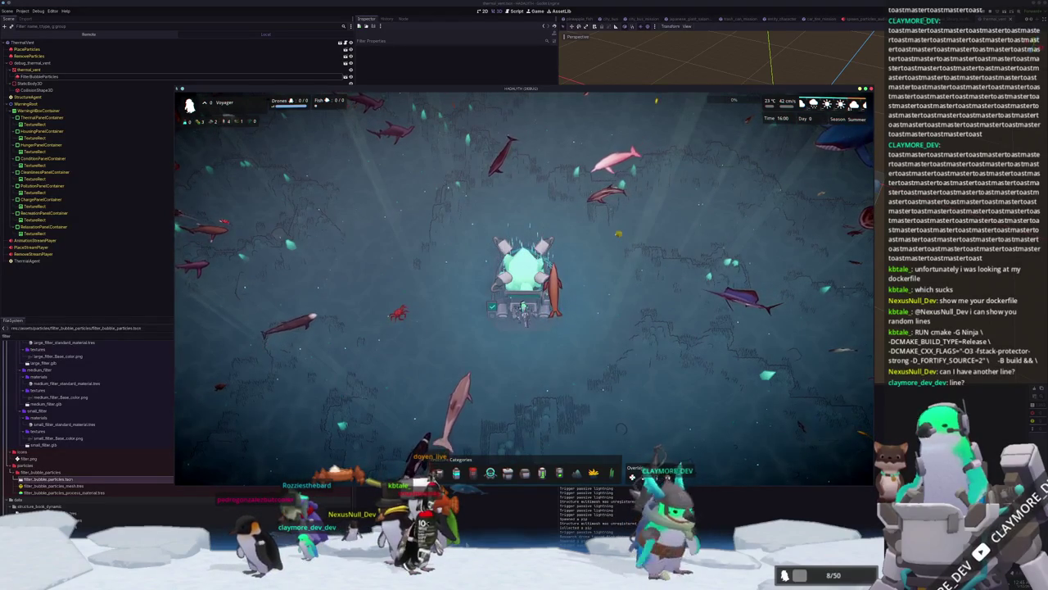
- Bring up the terminal's fish list and move the boarfish search window to the lower left
key(alt+Tab)
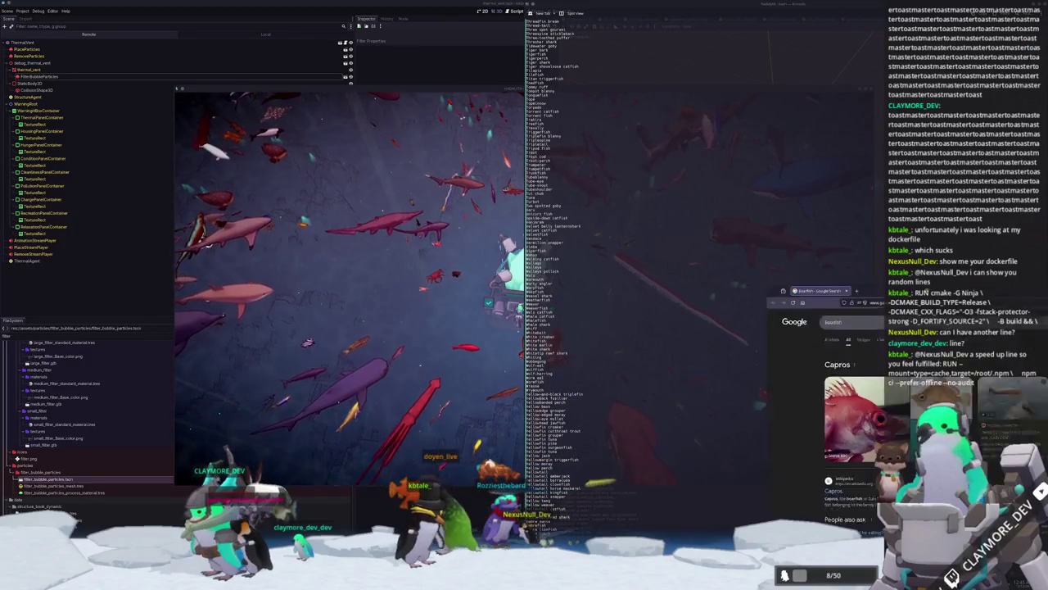
mouse_move(610, 277)
mouse_down()
mouse_move(172, 296)
mouse_move(179, 264)
mouse_up()
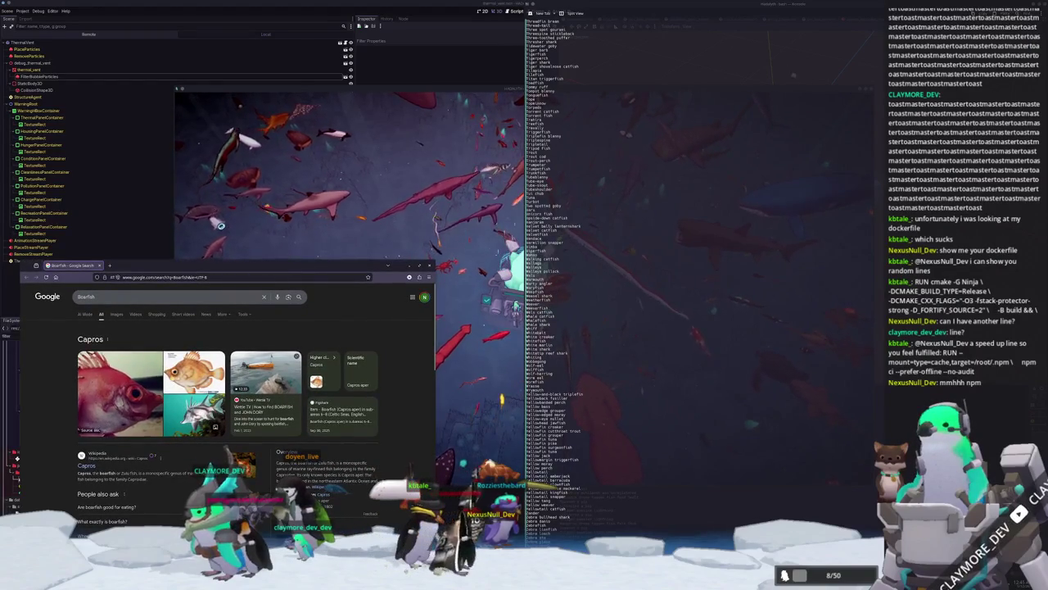
- Enlarge the orange boarfish picture, then Google Silver dory and Warmouth from the terminal list
click(194, 372)
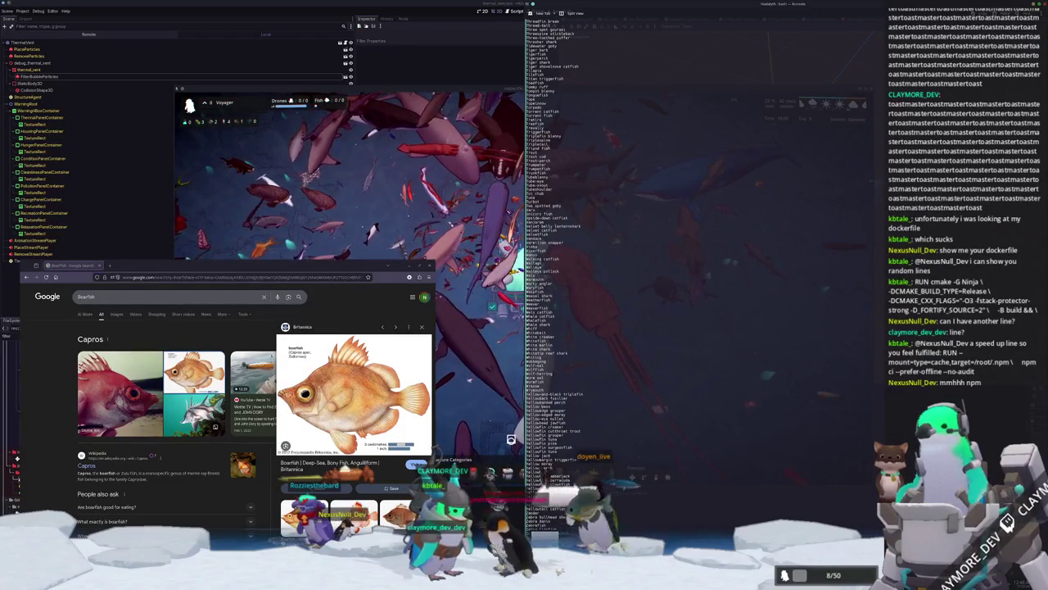
mouse_move(573, 488)
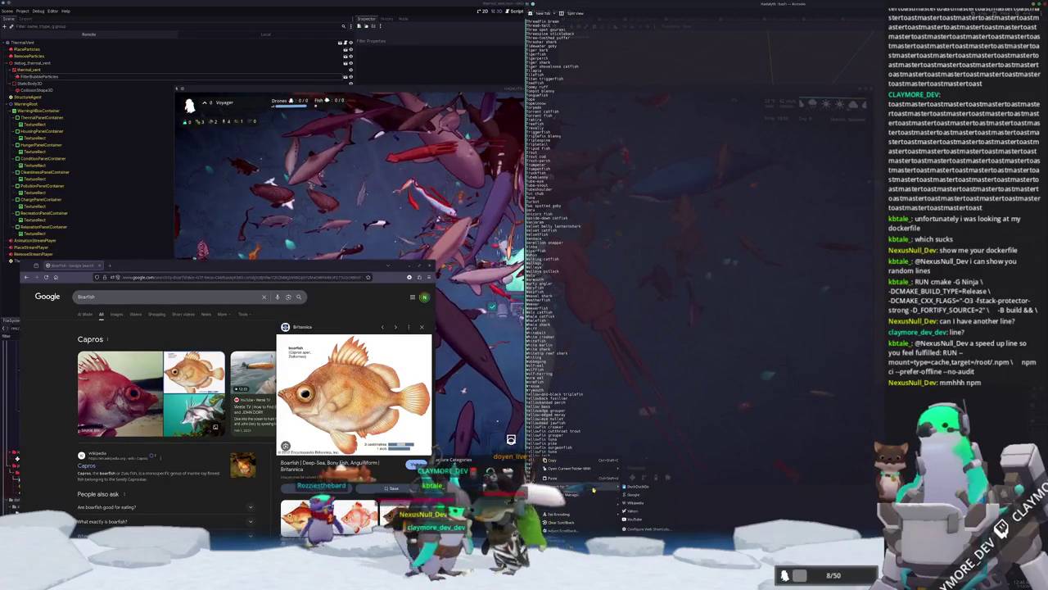
click(635, 493)
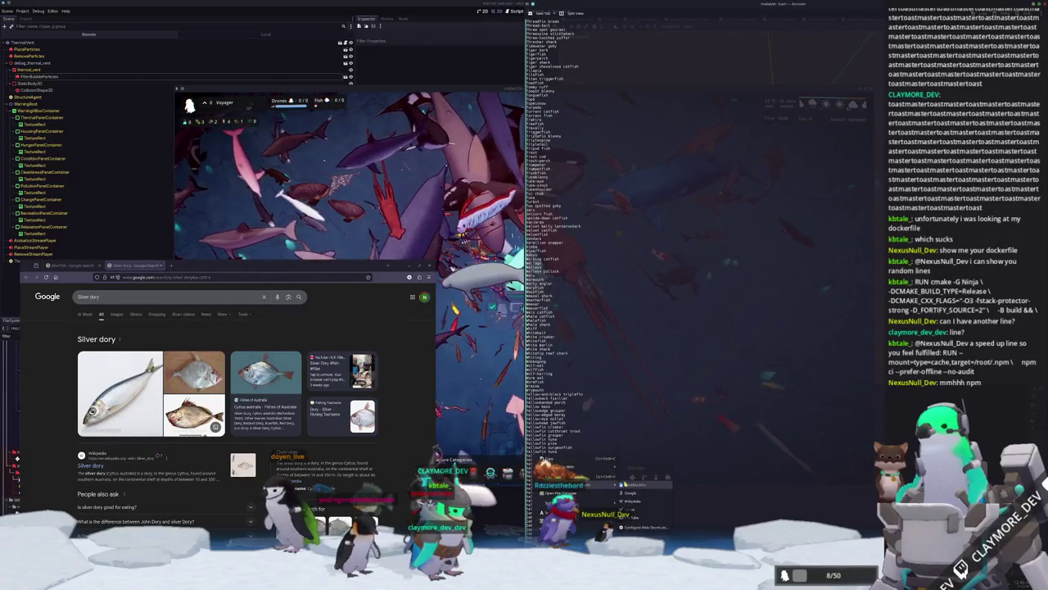
click(635, 493)
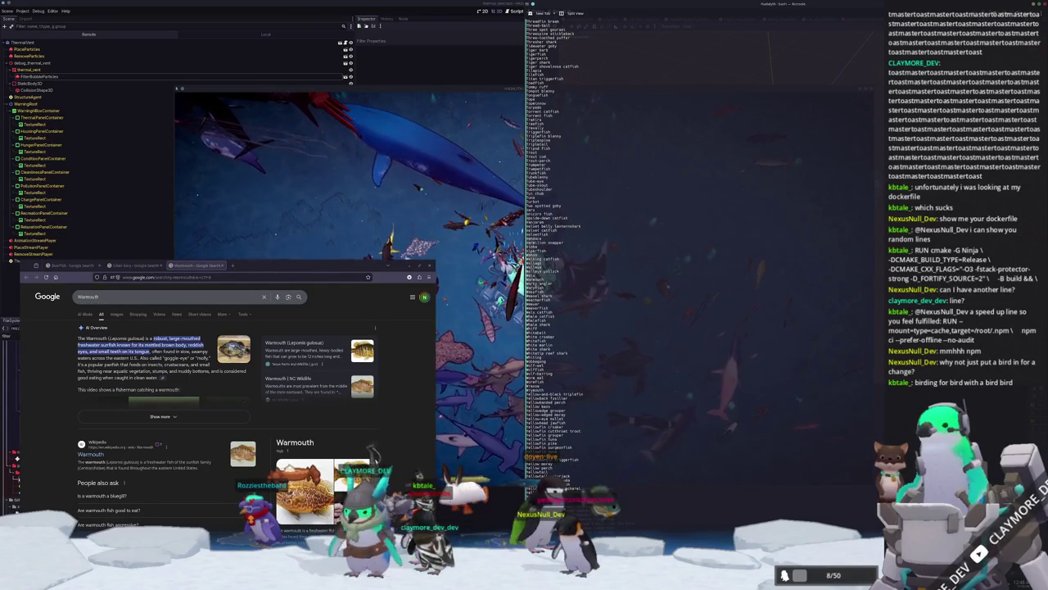
- Bring up the web-search options for the Warmouth fish name in the terminal list
right_click(550, 452)
mouse_move(589, 486)
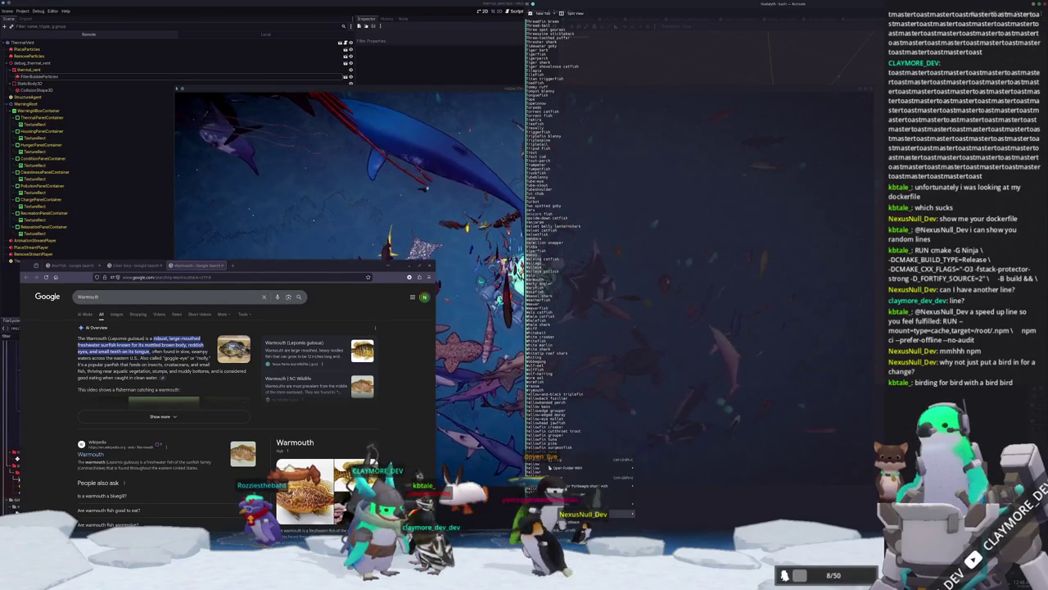
- Browse porbeagle shark images, preview the three-shark photo, then search Google for sea toad
click(657, 495)
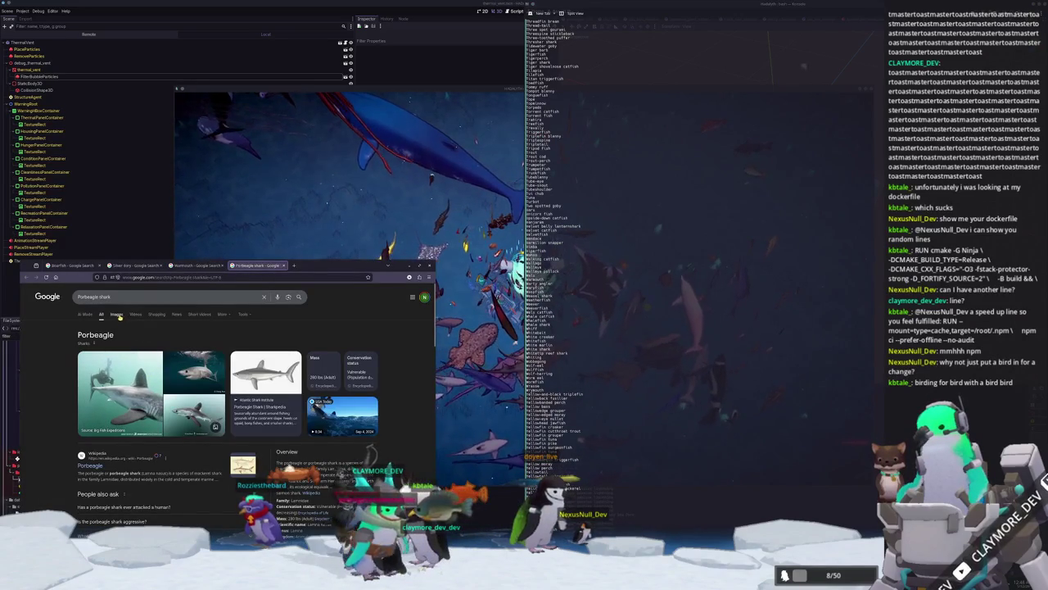
click(117, 315)
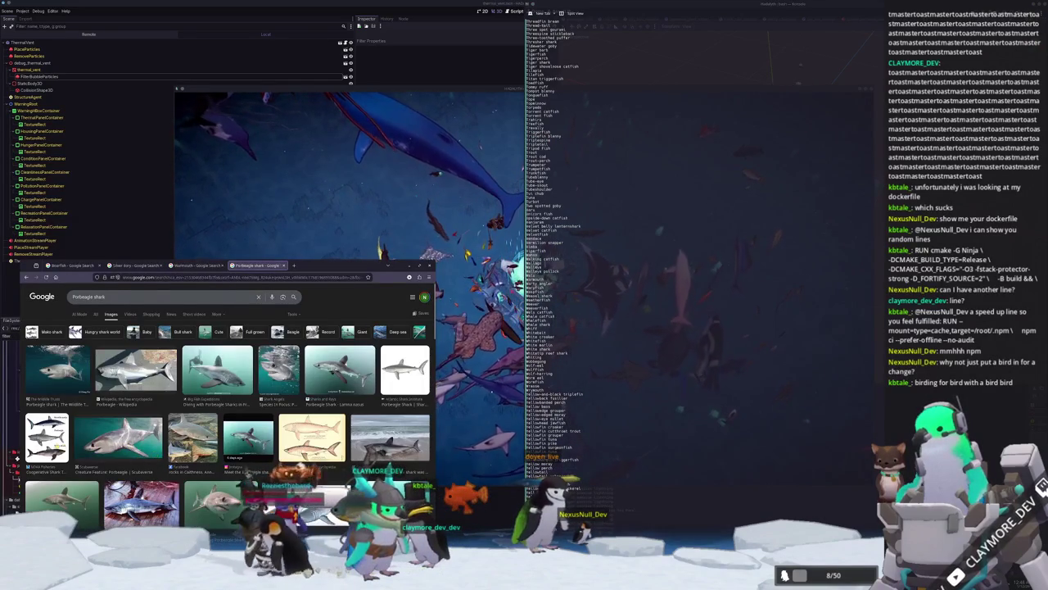
click(46, 436)
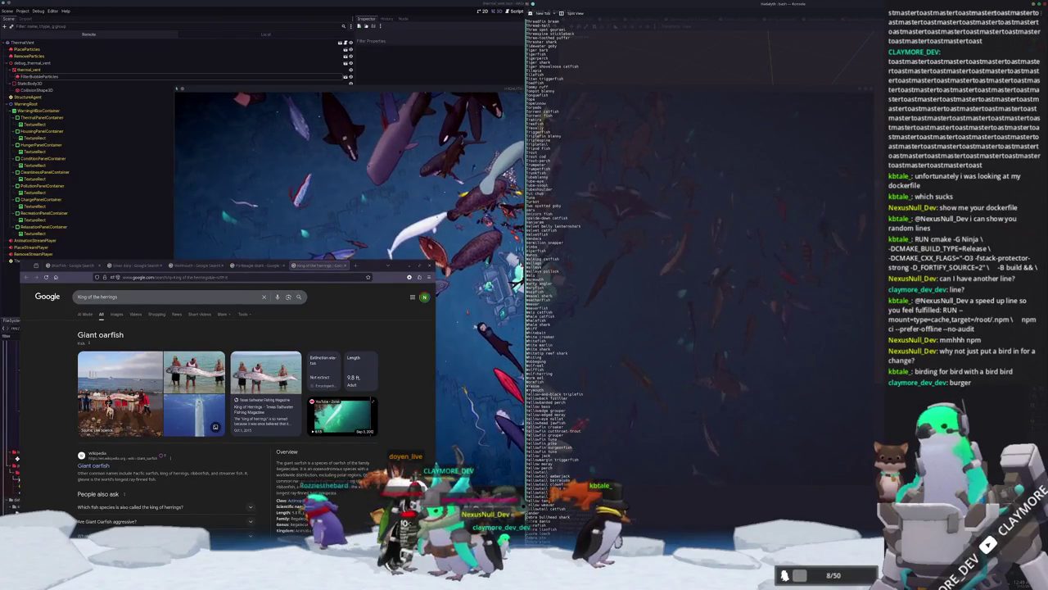
right_click(534, 452)
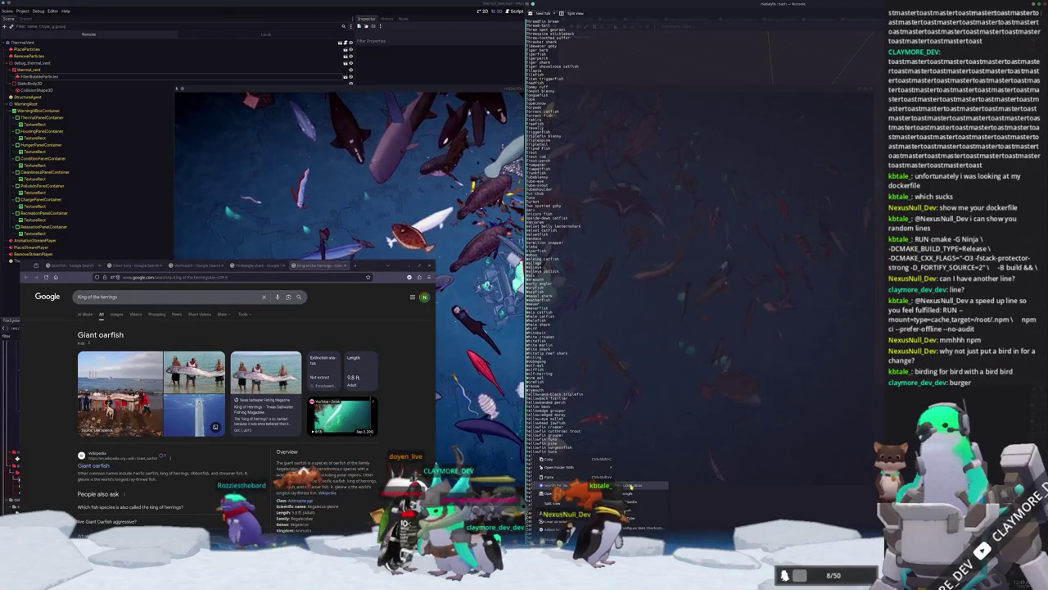
click(557, 484)
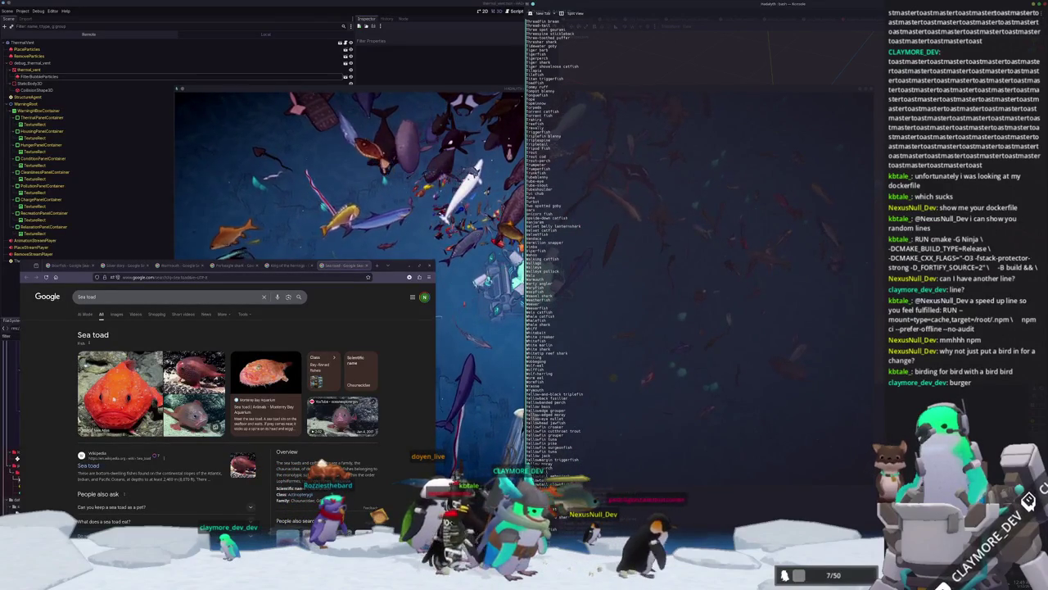
mouse_move(573, 485)
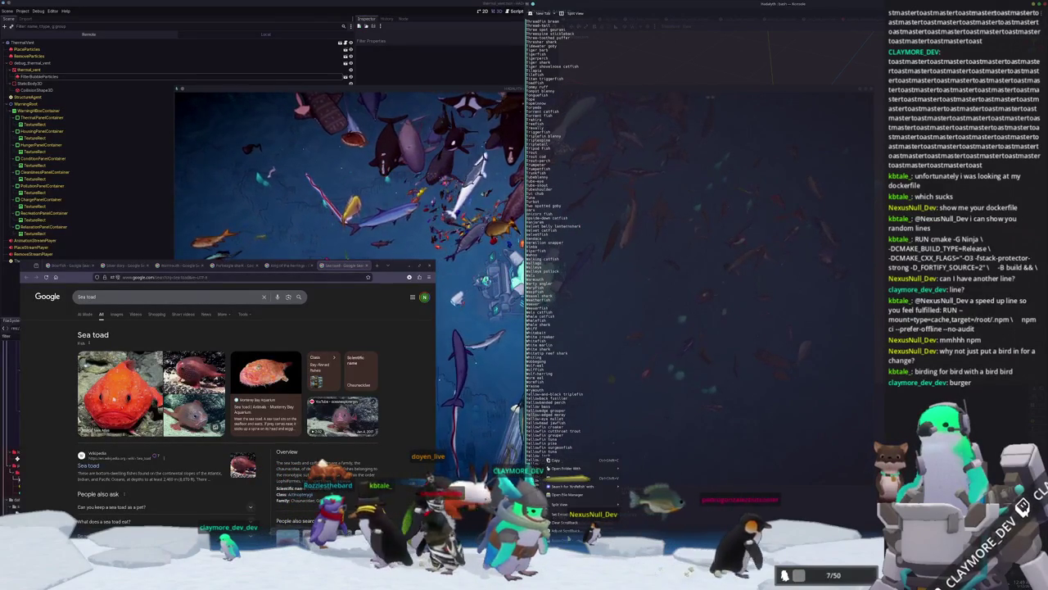
- Search Google Images for Knifefish and preview the Ghost Knife Fish aquarium photo
right_click(546, 458)
click(634, 495)
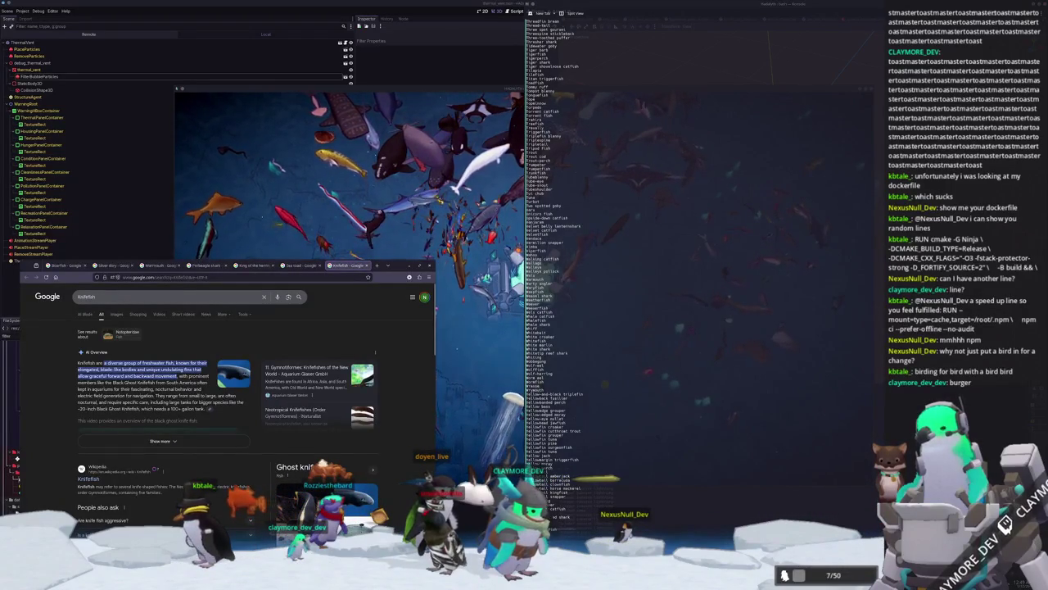
click(115, 313)
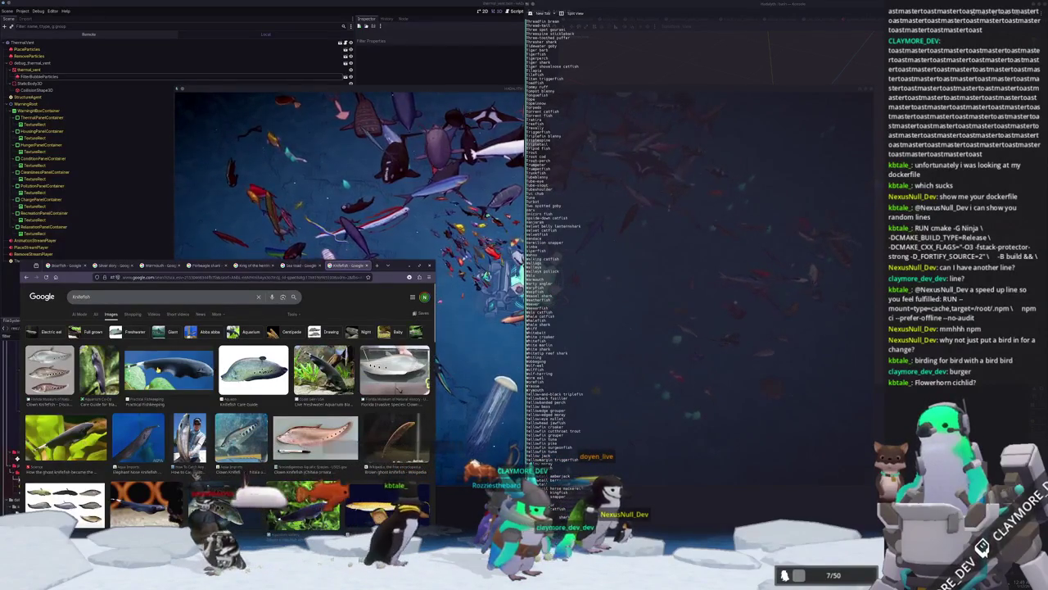
scroll(163, 397, down, 1)
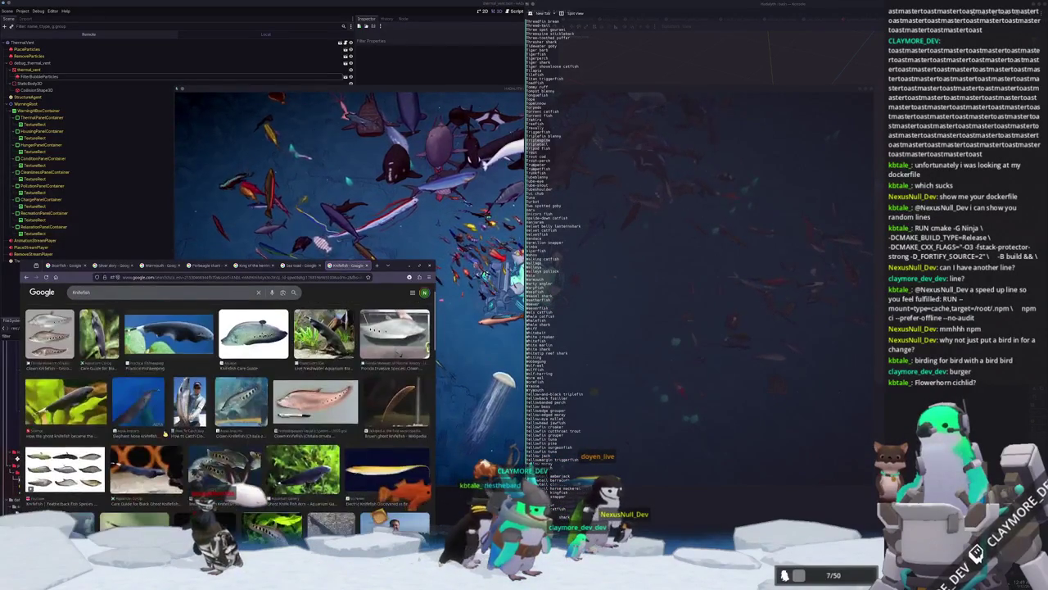
click(301, 468)
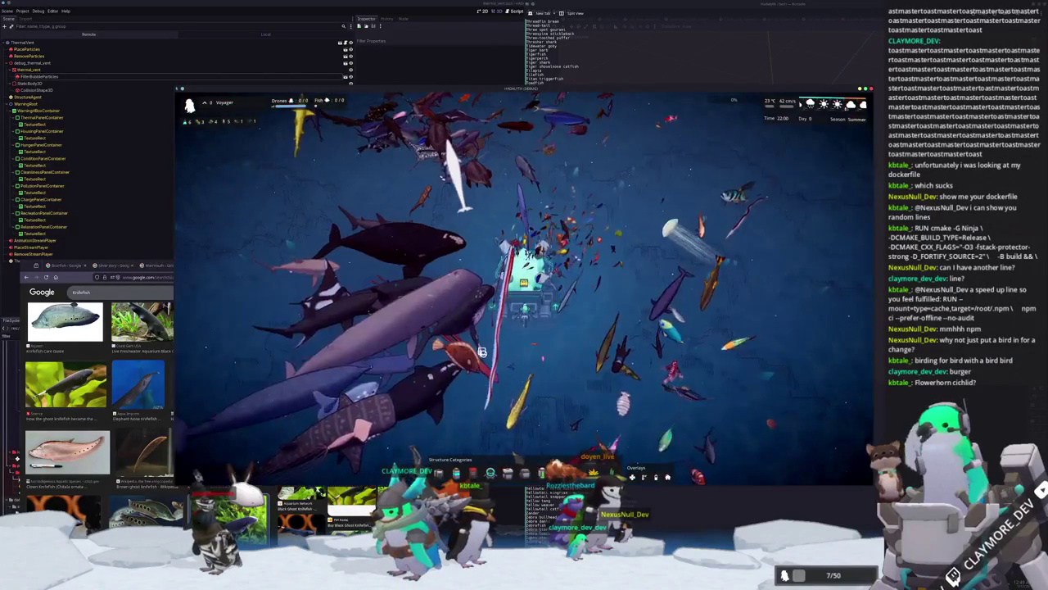
scroll(483, 350, up, 5)
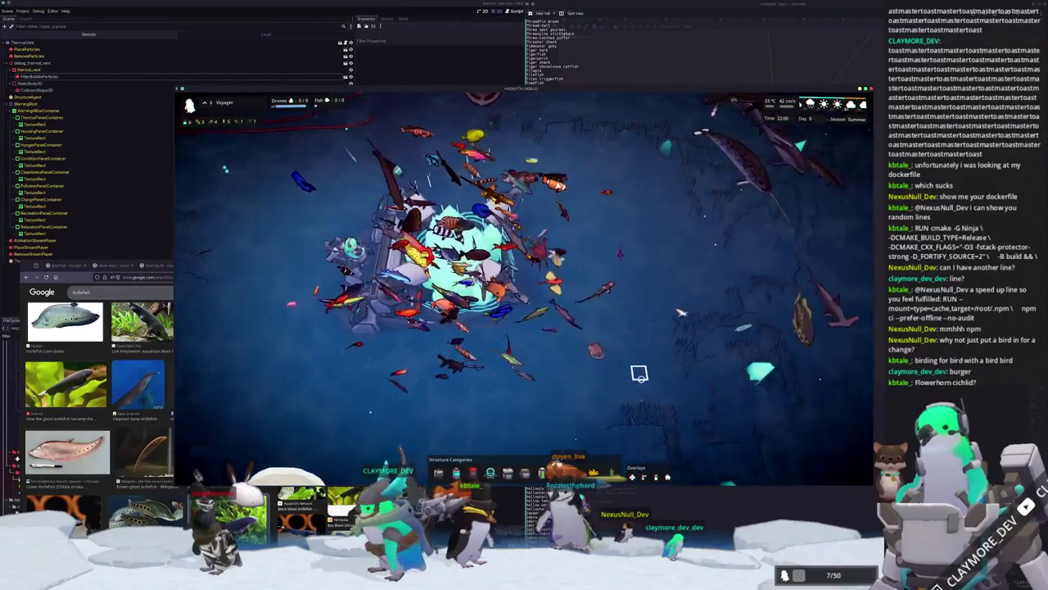
scroll(637, 373, down, 3)
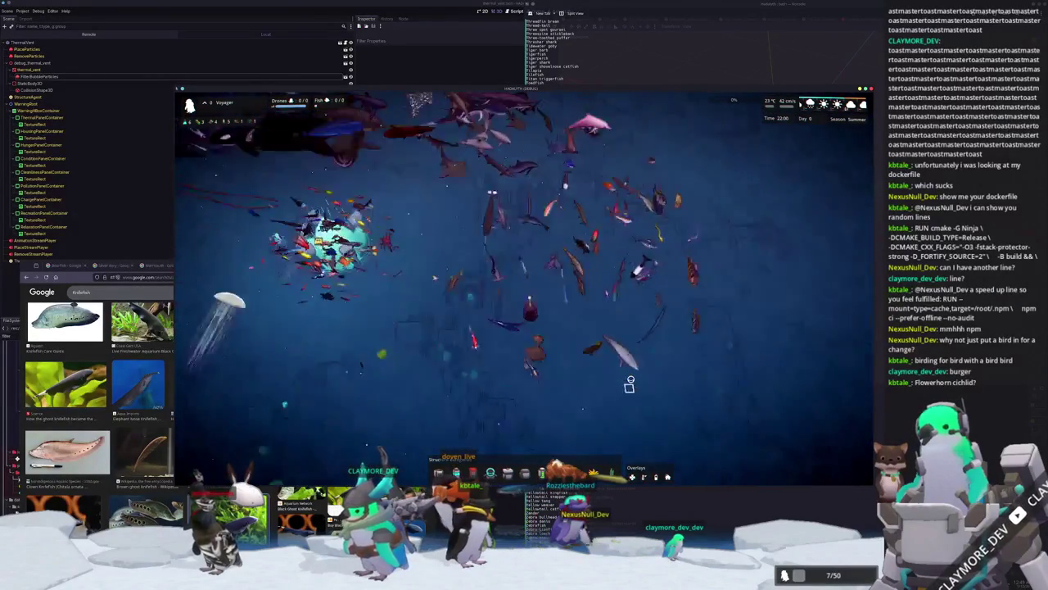
scroll(629, 385, up, 3)
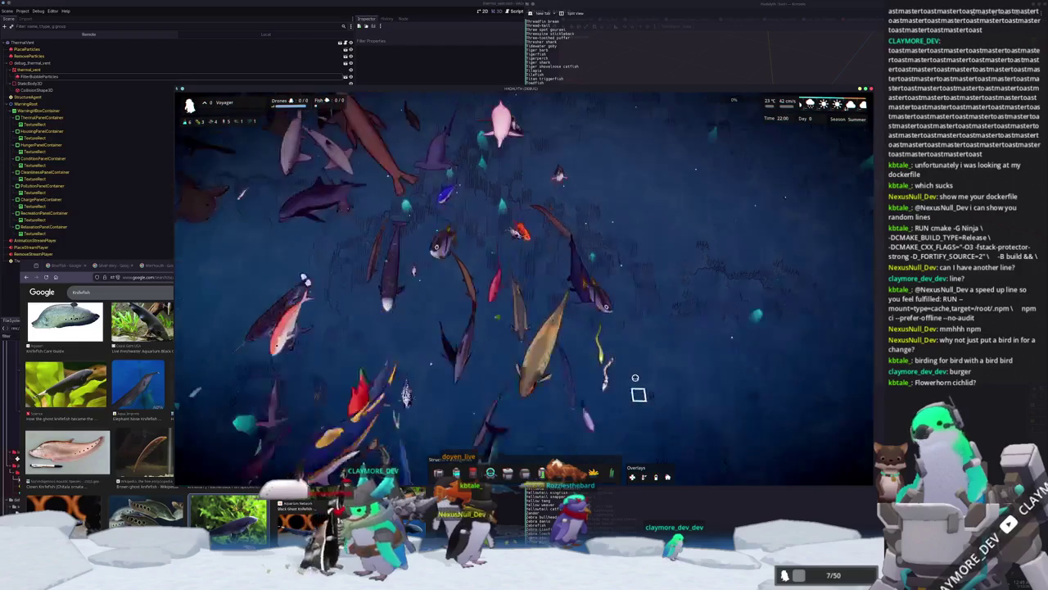
scroll(640, 367, down, 2)
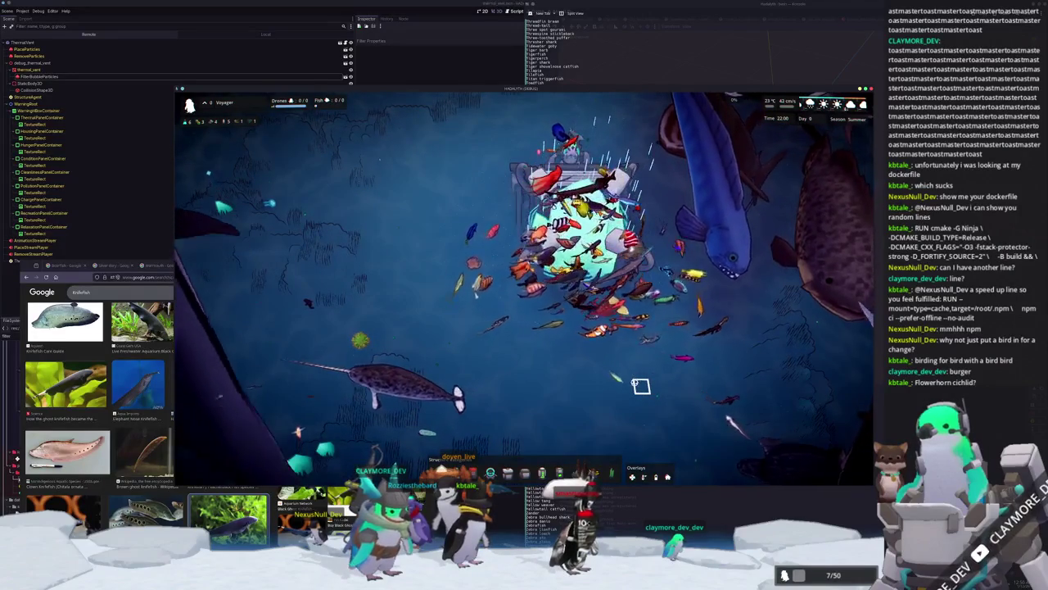
scroll(645, 301, up, 3)
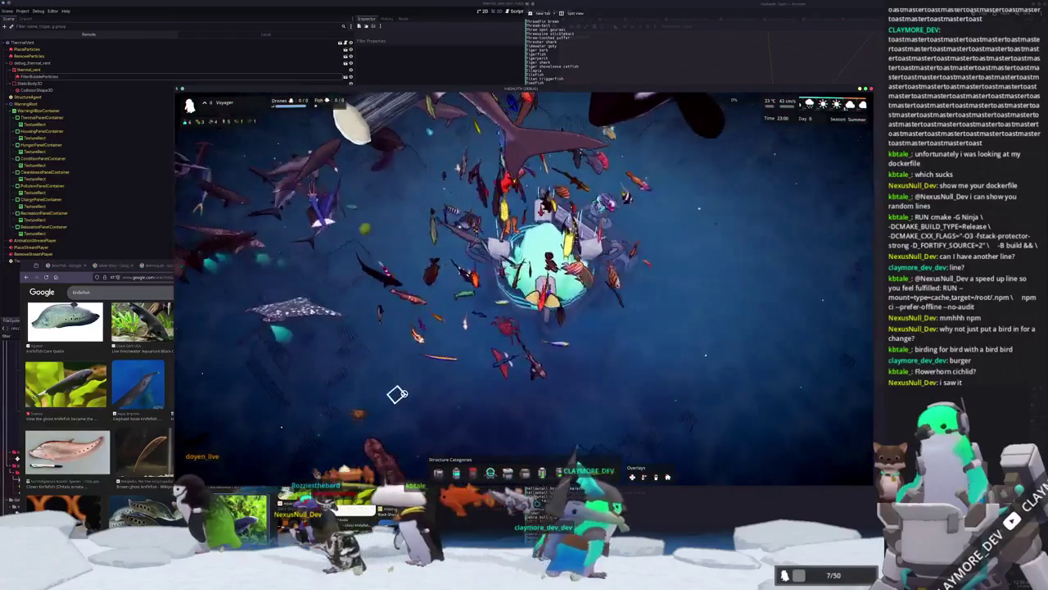
scroll(418, 388, down, 3)
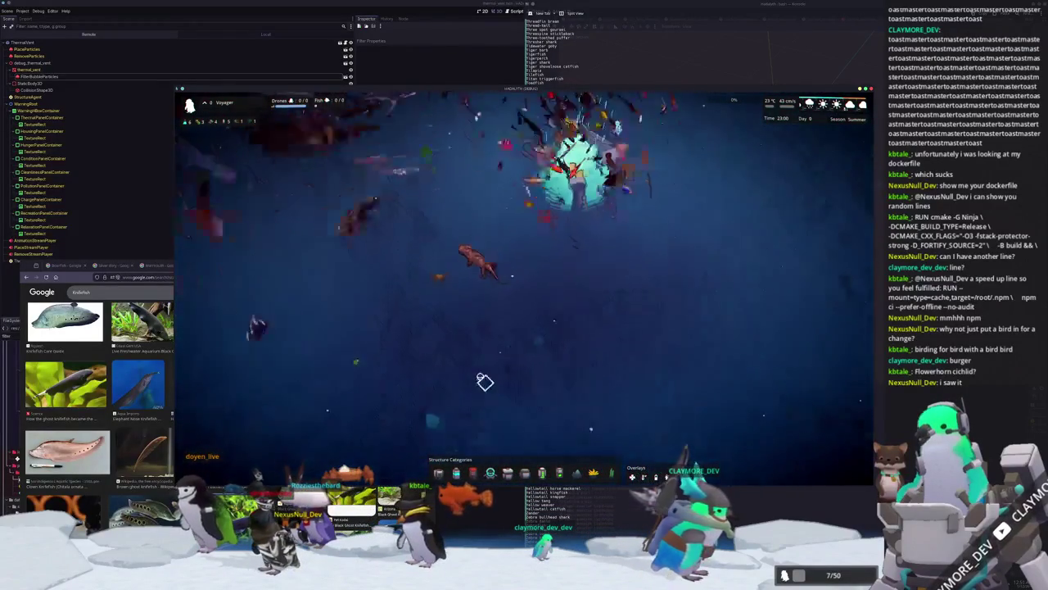
scroll(488, 378, up, 3)
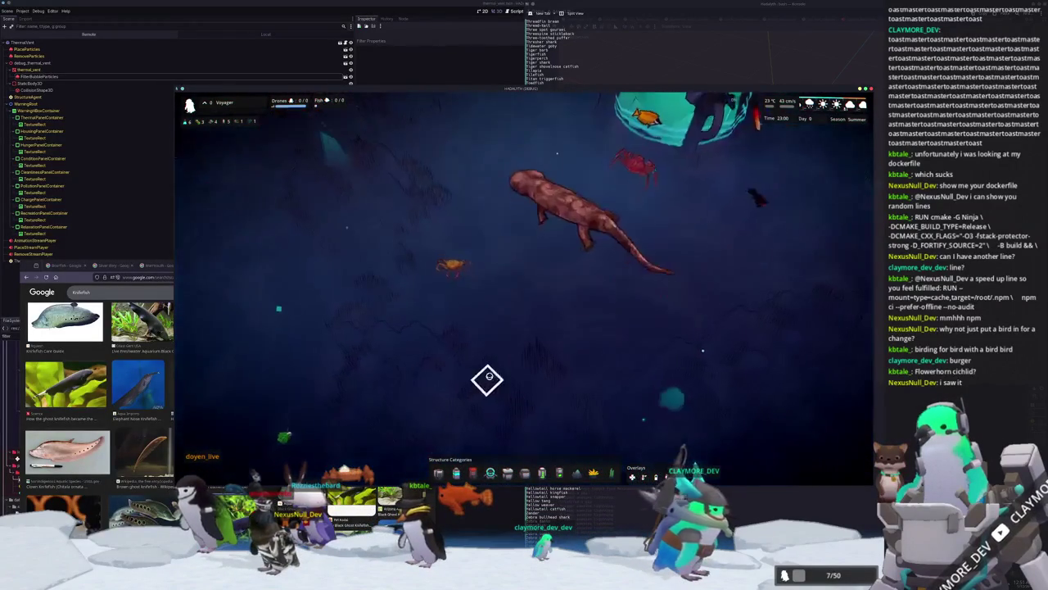
scroll(488, 378, down, 2)
scroll(510, 351, down, 2)
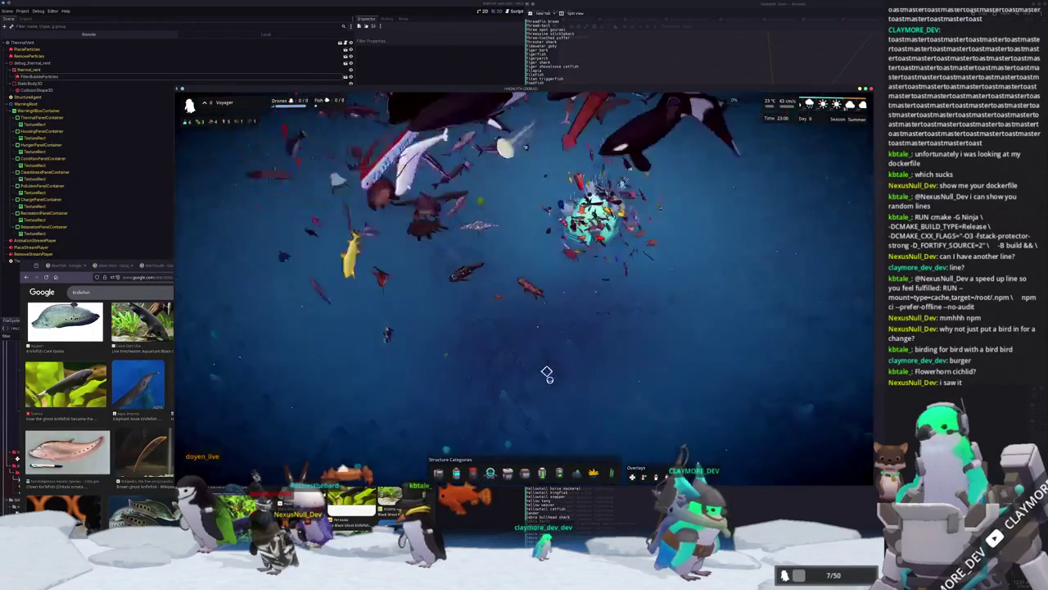
key(d)
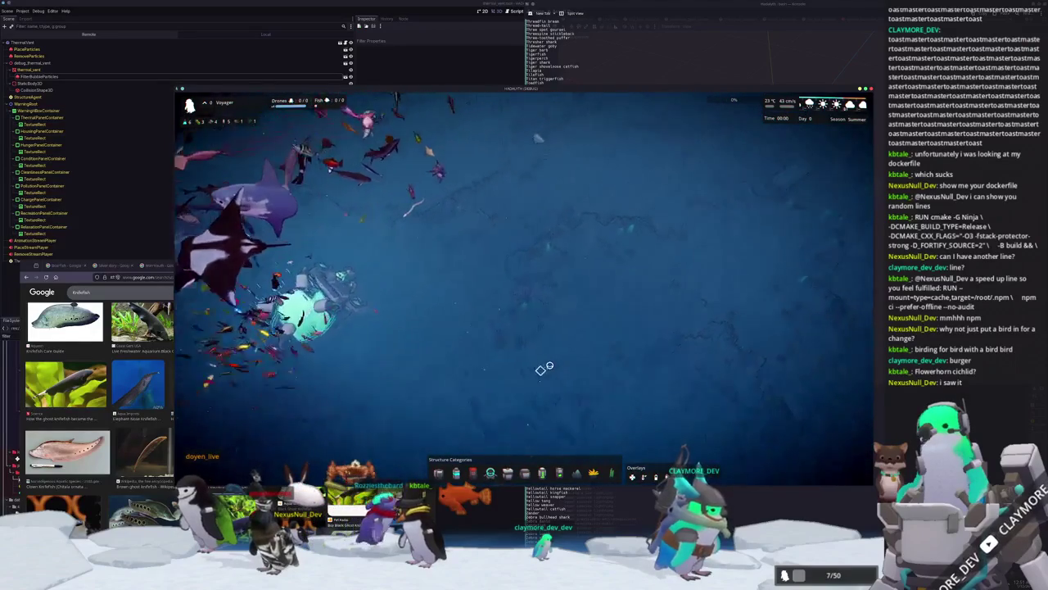
key(d)
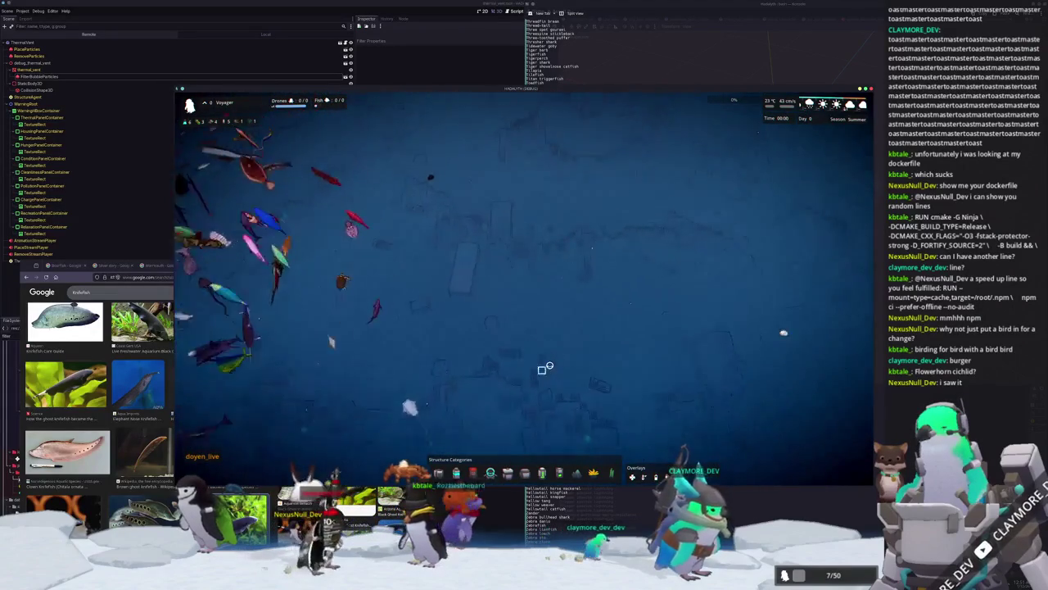
scroll(537, 364, up, 2)
scroll(526, 356, up, 2)
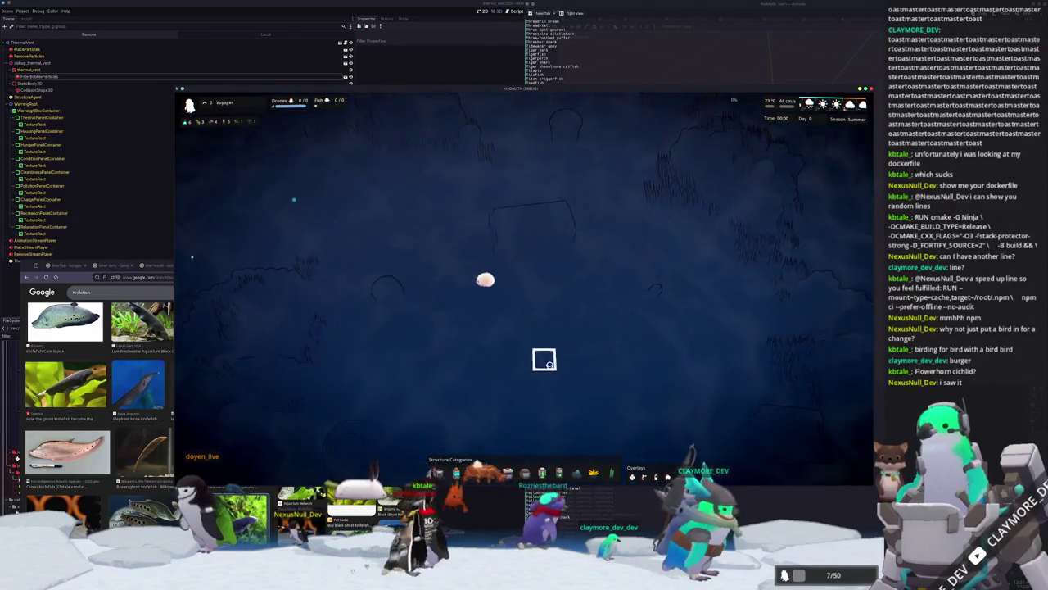
scroll(557, 364, down, 3)
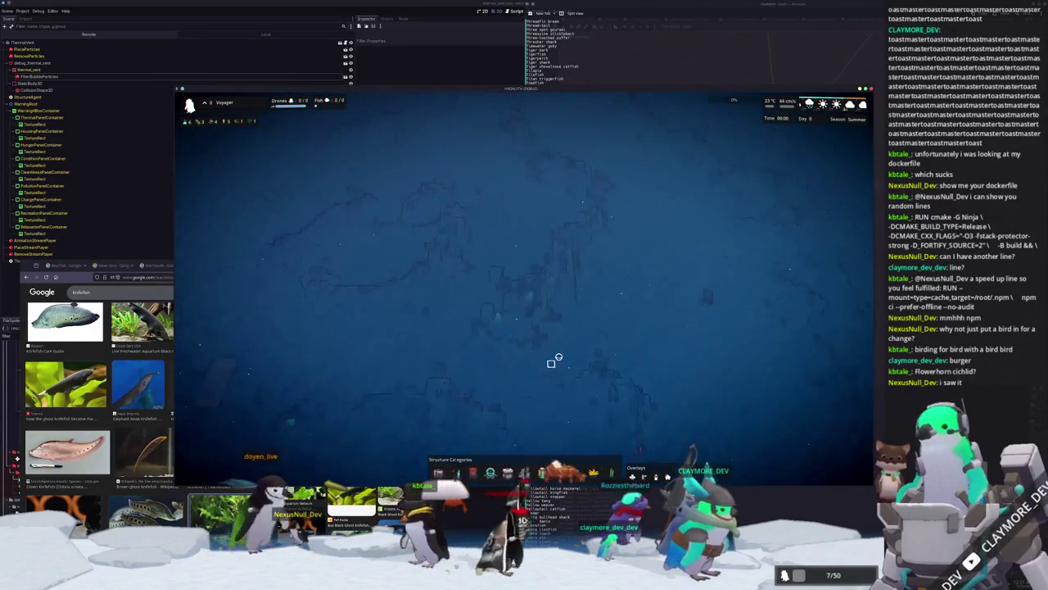
key(r)
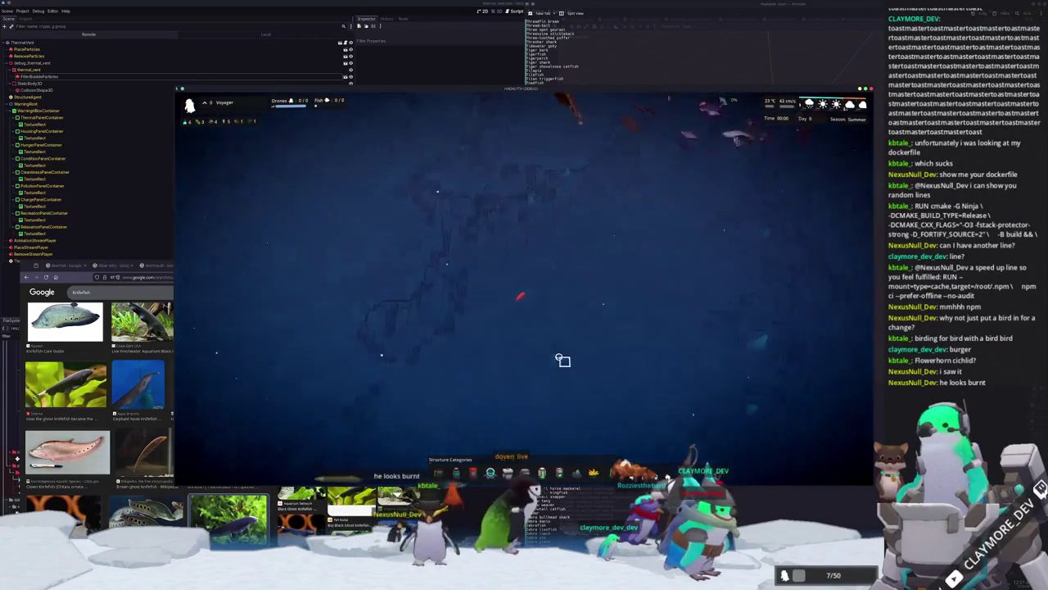
scroll(559, 357, up, 3)
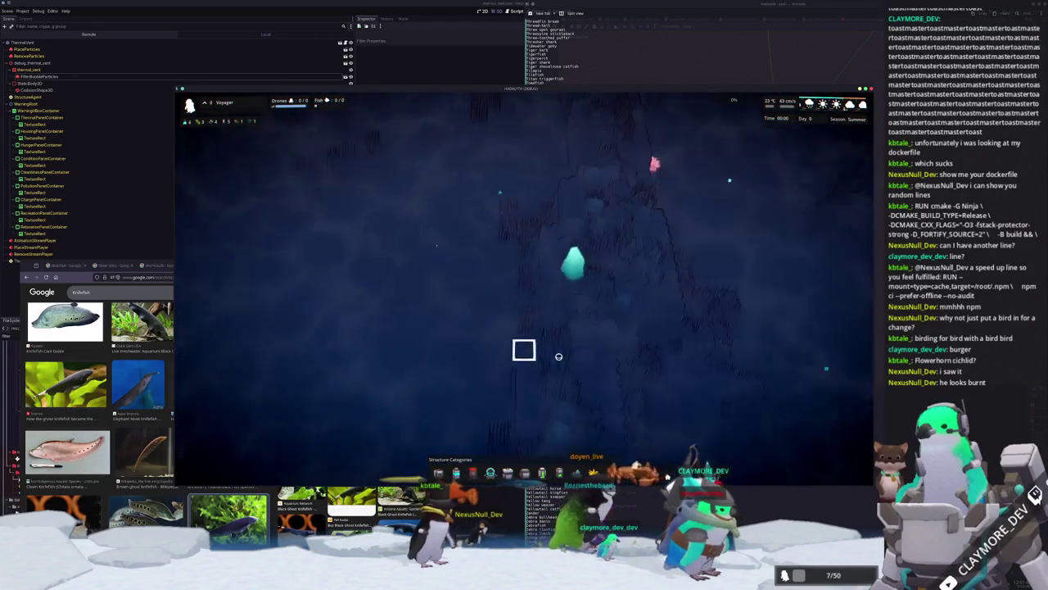
scroll(563, 361, down, 3)
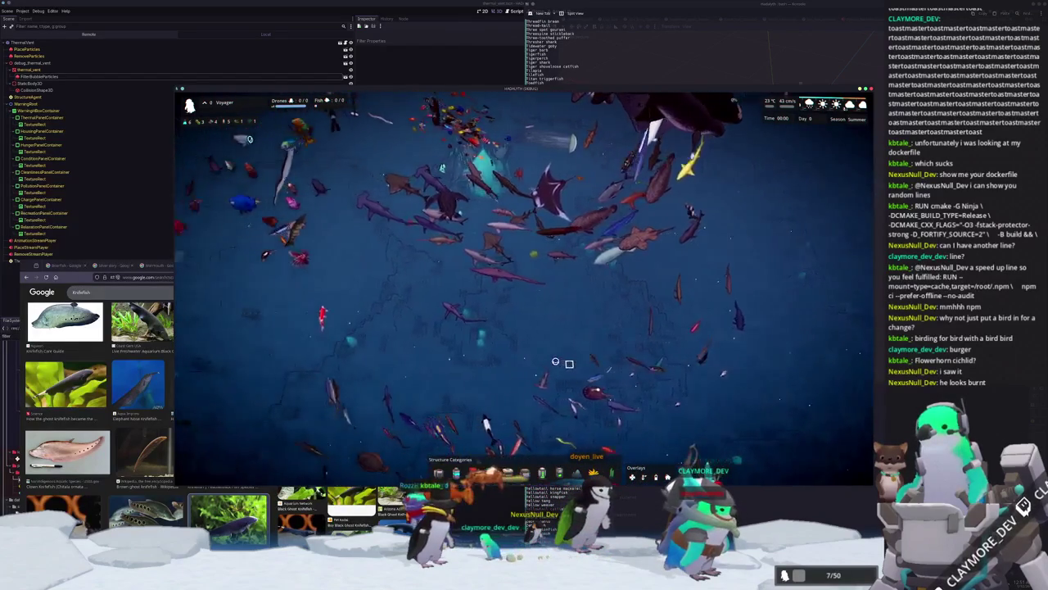
scroll(430, 192, up, 3)
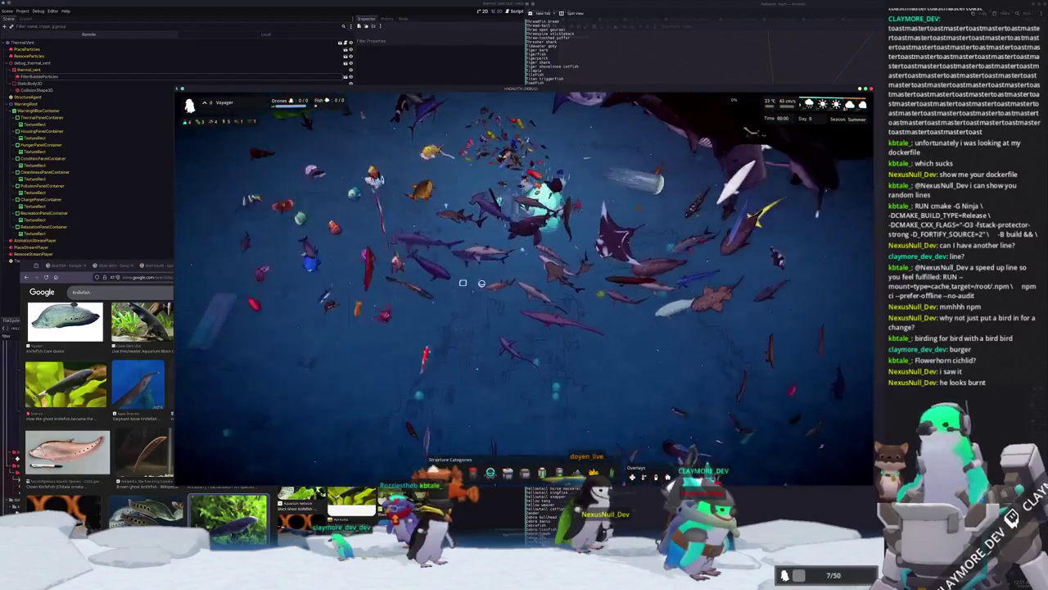
scroll(563, 354, up, 3)
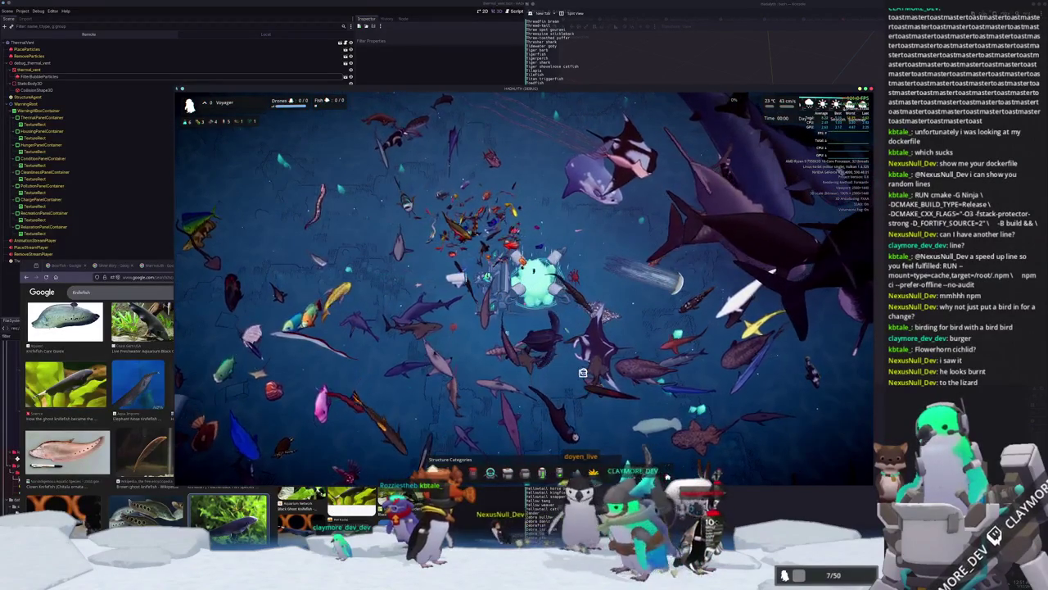
scroll(585, 369, up, 2)
scroll(614, 360, up, 4)
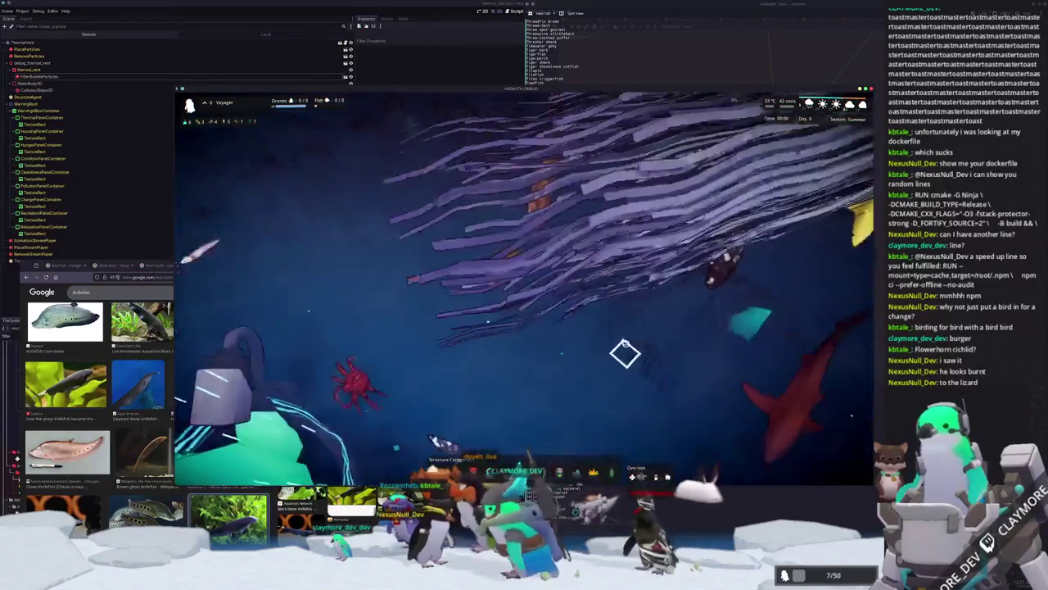
scroll(625, 352, down, 4)
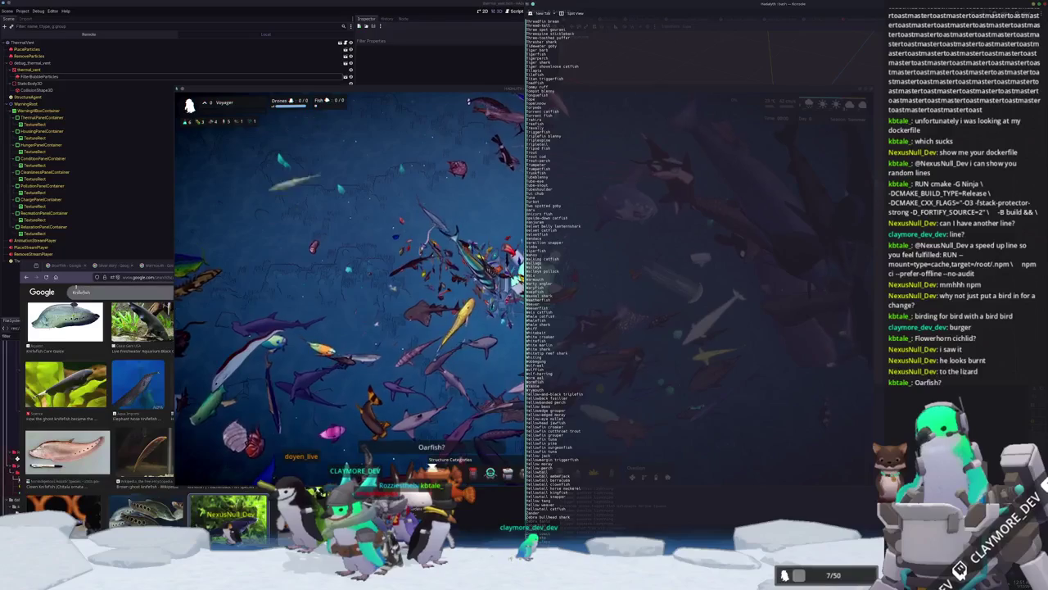
click(59, 300)
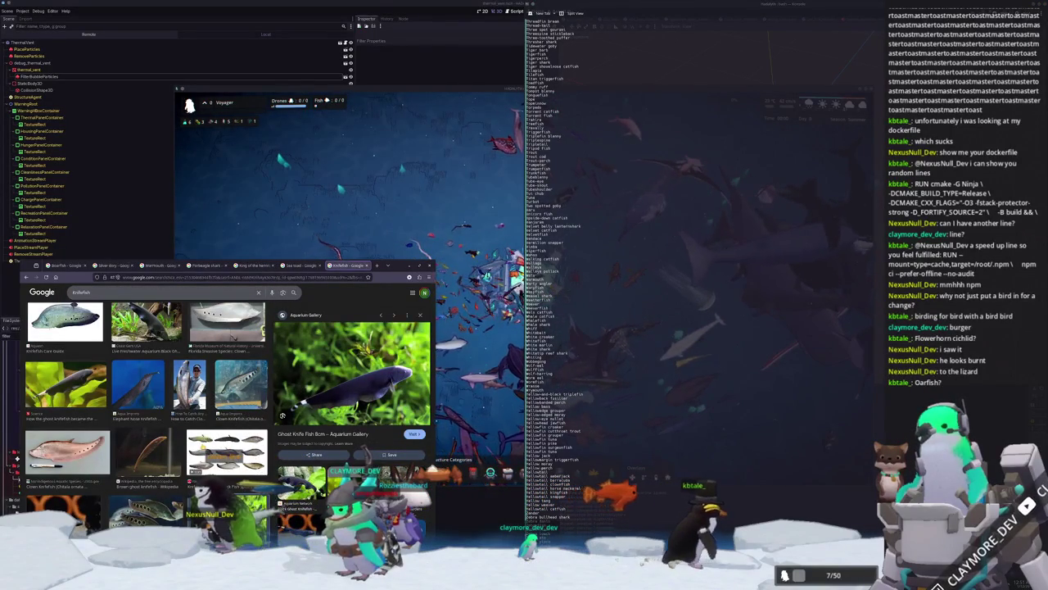
click(518, 336)
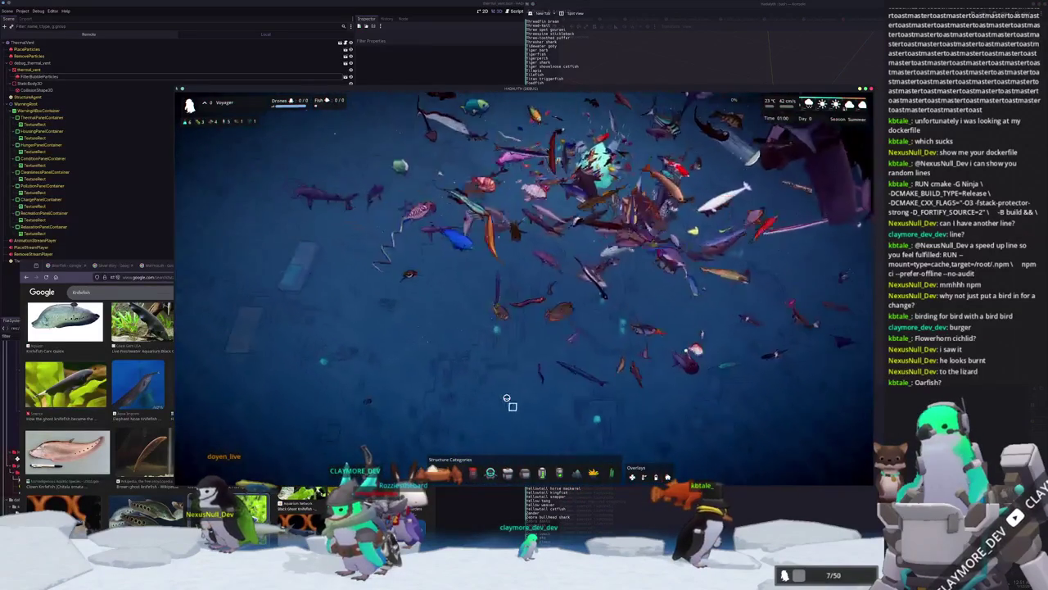
- Zoom around the aquarium and drag the red squid down and to the right
scroll(495, 402, up, 5)
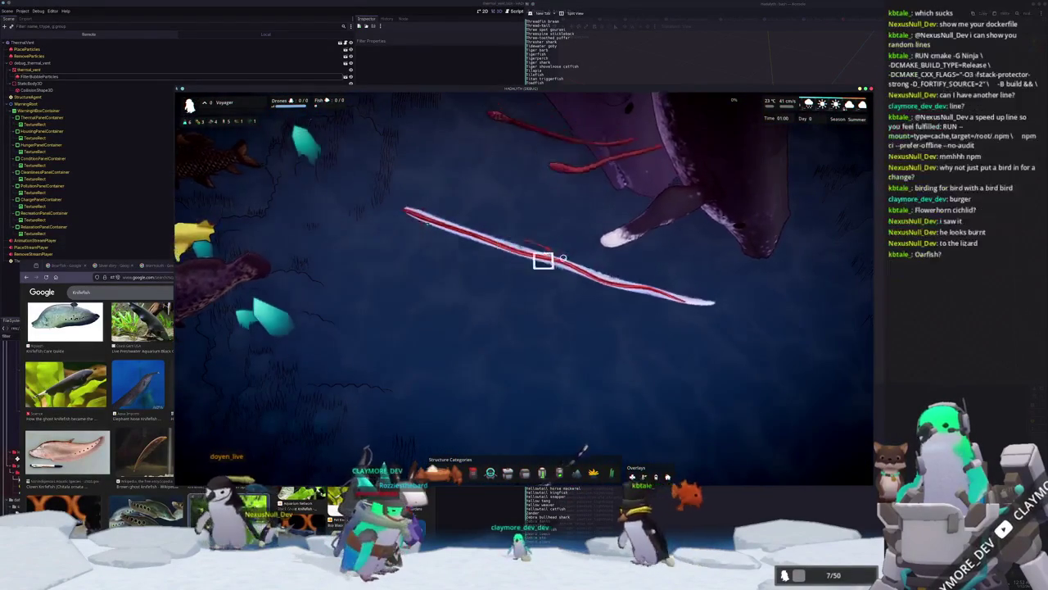
scroll(542, 300, down, 5)
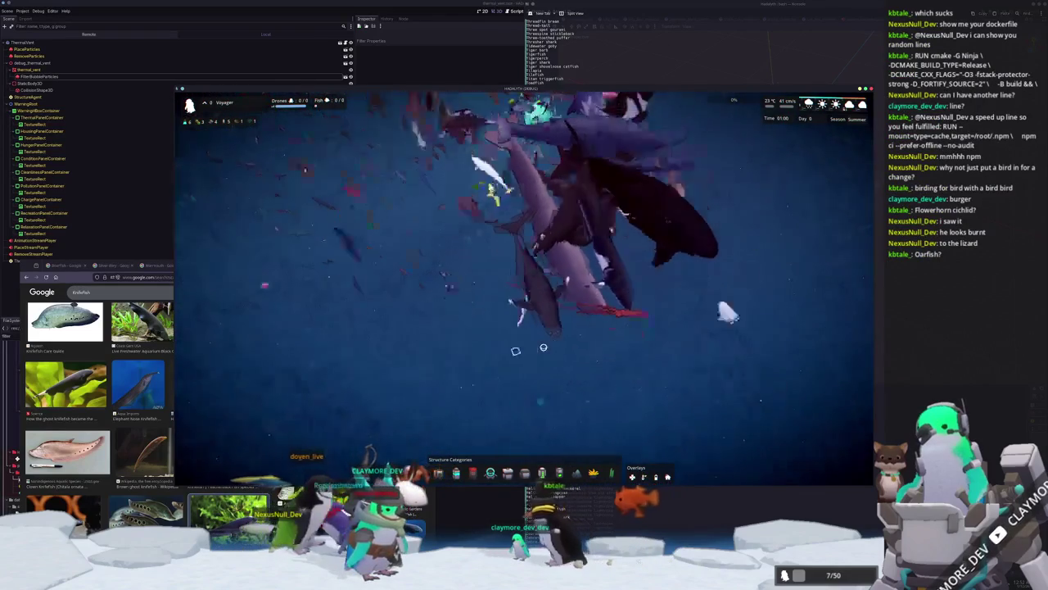
scroll(541, 349, up, 3)
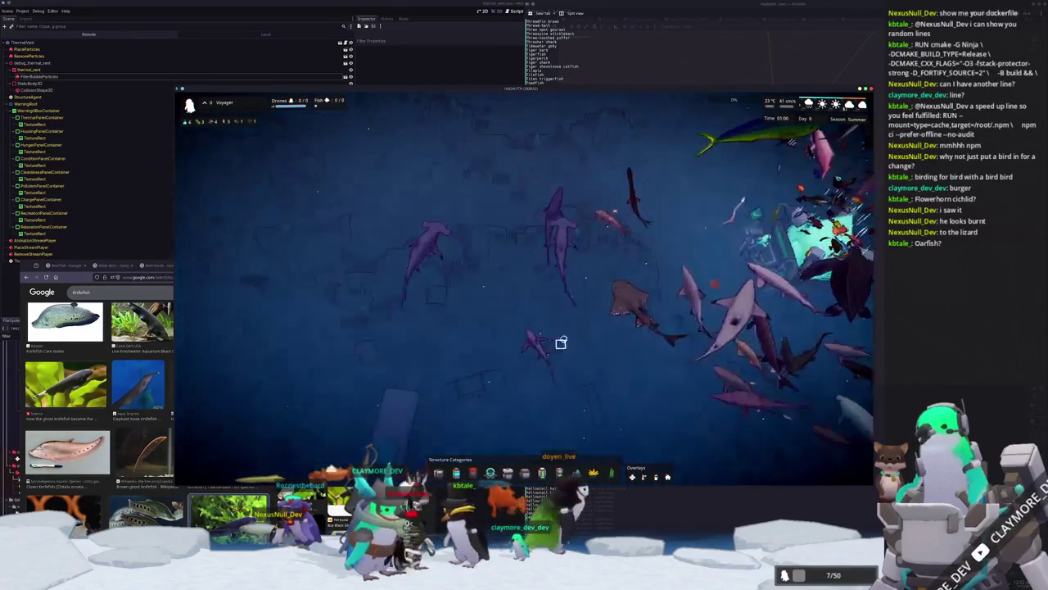
scroll(725, 295, up, 2)
scroll(614, 361, down, 2)
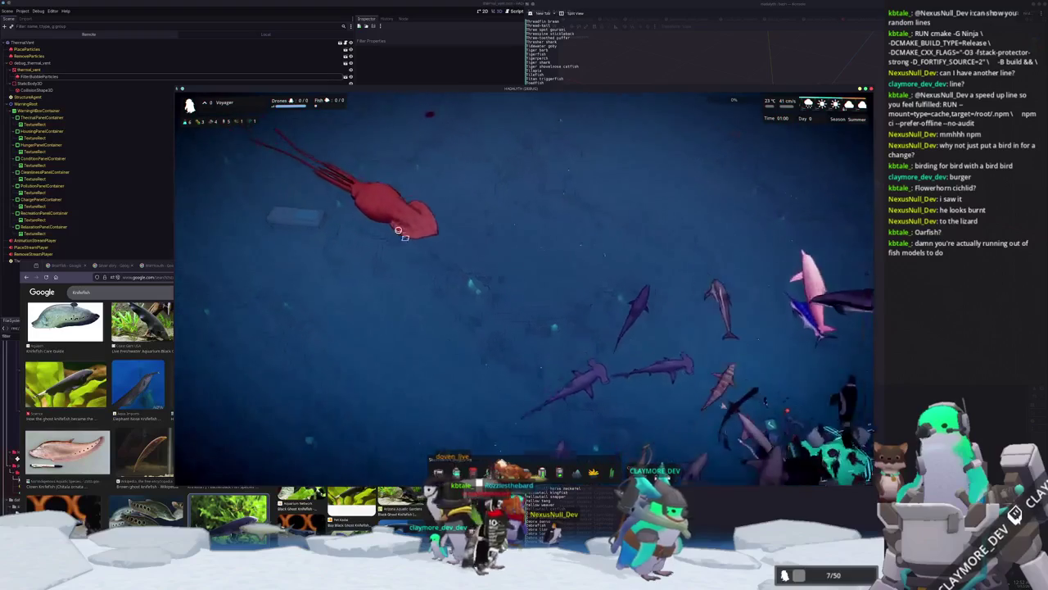
drag(399, 232, 475, 305)
- Pan the view toward the glowing tile, then stop the debug run with F8
key(Up)
key(Left)
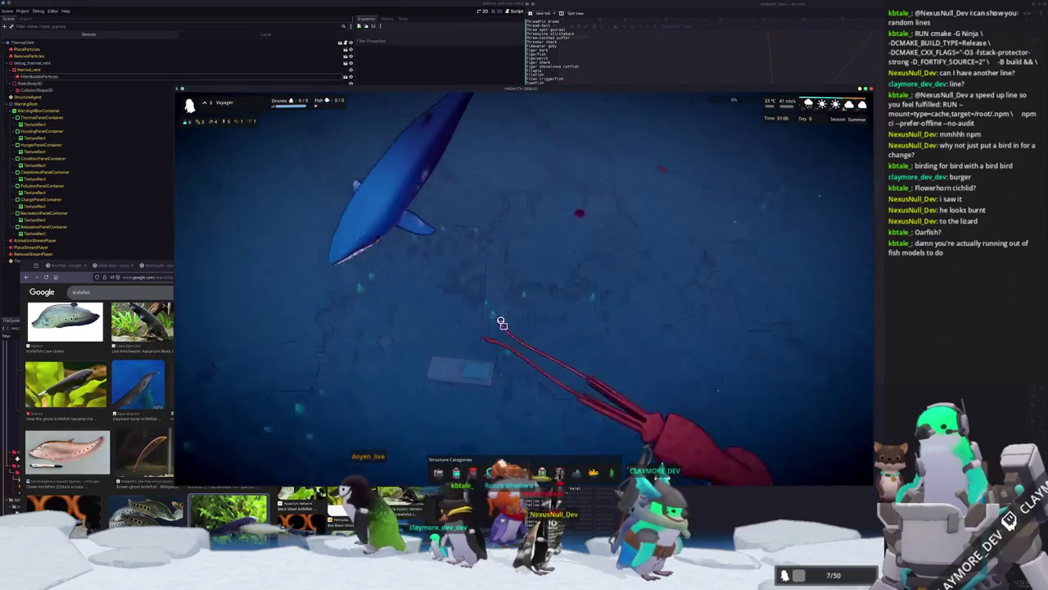
key(Down)
key(Right)
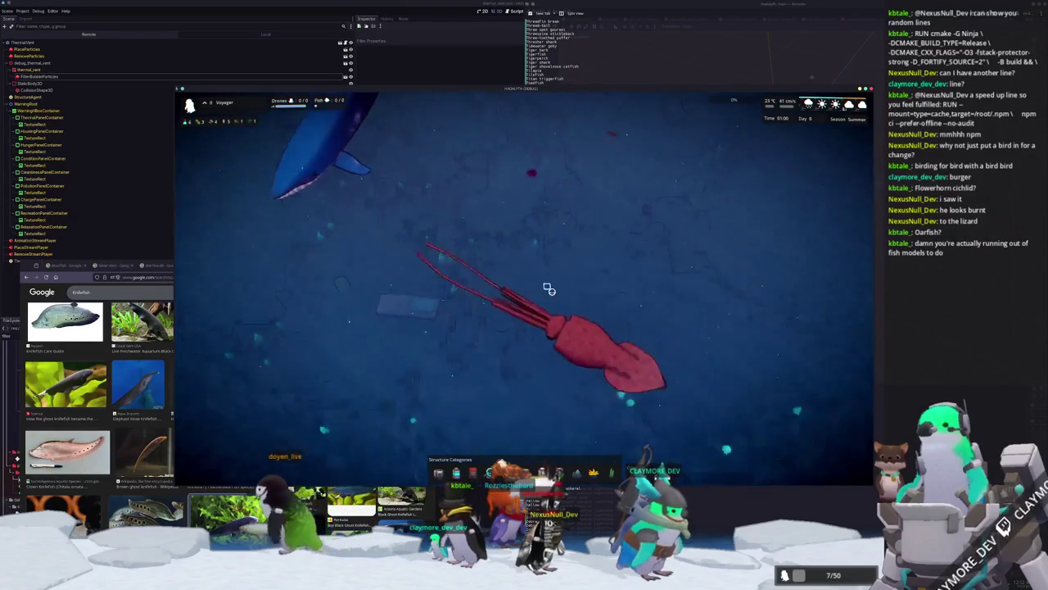
key(Right)
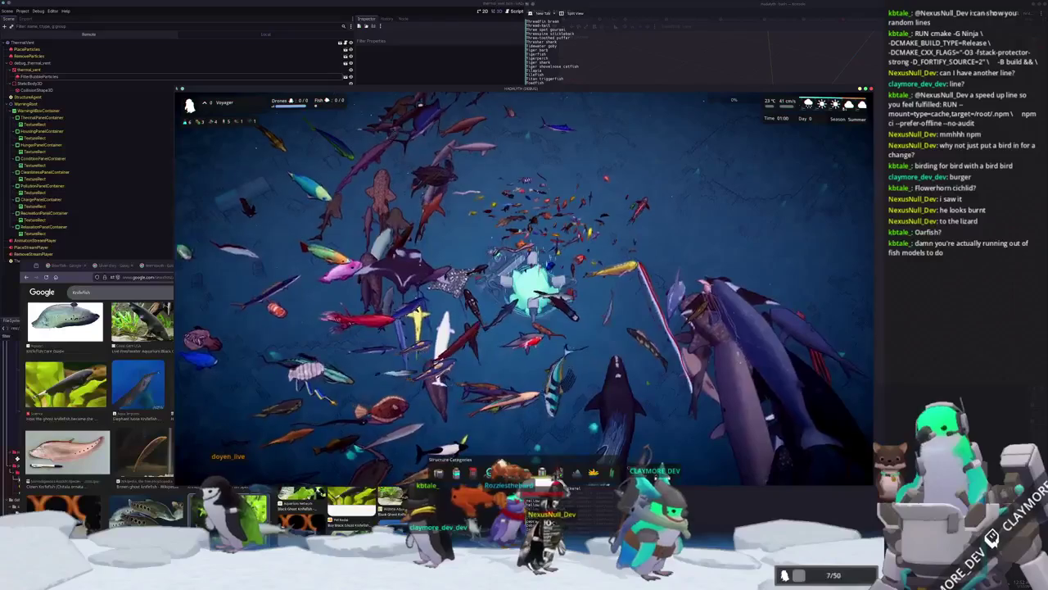
key(F8)
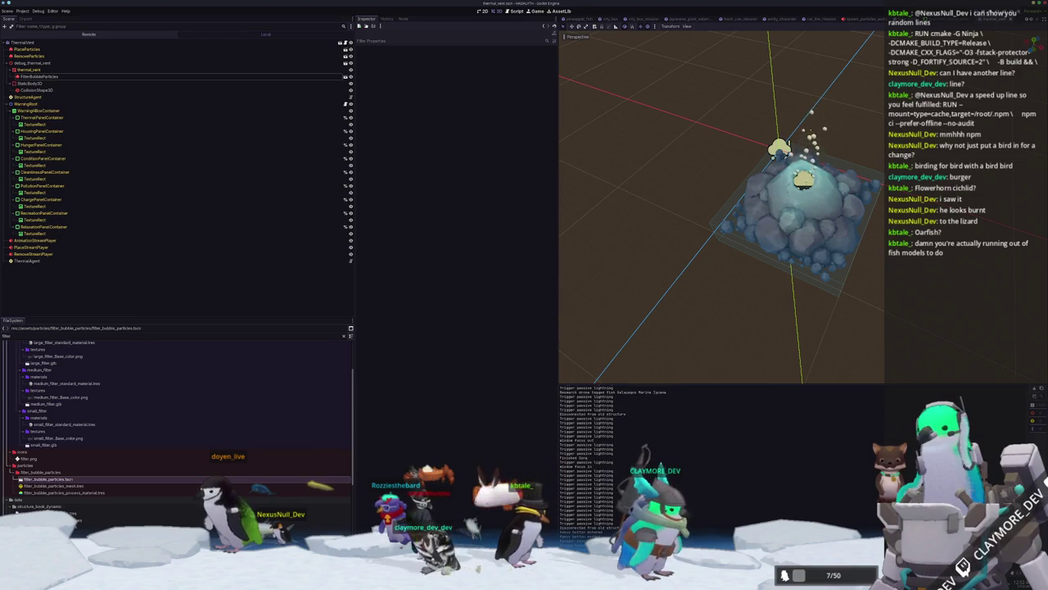
- Switch from the Godot editor to the Konsole fish list and the knifefish image results
key(ctrl+w)
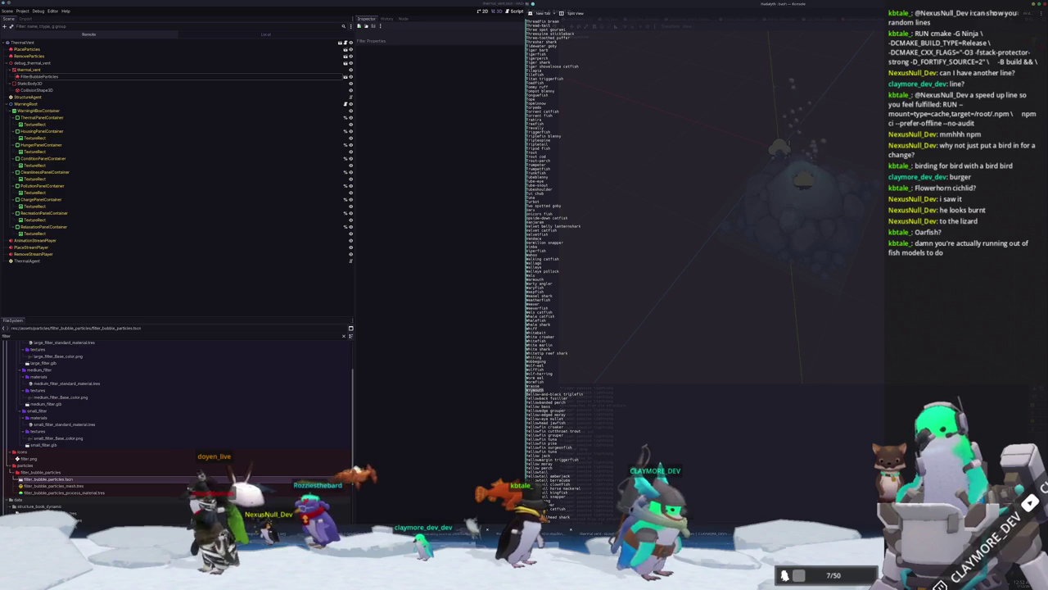
key(alt+Tab)
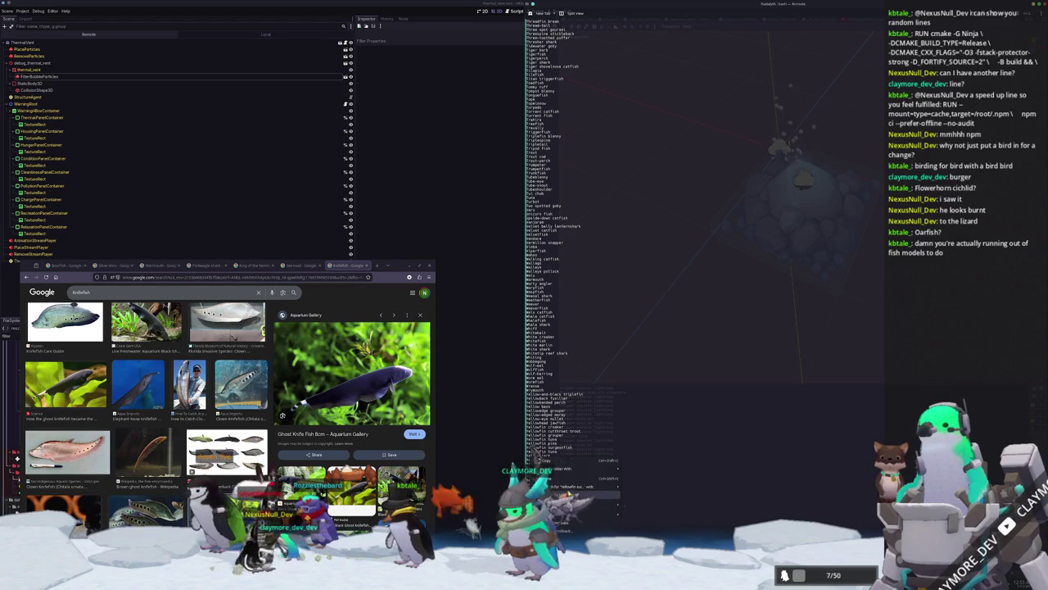
- Search for yellowfin surgeonfish and squirrelfish, then preview the Holocentrinae squirrelfish image
click(635, 495)
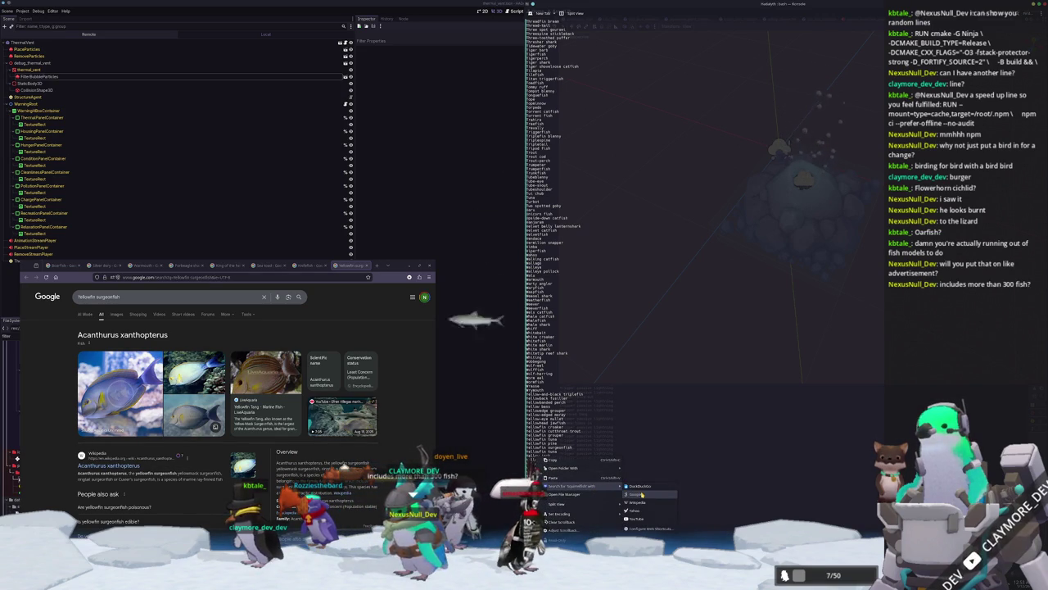
click(637, 494)
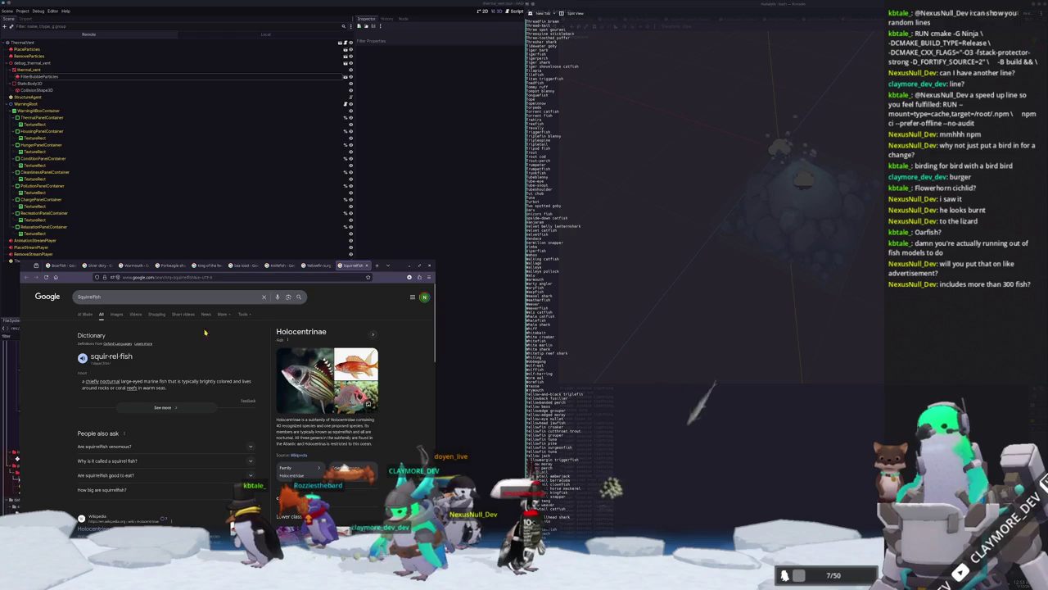
click(116, 314)
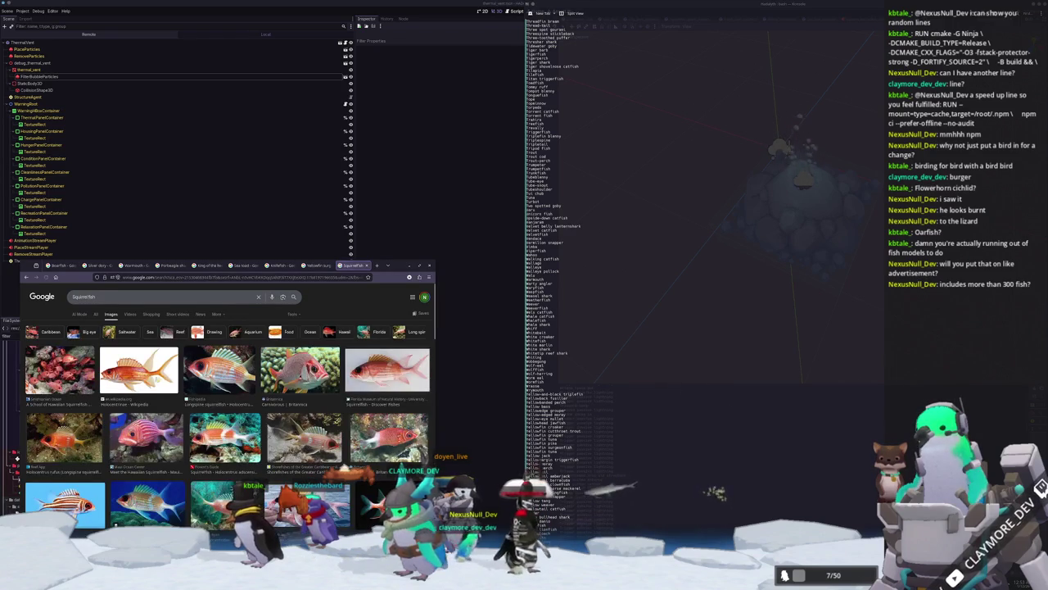
click(167, 384)
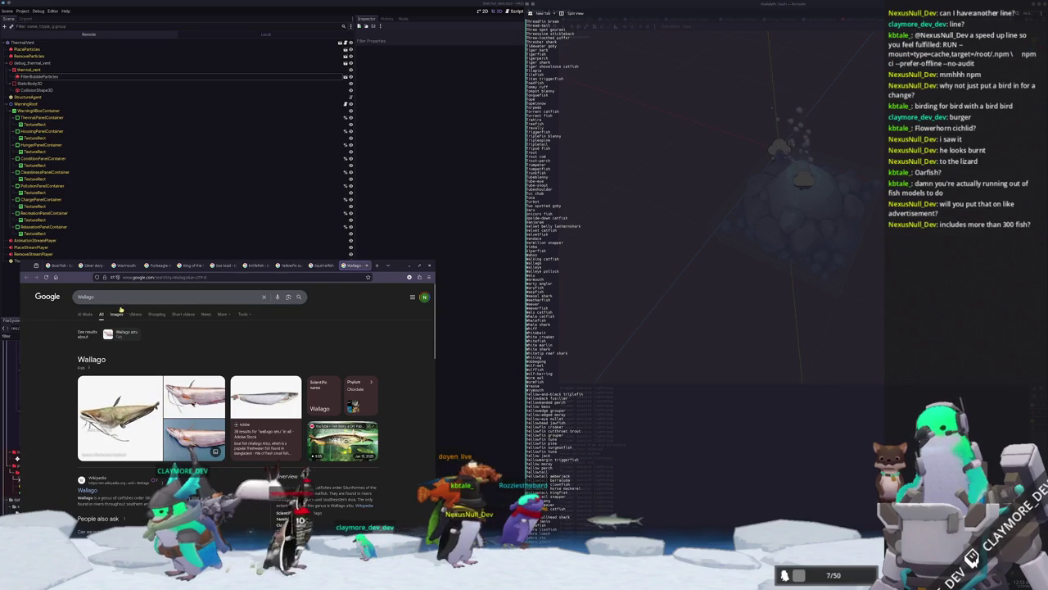
- Show Wallago images and preview the Wallago attu, Wallagonia leerii and man-holding-Wallago photos
click(117, 314)
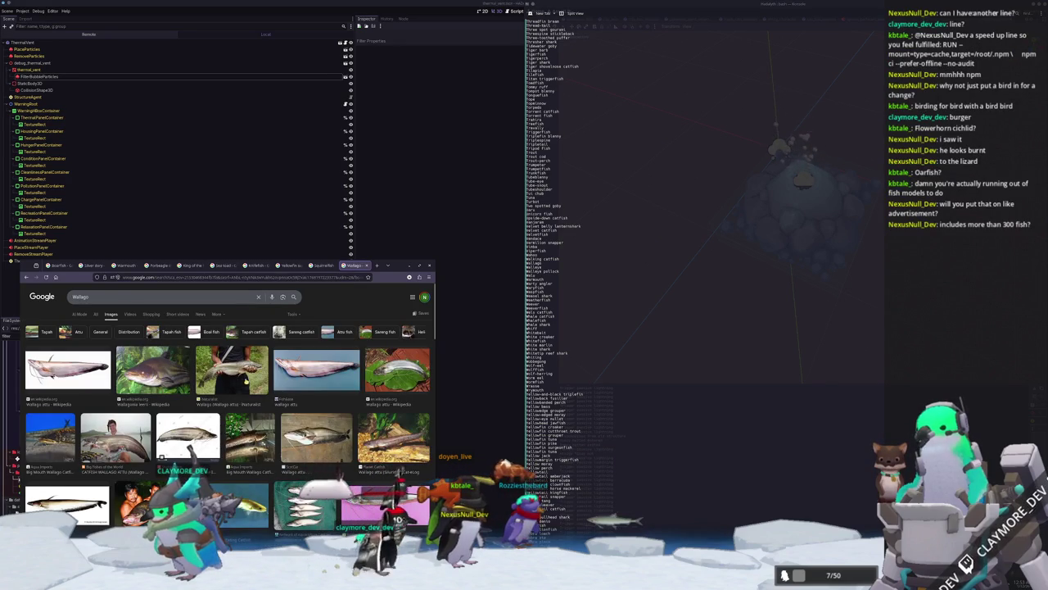
click(306, 378)
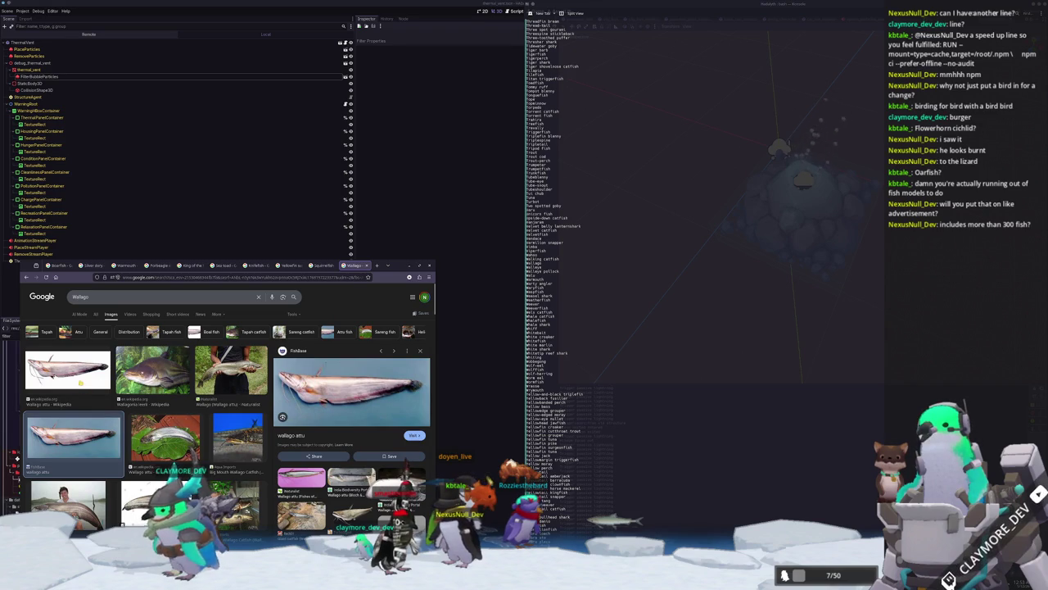
scroll(219, 429, down, 3)
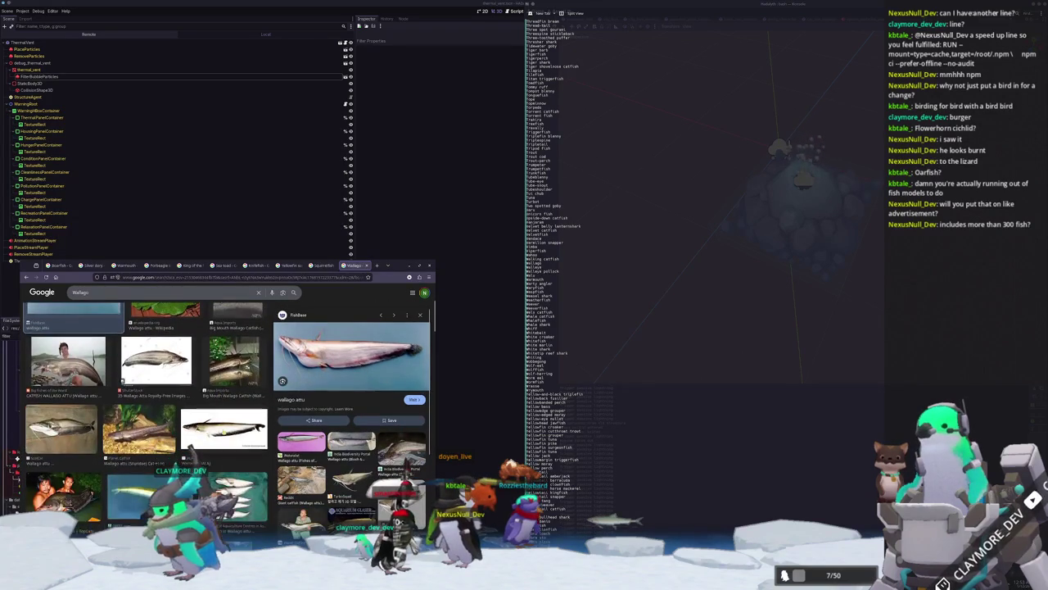
scroll(147, 410, up, 3)
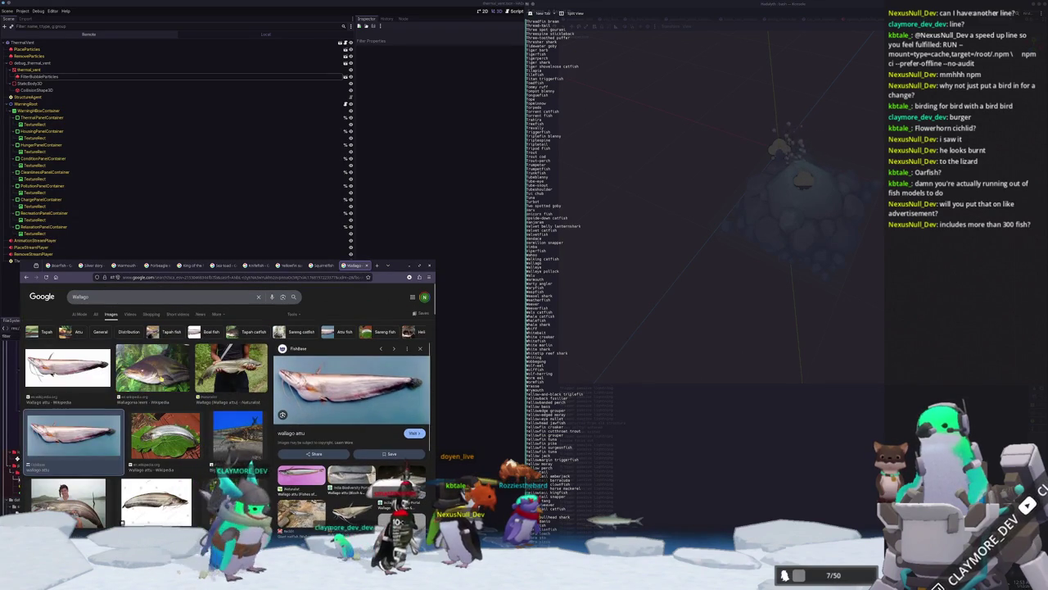
click(153, 366)
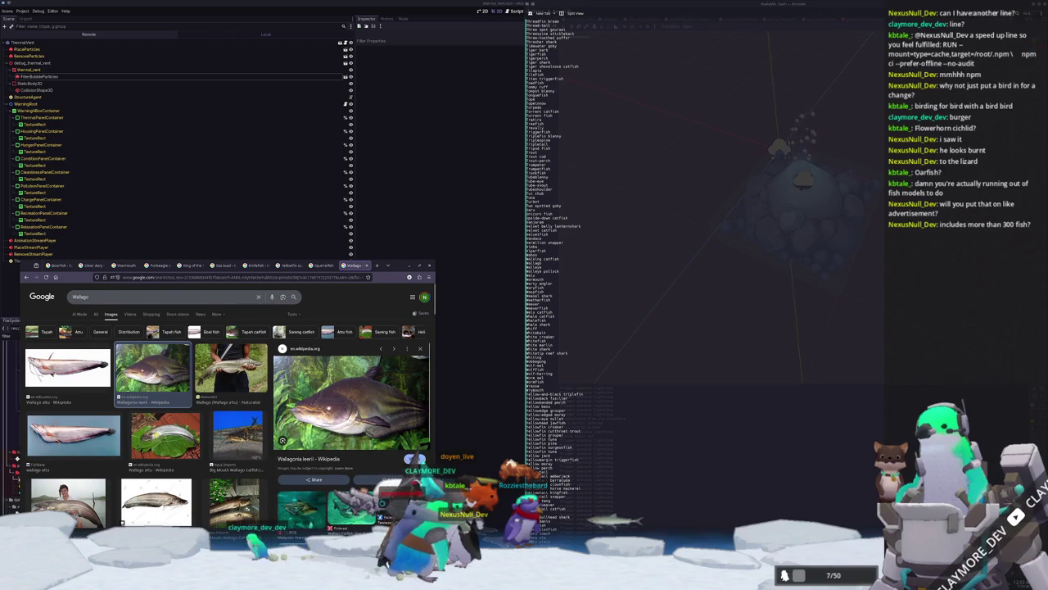
click(77, 425)
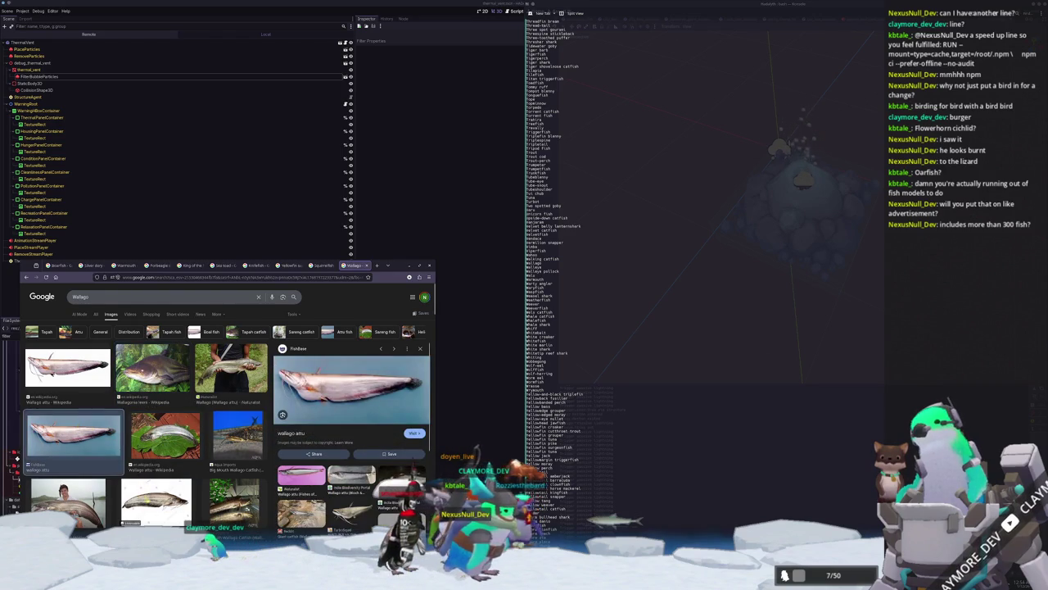
click(68, 501)
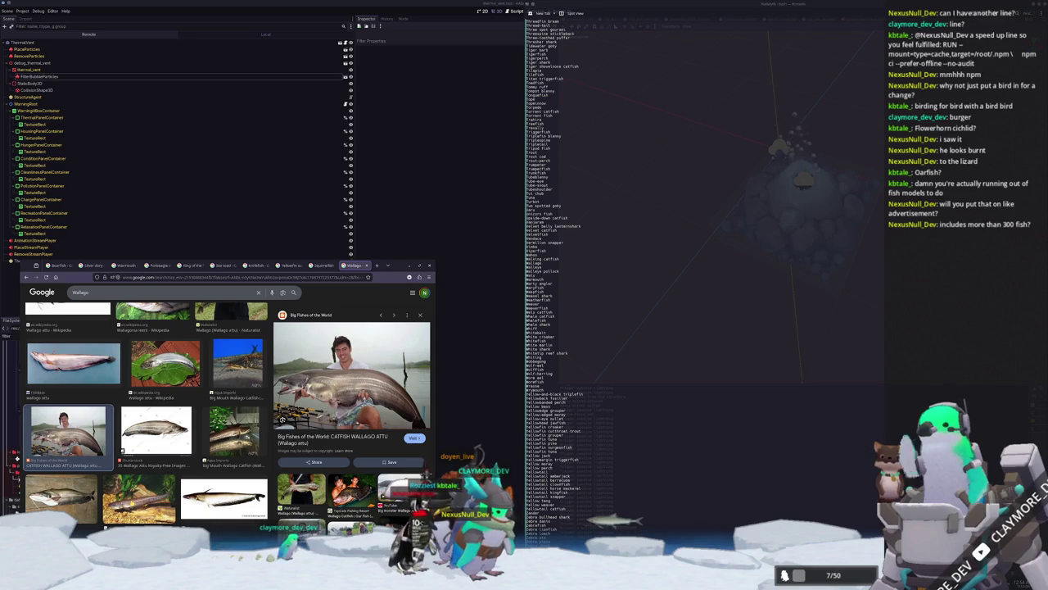
- Preview the pink-background and 'Man-Eating Catfish' Wallago photos, then return to the knifefish results
scroll(146, 426, down, 3)
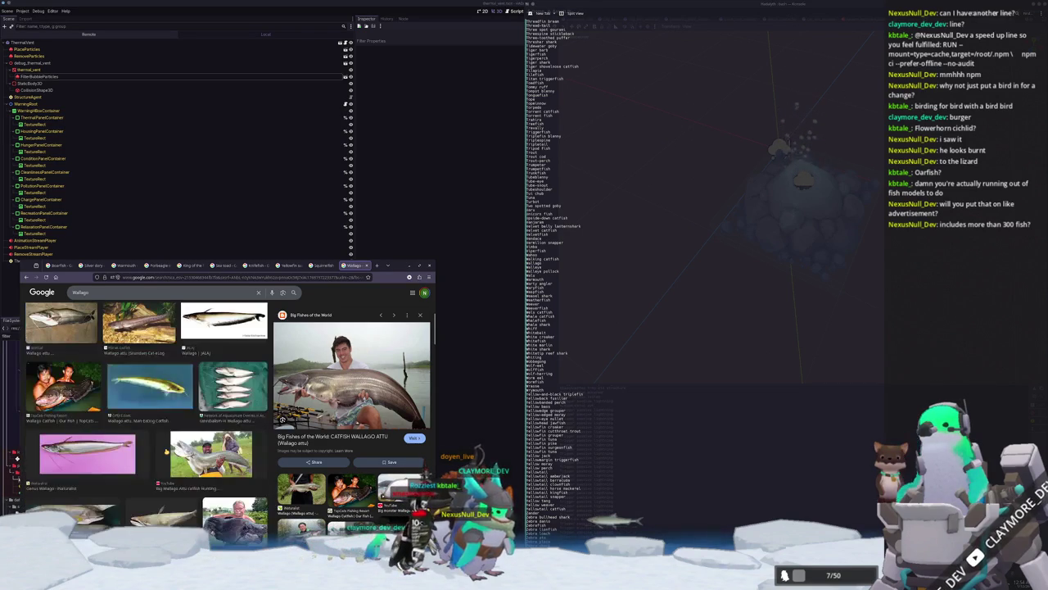
click(147, 453)
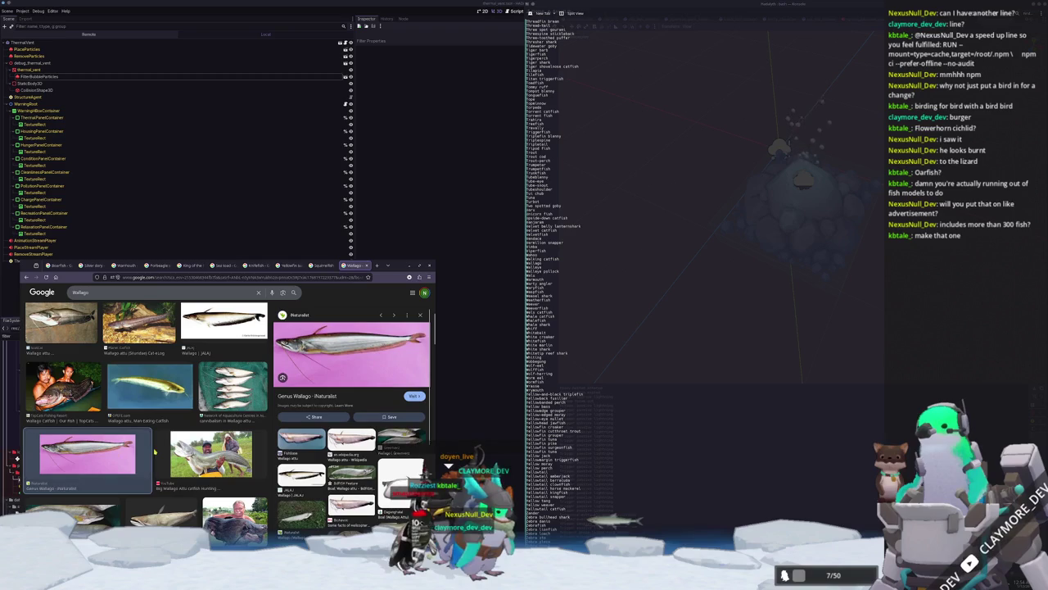
scroll(211, 456, down, 1)
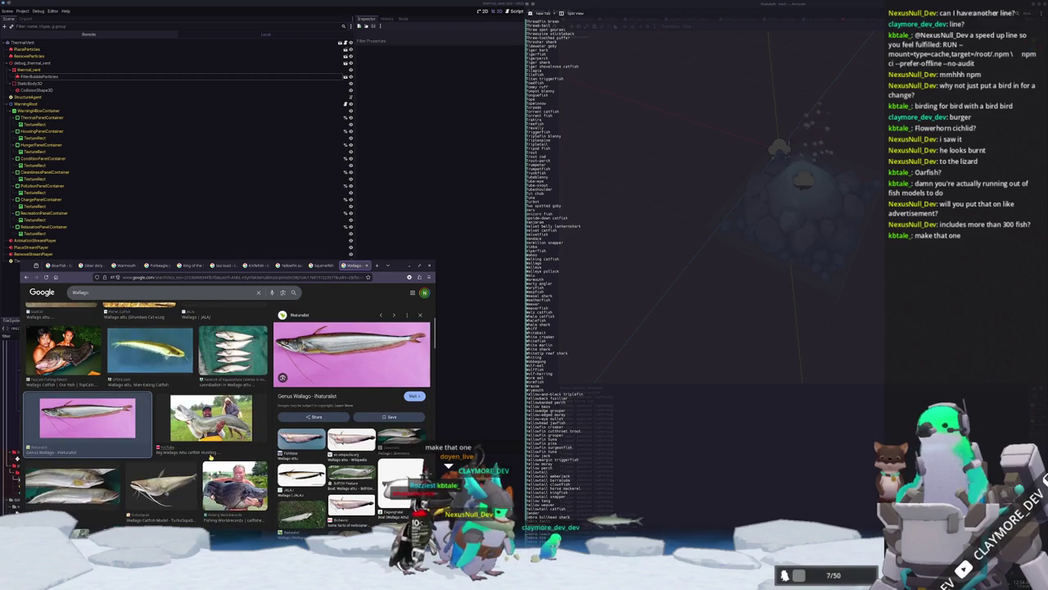
scroll(211, 457, down, 2)
scroll(211, 457, down, 2)
scroll(211, 457, down, 1)
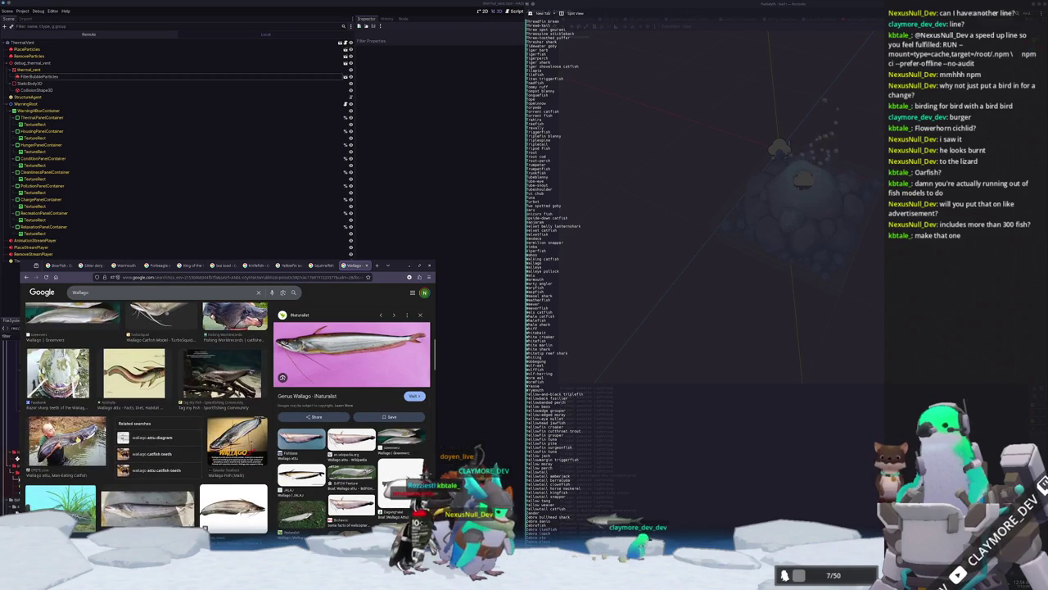
click(67, 441)
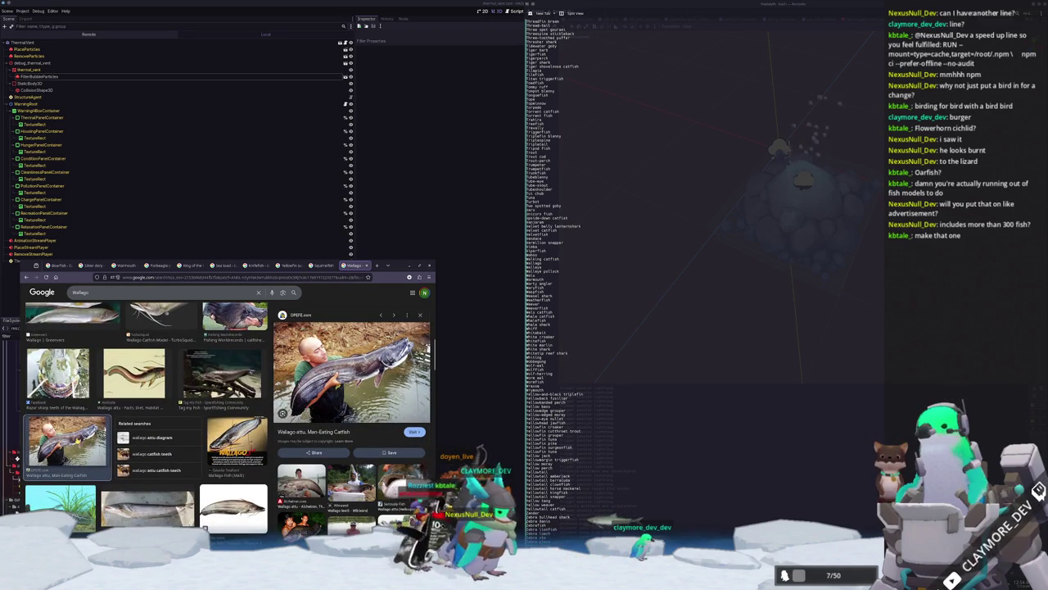
scroll(210, 456, down, 1)
scroll(210, 457, down, 1)
scroll(146, 426, up, 1)
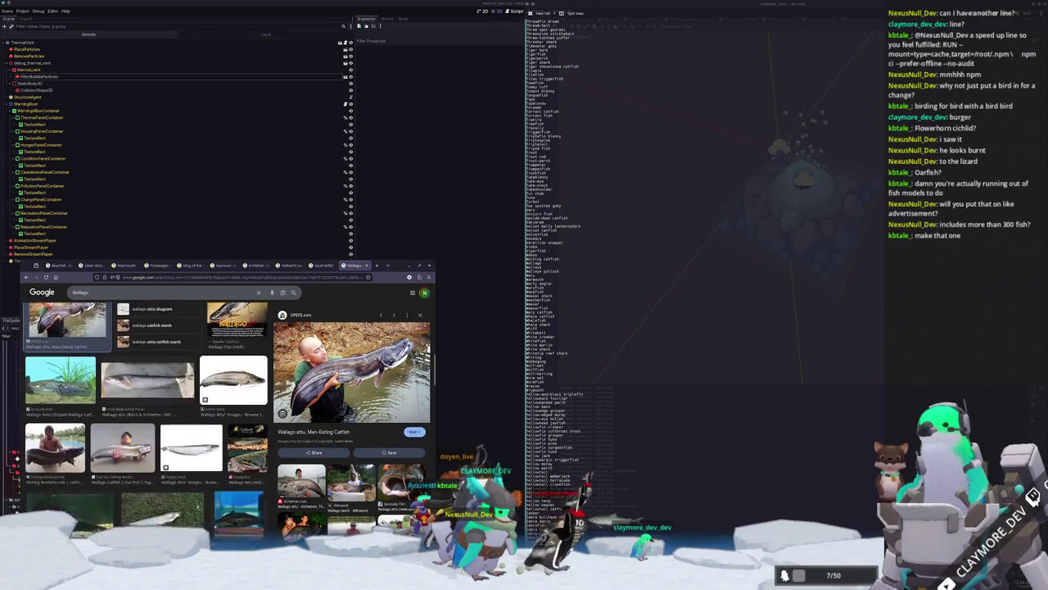
scroll(146, 425, up, 1)
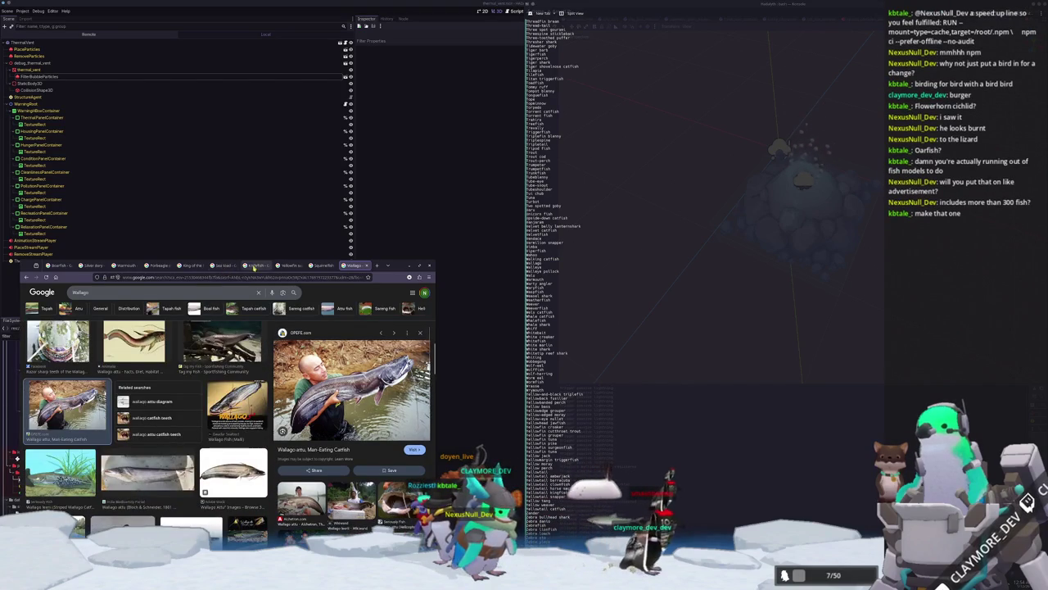
click(251, 266)
- Open the previewed knifefish image in a new tab
scroll(325, 461, down, 2)
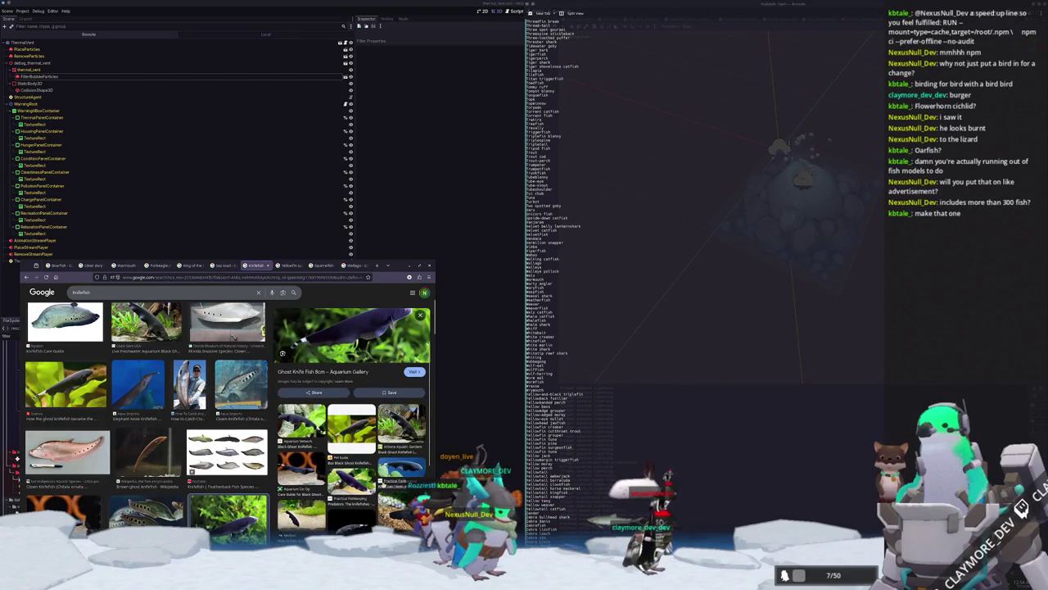
scroll(350, 383, up, 2)
right_click(349, 383)
click(369, 452)
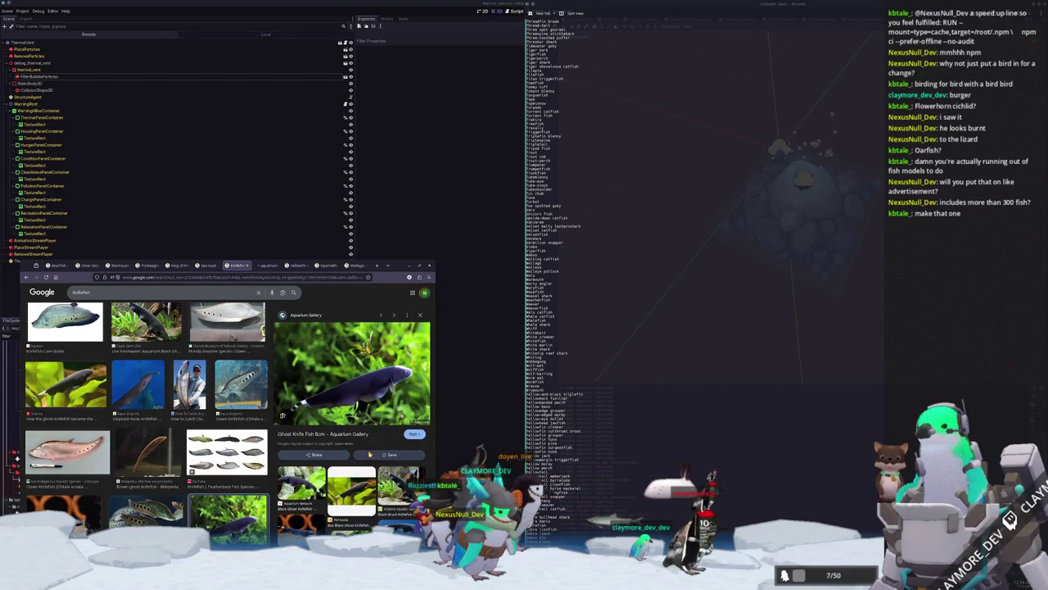
- Close the leftover Wallago and older fish reference tabs
click(307, 265)
click(307, 265)
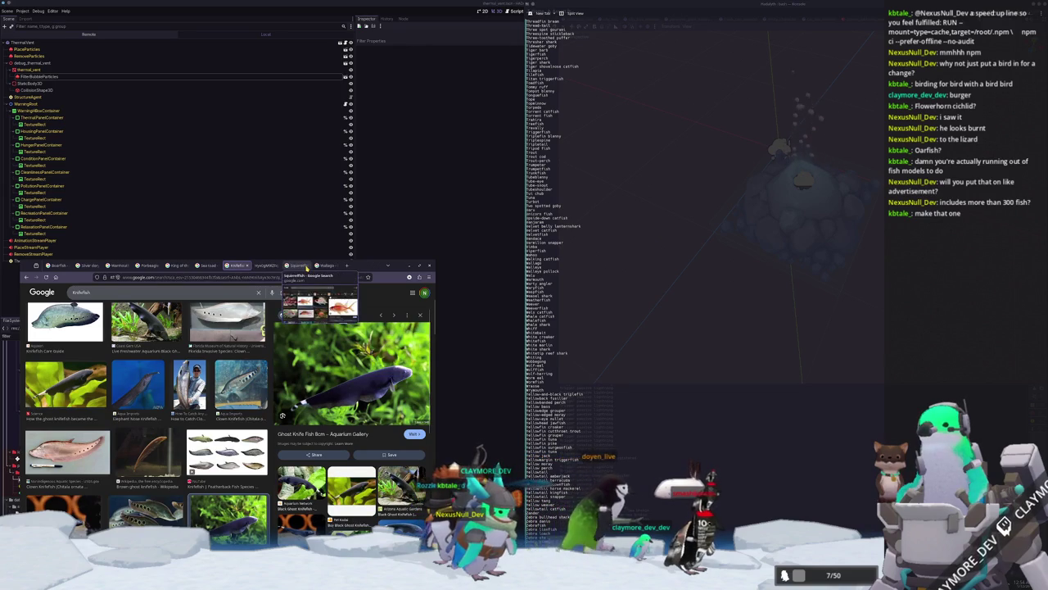
click(306, 265)
click(155, 265)
click(98, 266)
click(72, 266)
click(65, 265)
click(63, 265)
click(63, 266)
click(63, 265)
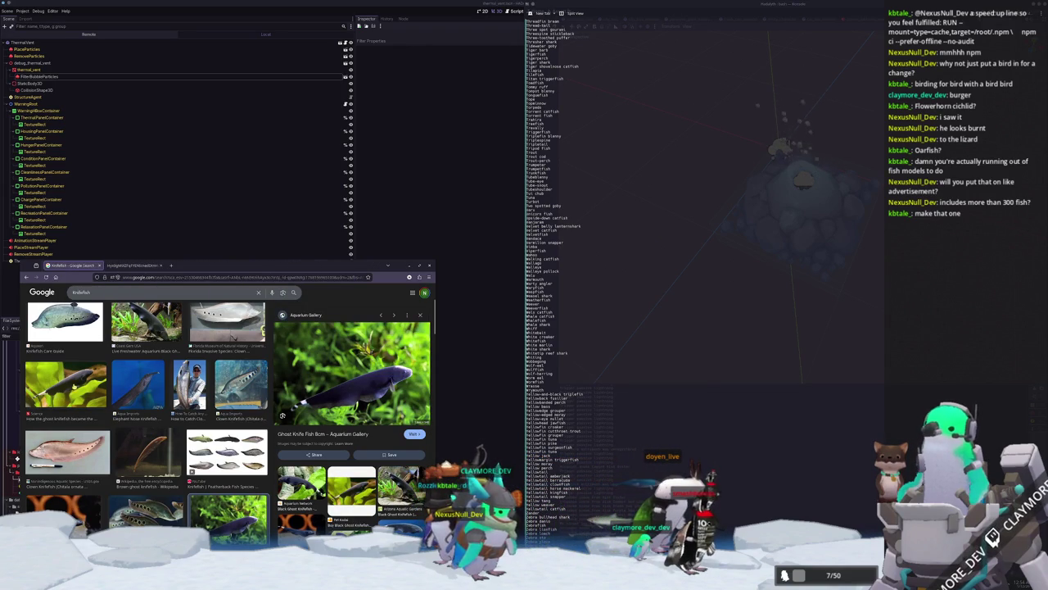
- Open the ghost knifefish result image in a new tab
click(65, 385)
right_click(354, 382)
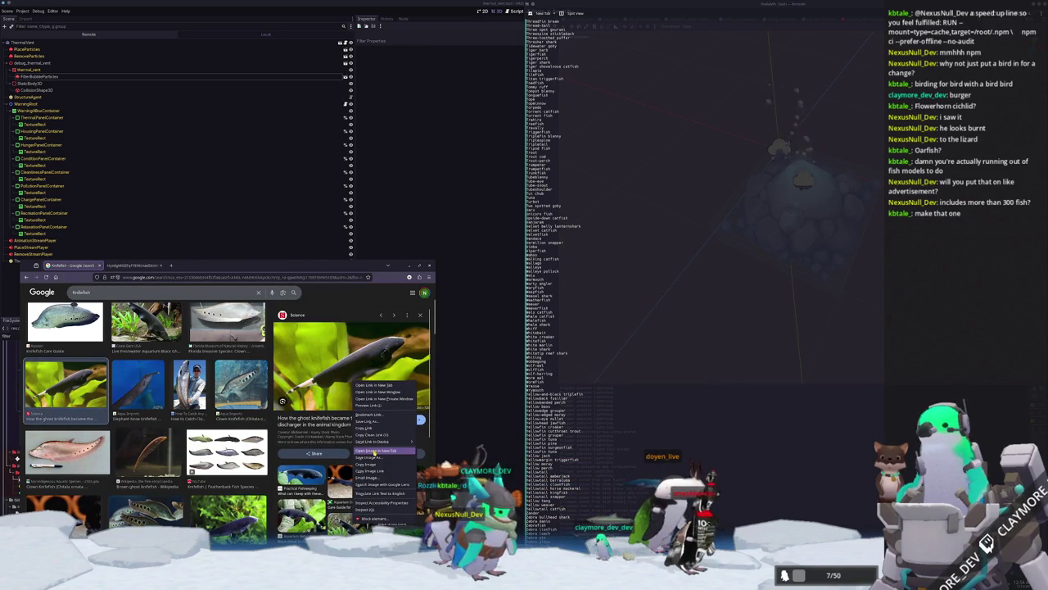
click(375, 451)
- Scroll the results and open the Practical Fishkeeping knifefish image in a new tab
scroll(352, 368, down, 1)
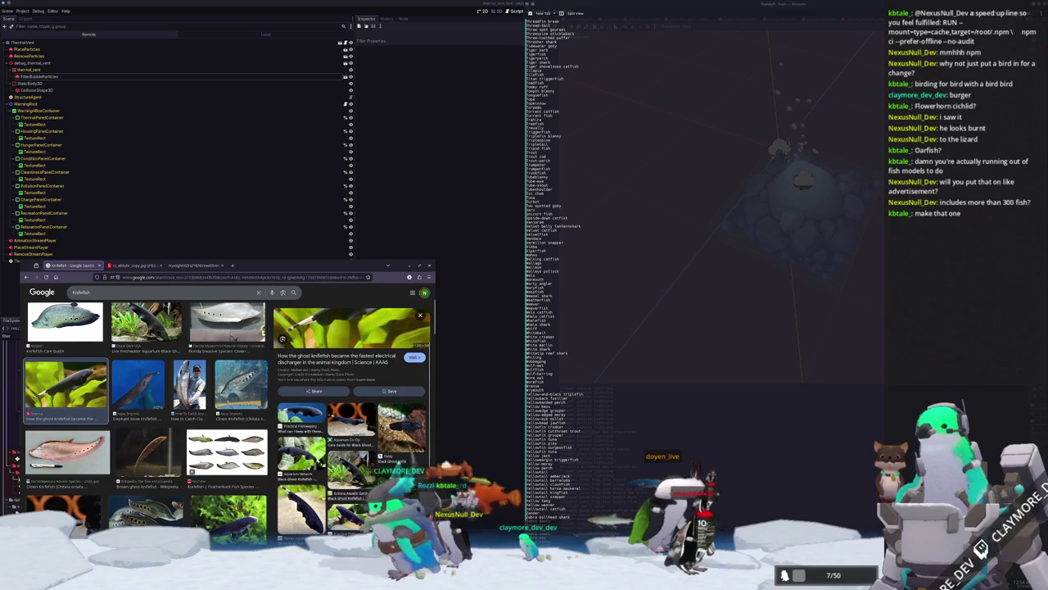
scroll(353, 368, down, 1)
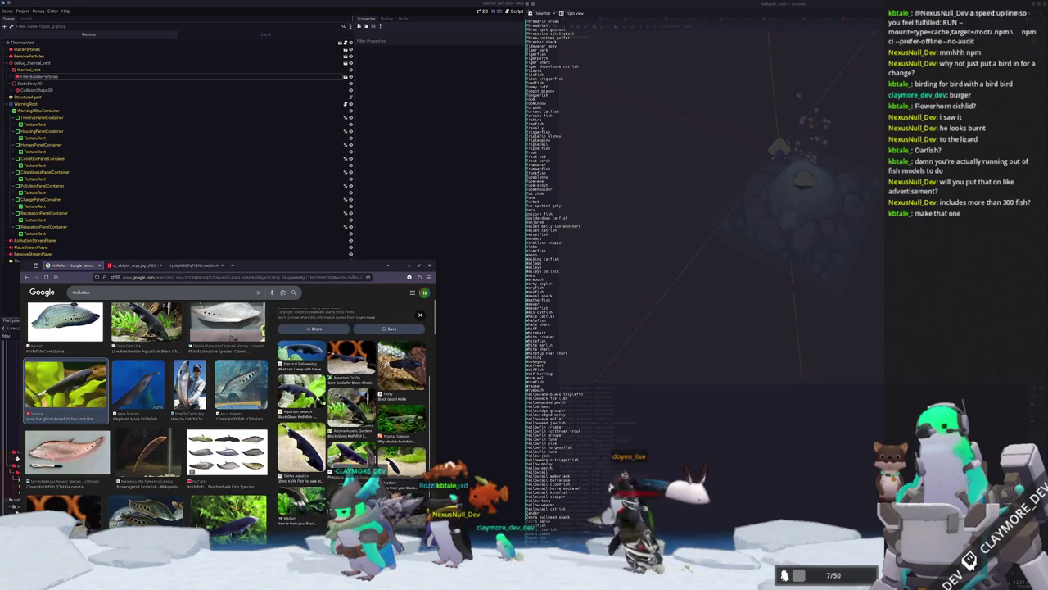
scroll(234, 337, down, 2)
scroll(233, 337, down, 2)
scroll(147, 409, down, 2)
scroll(147, 410, down, 2)
scroll(148, 410, down, 2)
scroll(147, 409, down, 3)
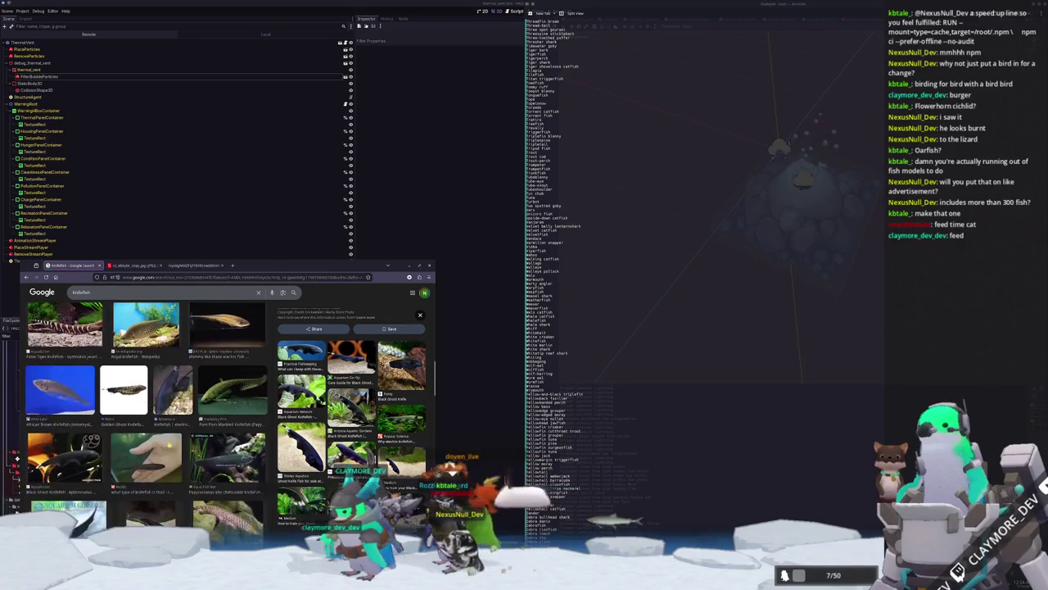
scroll(79, 461, down, 1)
scroll(79, 461, down, 1)
scroll(79, 461, down, 1)
scroll(79, 461, down, 1)
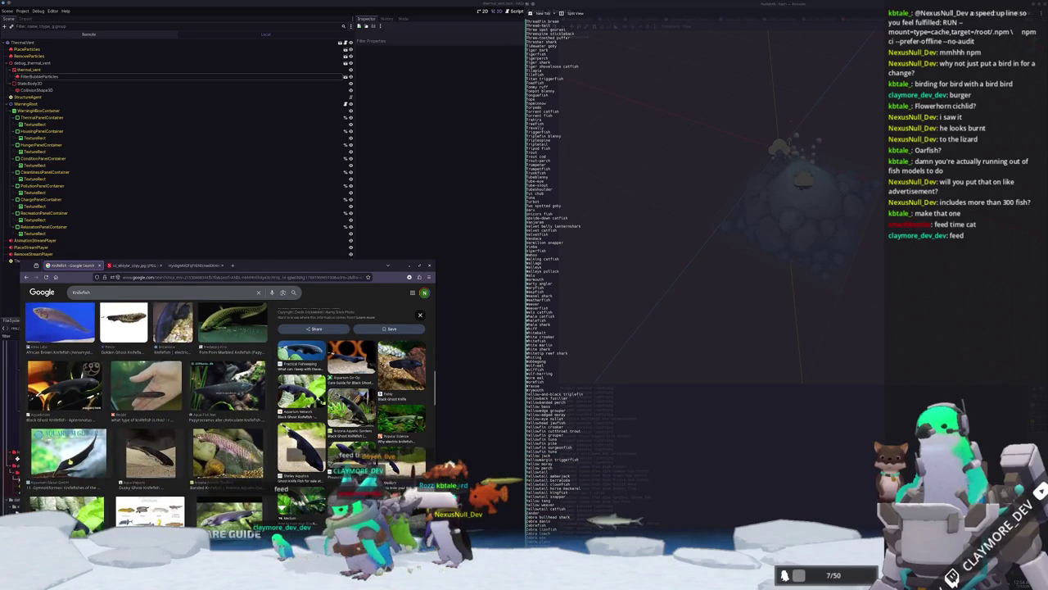
scroll(78, 458, down, 2)
scroll(79, 458, down, 2)
scroll(81, 455, down, 2)
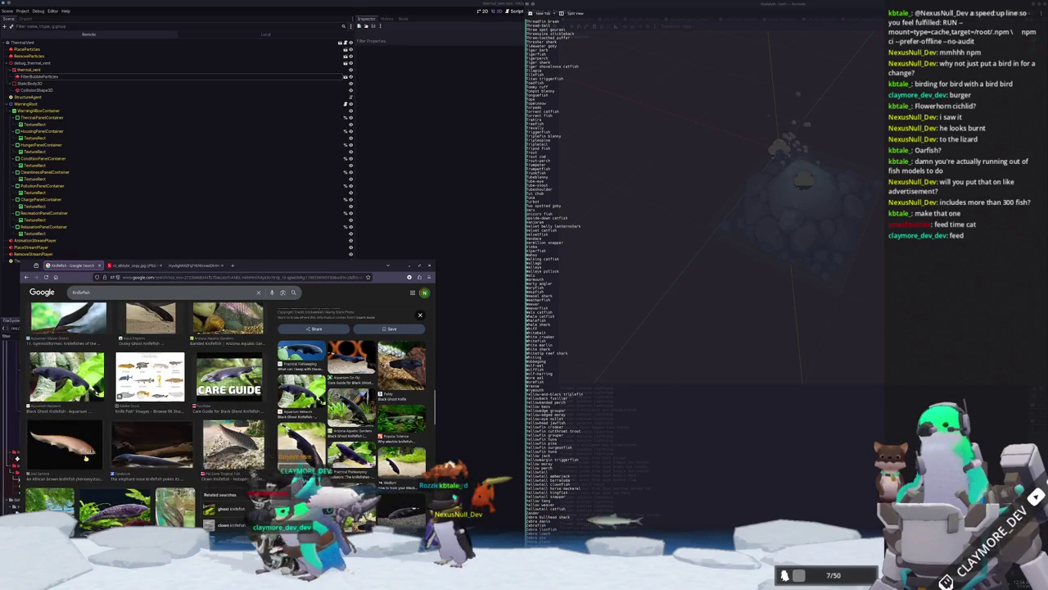
scroll(147, 418, up, 3)
scroll(147, 417, up, 3)
scroll(147, 418, up, 2)
scroll(148, 417, up, 3)
scroll(147, 417, up, 2)
scroll(148, 417, up, 1)
scroll(148, 418, up, 1)
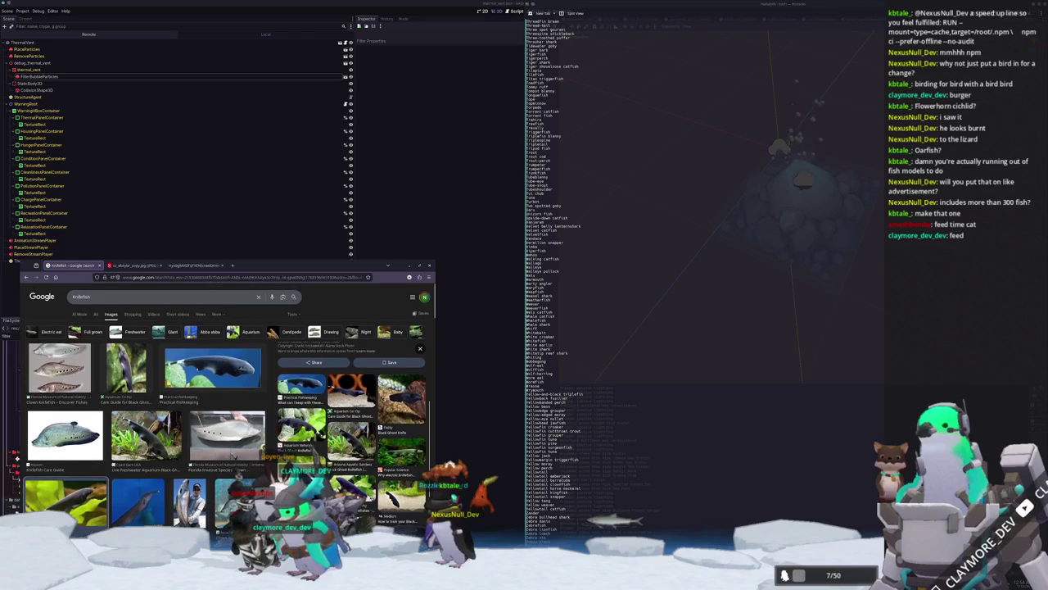
click(213, 369)
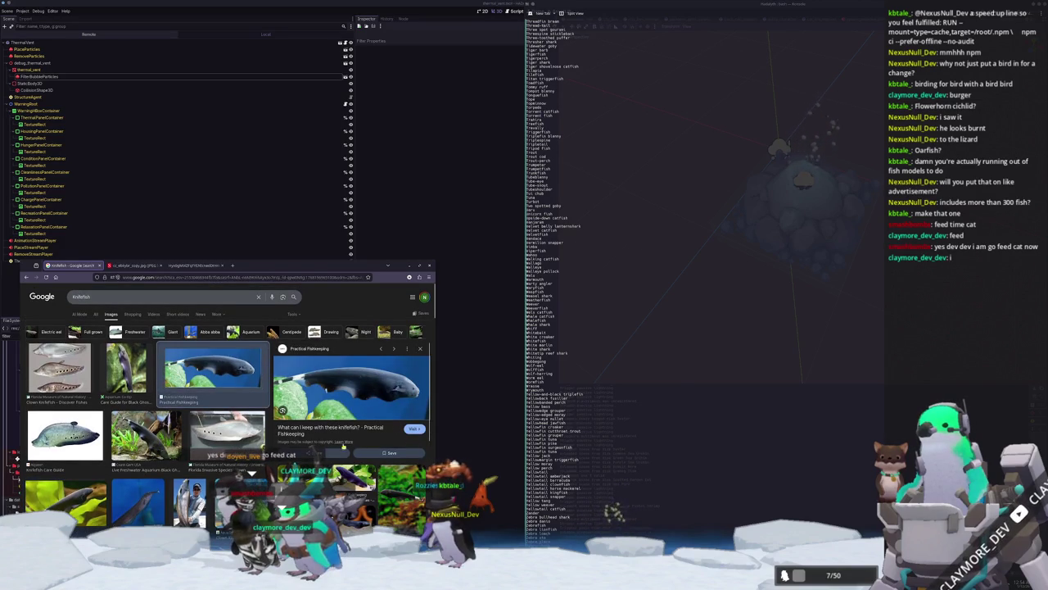
right_click(363, 393)
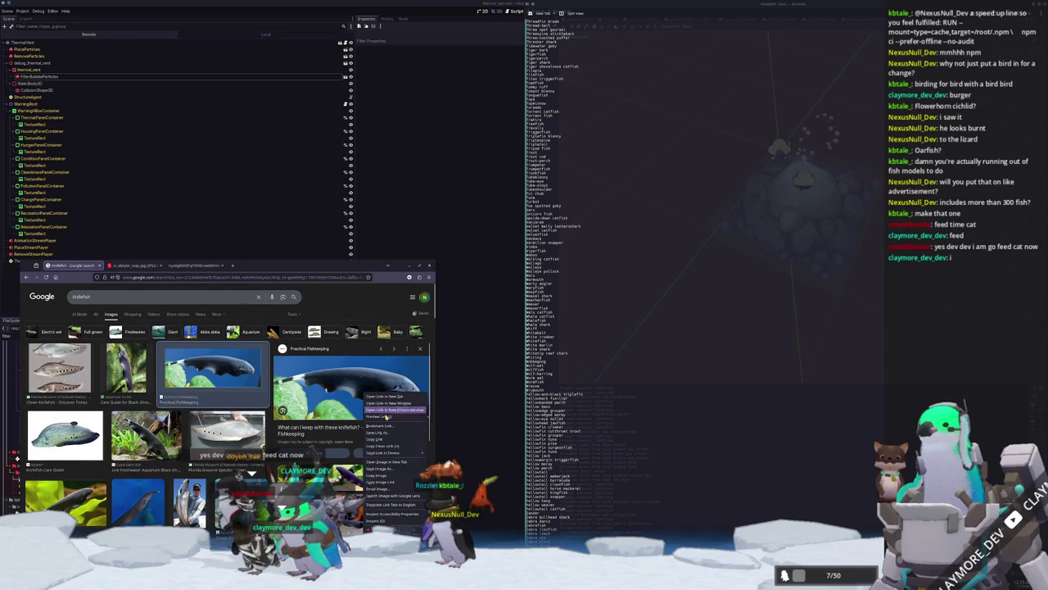
click(390, 462)
- Open the Aquarium Co-Op black ghost knifefish image in a new tab
click(390, 475)
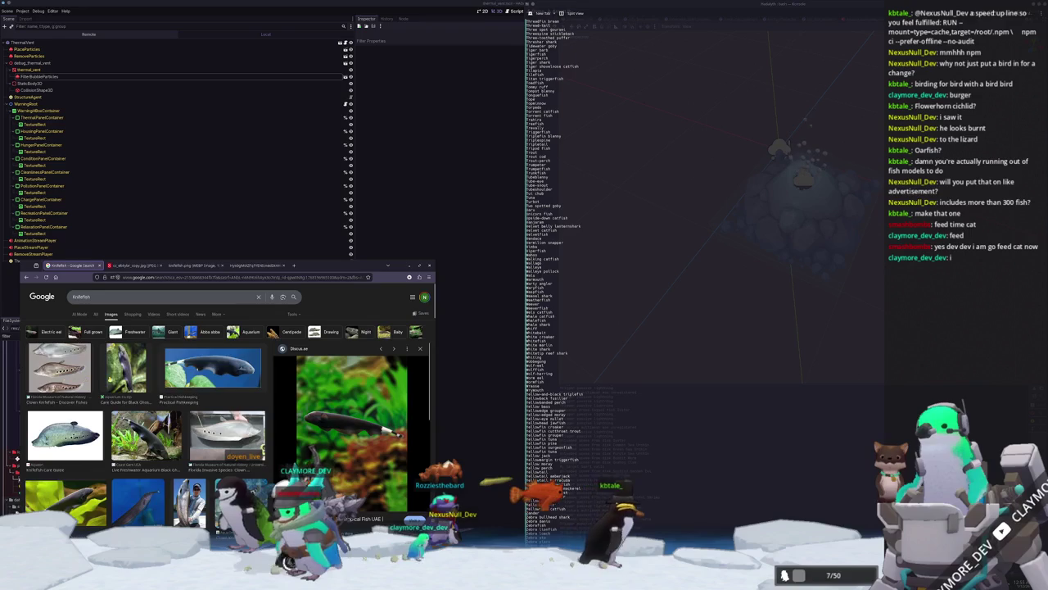
click(126, 368)
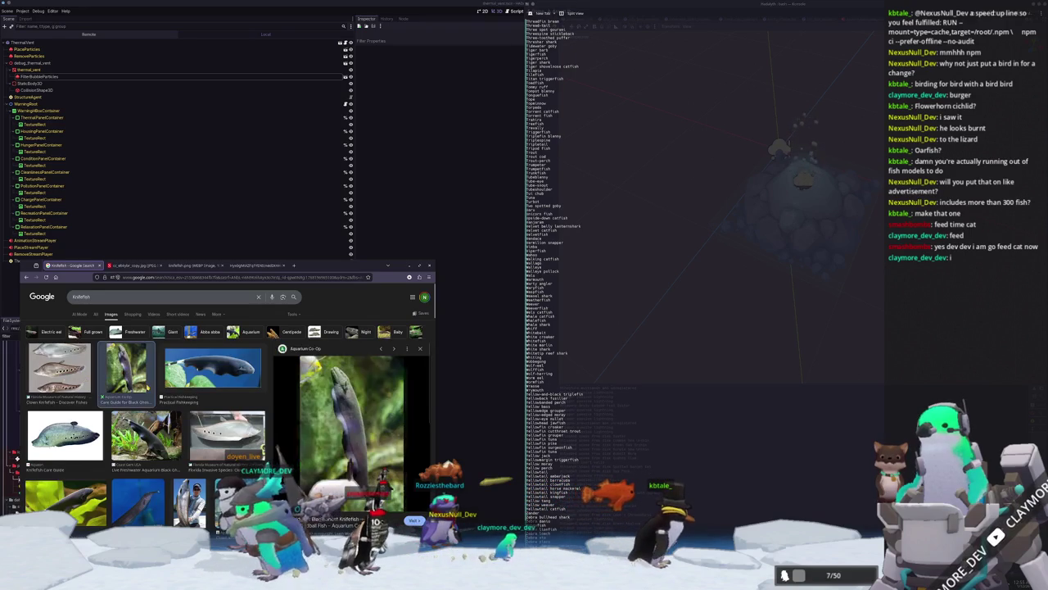
right_click(330, 405)
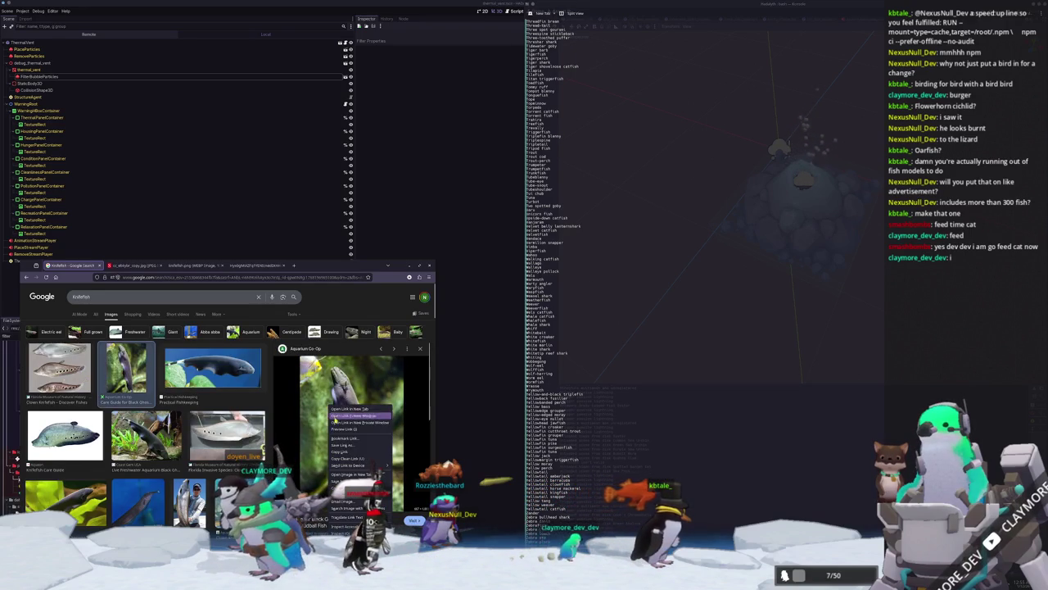
click(352, 474)
- Open the 'Ghost Knife Fish 8cm' image in a new tab
scroll(147, 409, down, 4)
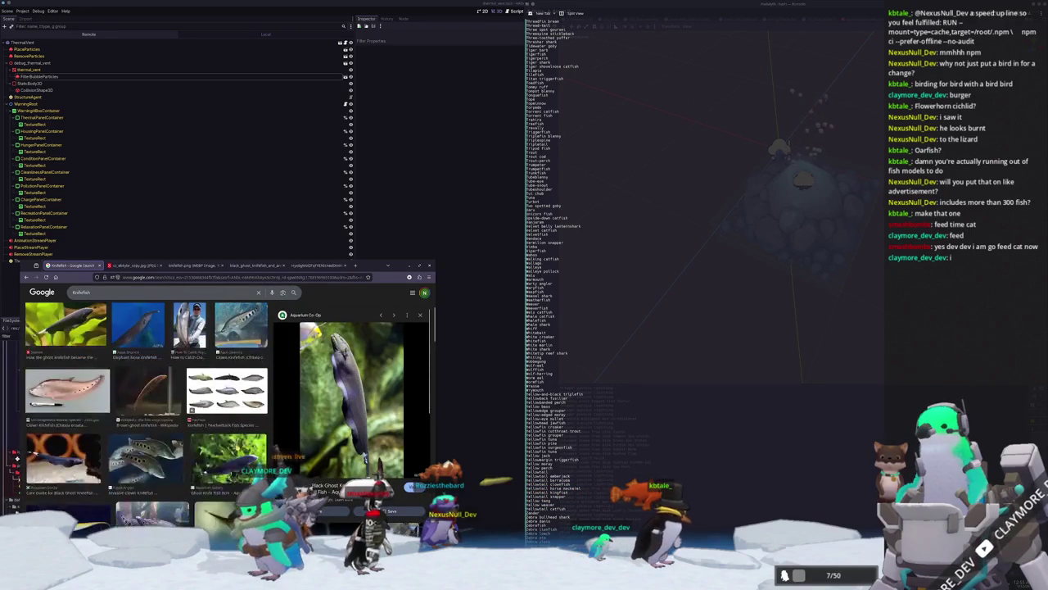
scroll(218, 420, down, 1)
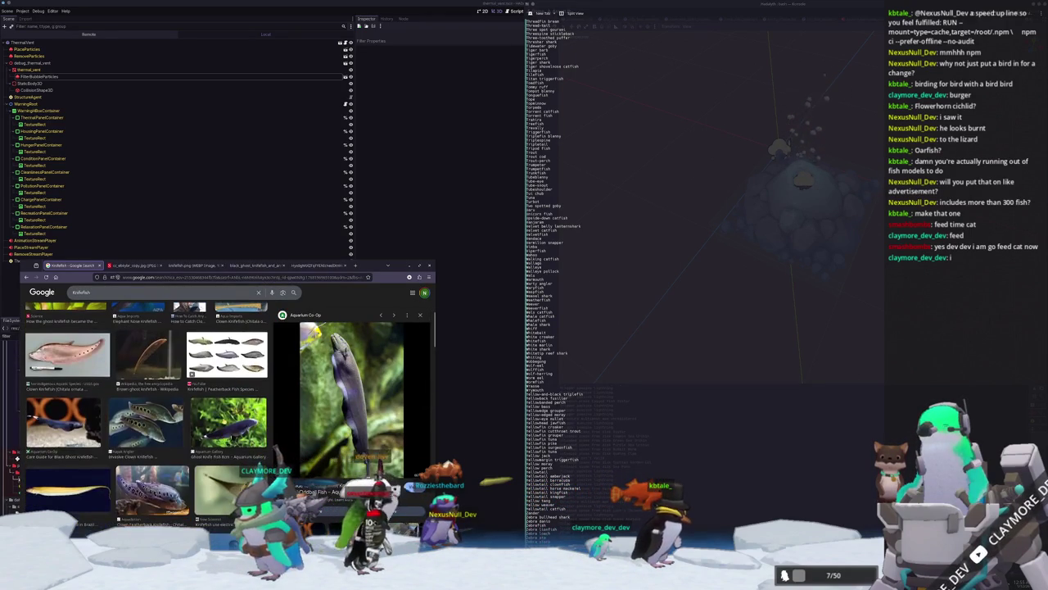
click(228, 422)
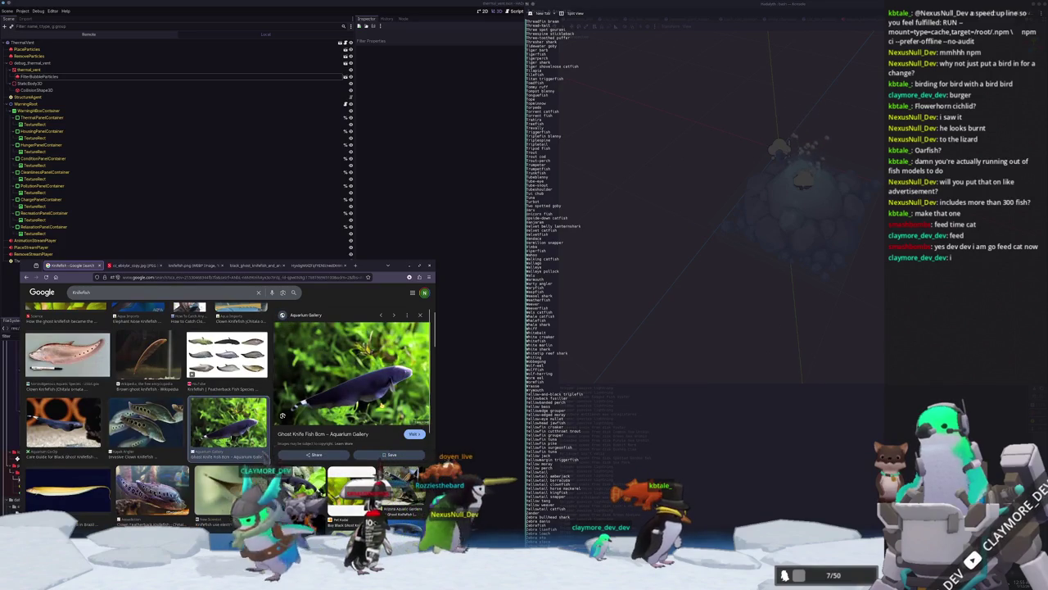
right_click(382, 404)
click(401, 473)
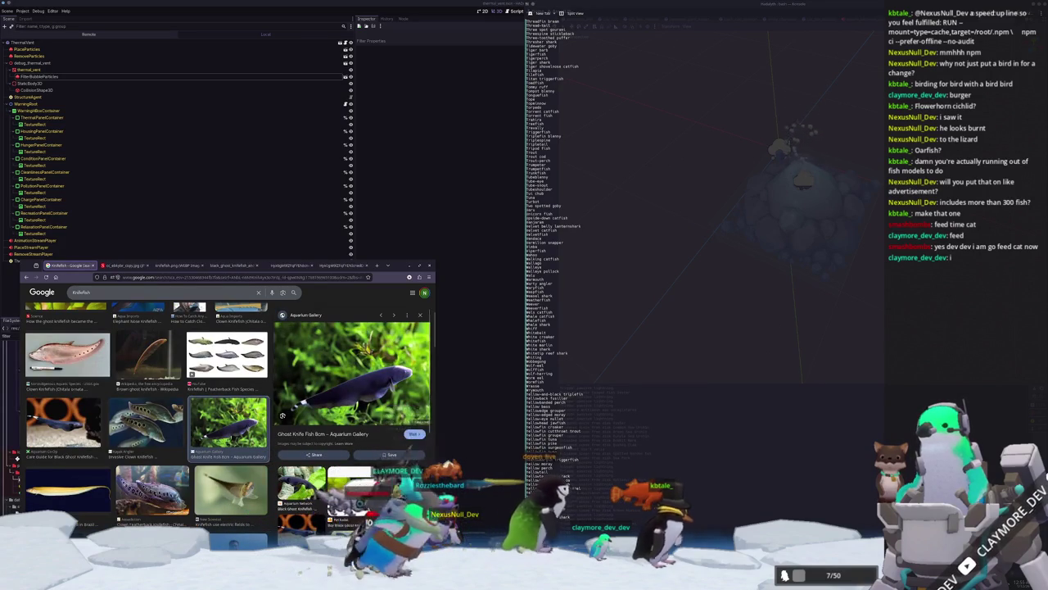
- Scroll through the remaining knifefish results and switch to the ghost knifefish photo tab
scroll(352, 410, down, 5)
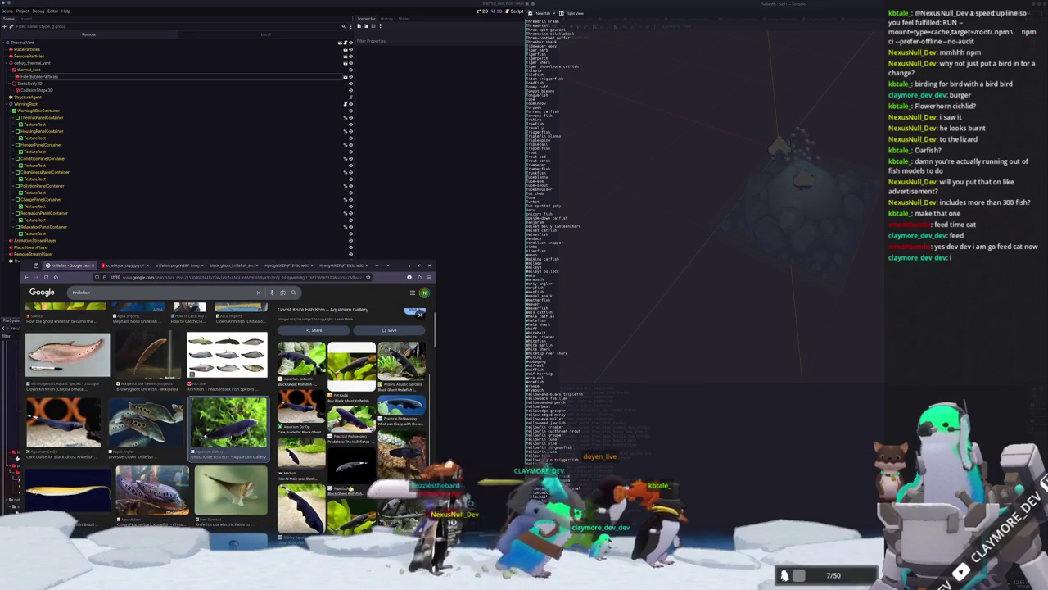
scroll(352, 425, down, 2)
scroll(147, 418, down, 1)
scroll(148, 418, down, 1)
scroll(147, 418, down, 1)
scroll(148, 418, down, 1)
scroll(148, 418, down, 1)
scroll(147, 418, down, 2)
scroll(135, 477, down, 2)
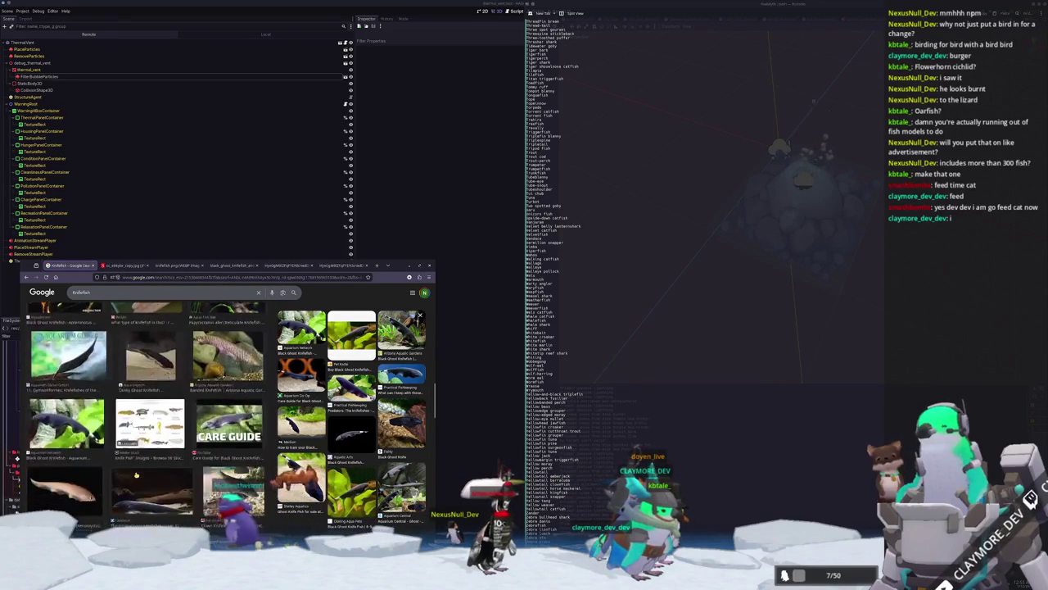
scroll(135, 477, down, 2)
scroll(128, 487, down, 1)
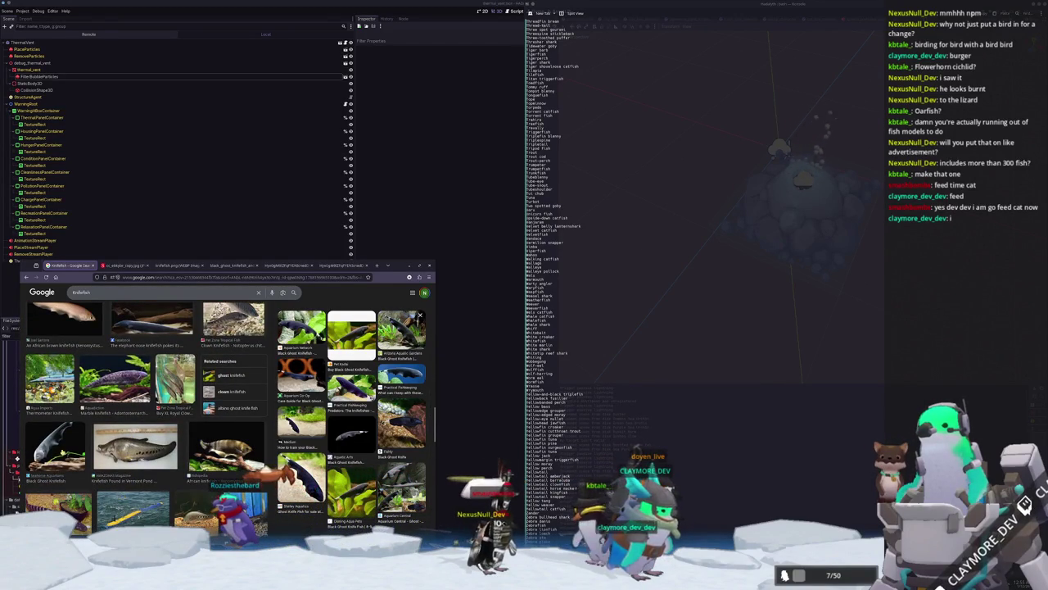
scroll(63, 485, down, 2)
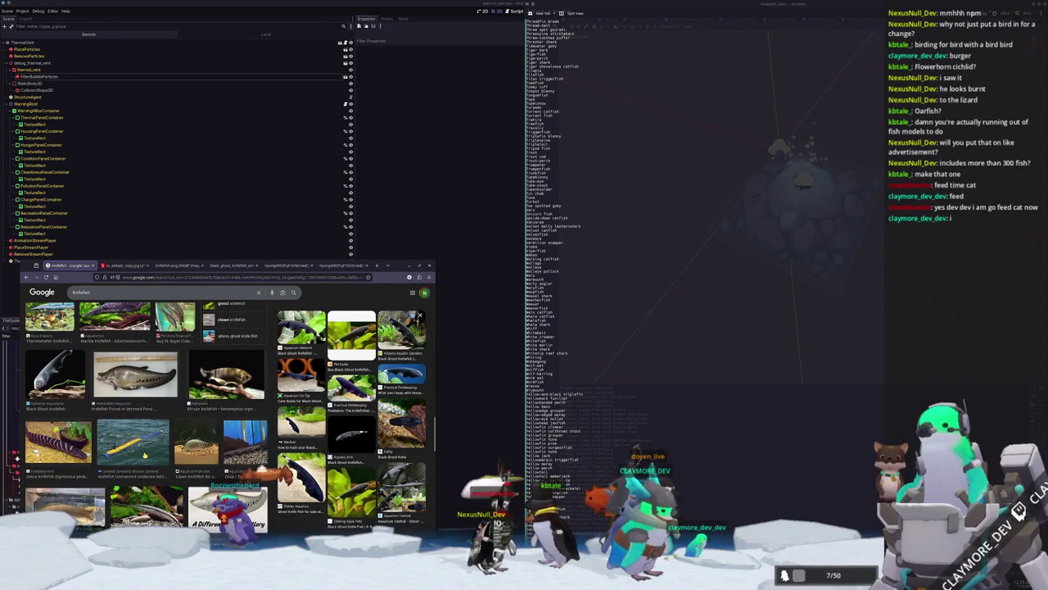
scroll(170, 466, down, 2)
scroll(170, 466, down, 2)
scroll(170, 466, down, 2)
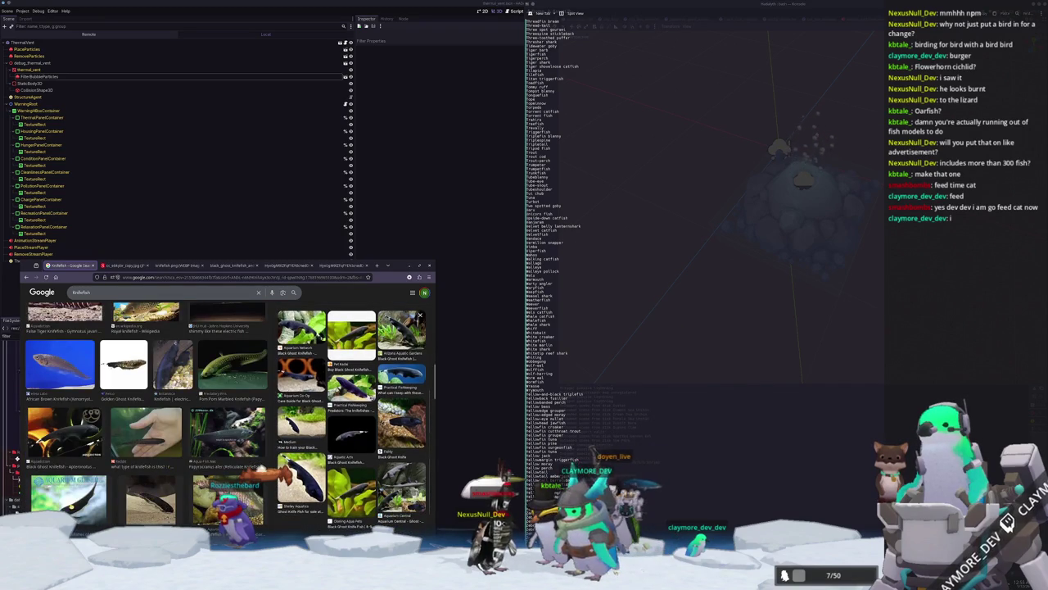
scroll(147, 417, up, 2)
scroll(148, 417, up, 2)
scroll(147, 418, up, 2)
scroll(148, 417, up, 2)
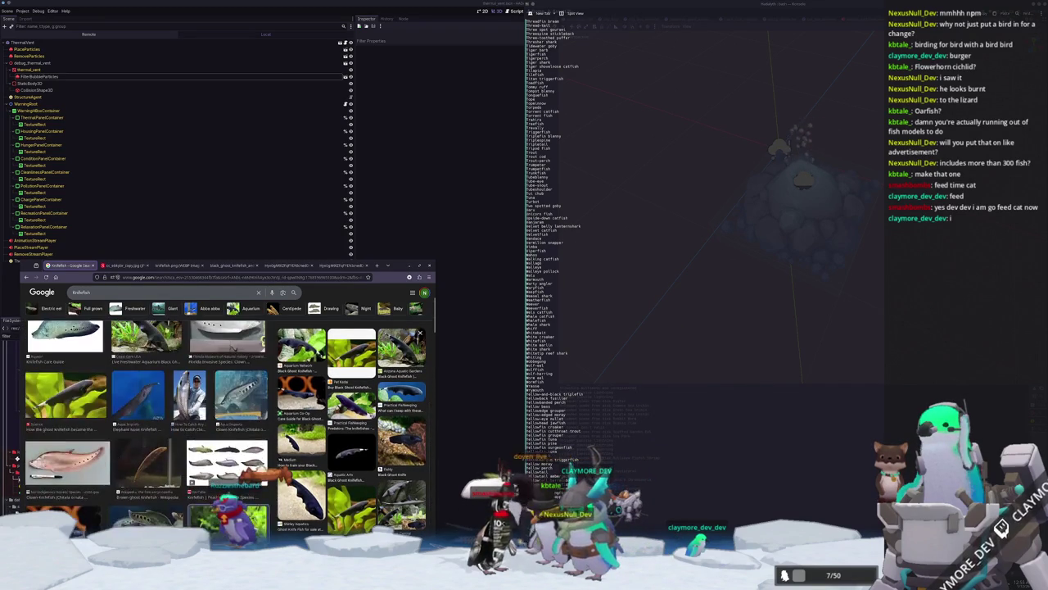
click(131, 265)
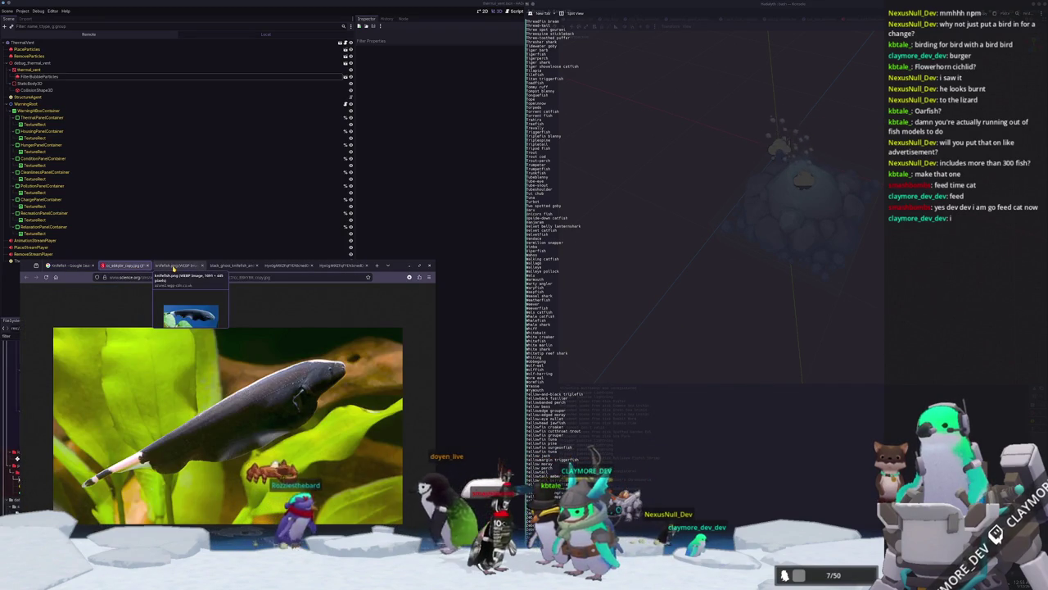
- Review the knifefish.png, black ghost knifefish and Ghost Knife Fish image tabs
click(173, 267)
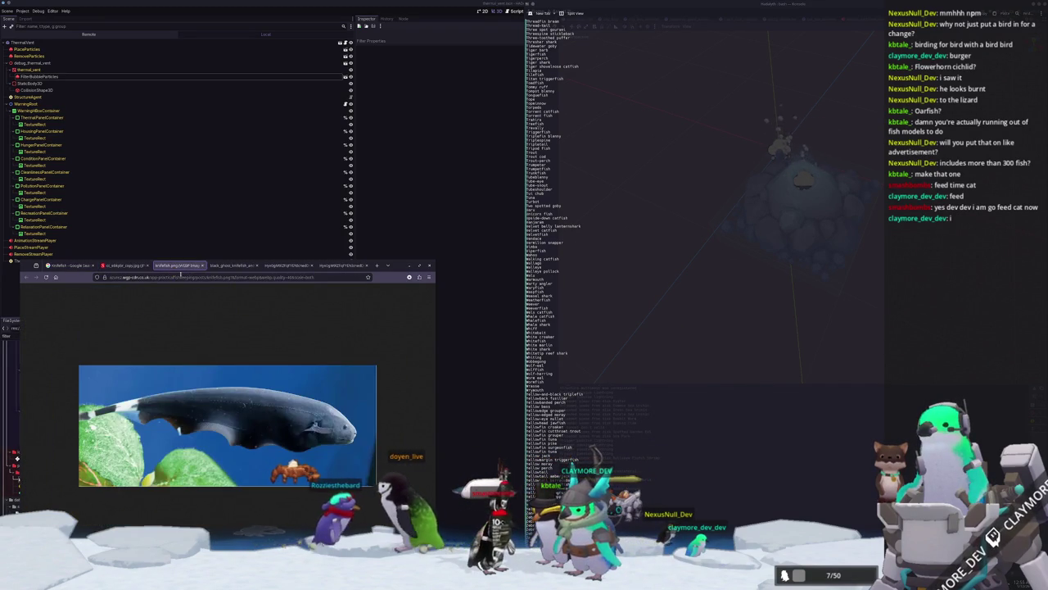
click(234, 266)
click(285, 266)
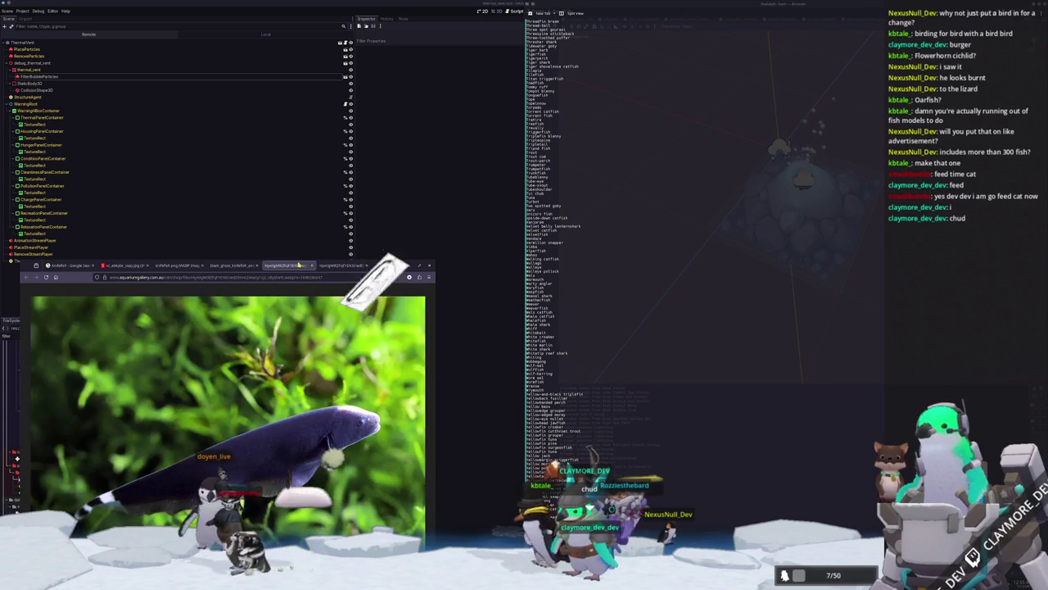
- Close the duplicate knifefish tab and launch the Hadalyth debug run with F5
middle_click(293, 264)
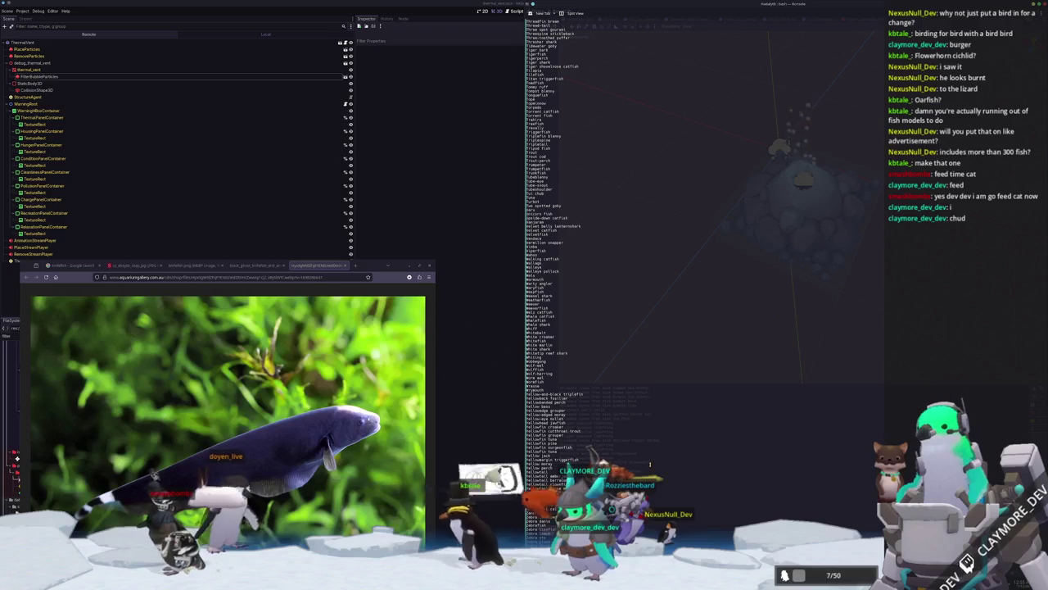
key(ctrl+F2)
key(F5)
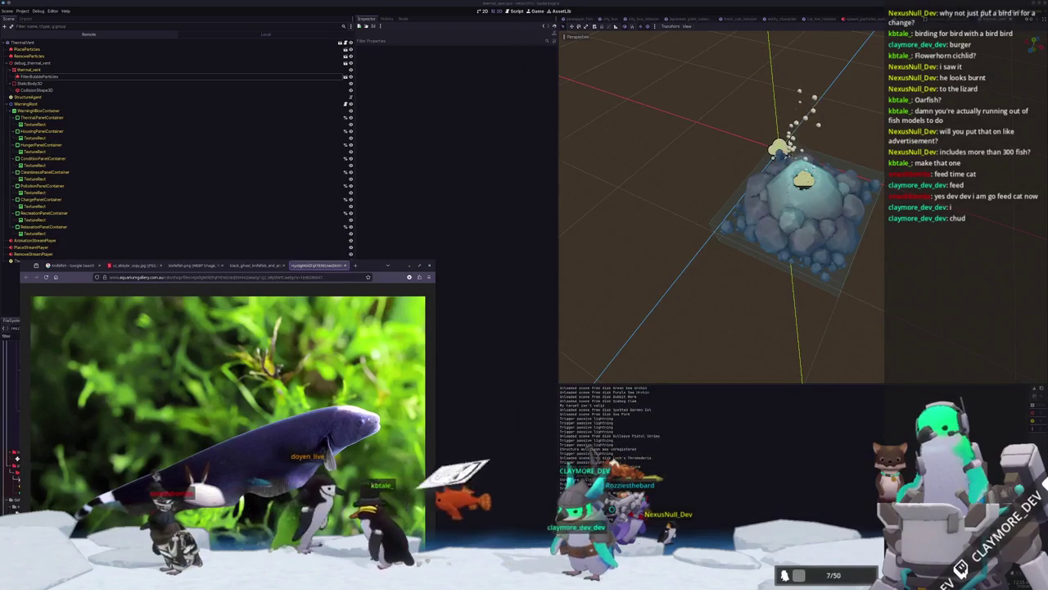
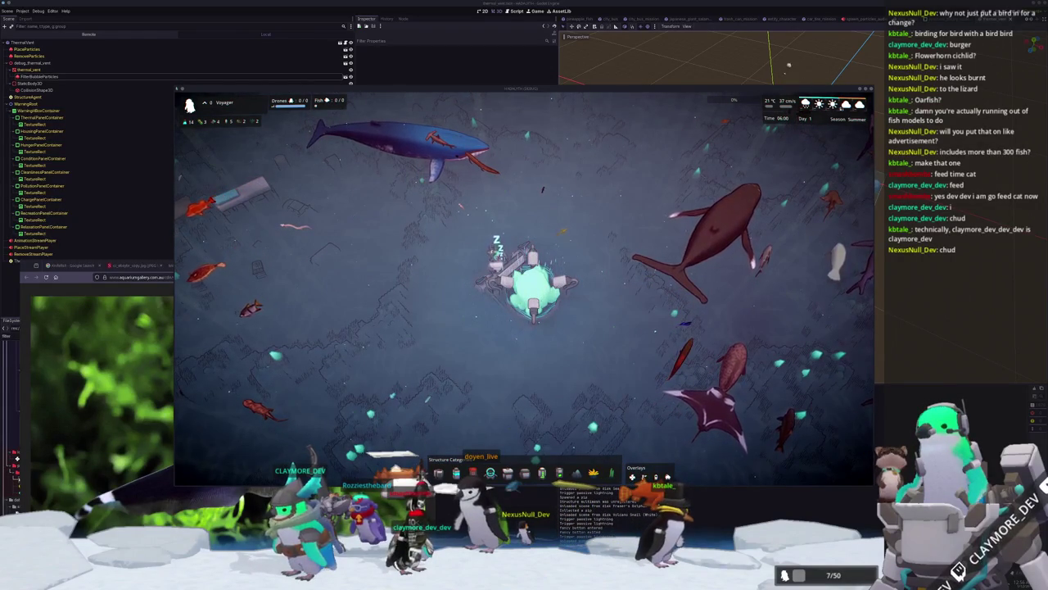
- Start a new General scene and delete the default cube, camera and light
key(alt+Tab)
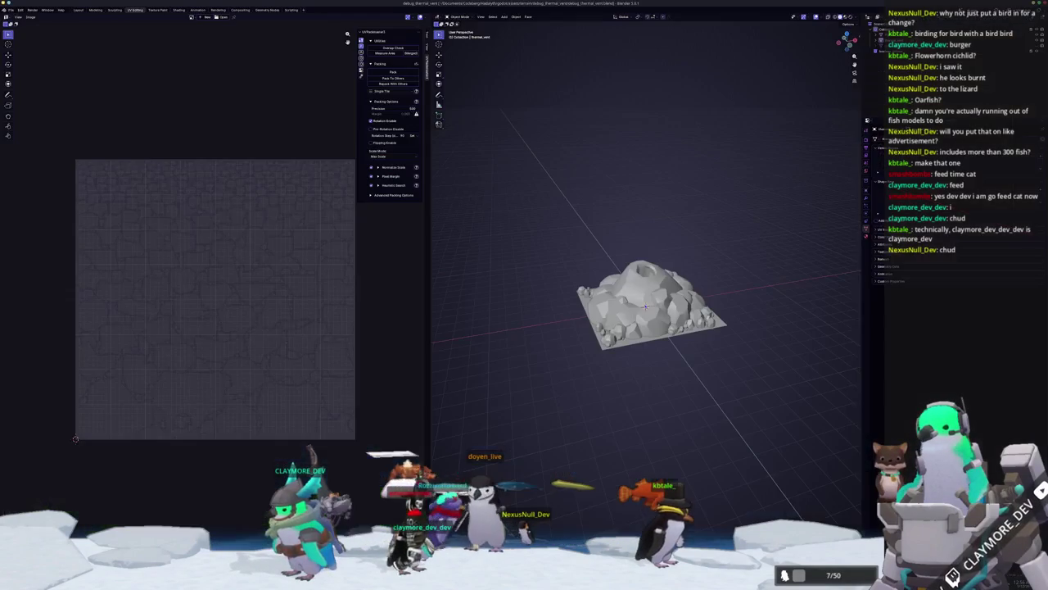
click(20, 9)
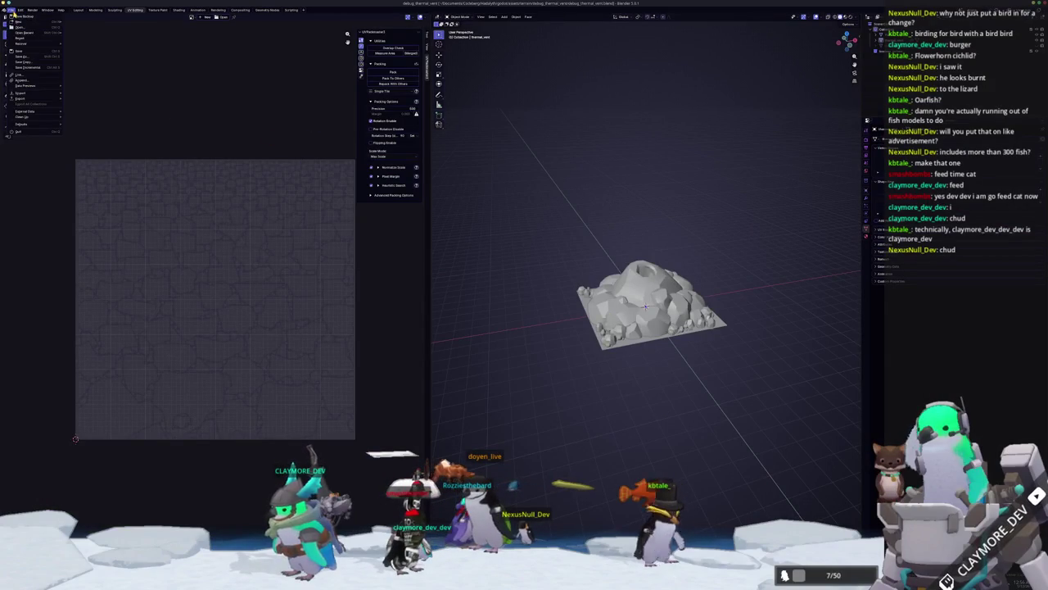
click(82, 24)
key(a)
key(x)
click(434, 237)
- Begin saving the file and browse to assets/entities/fish/small
key(shift+F1)
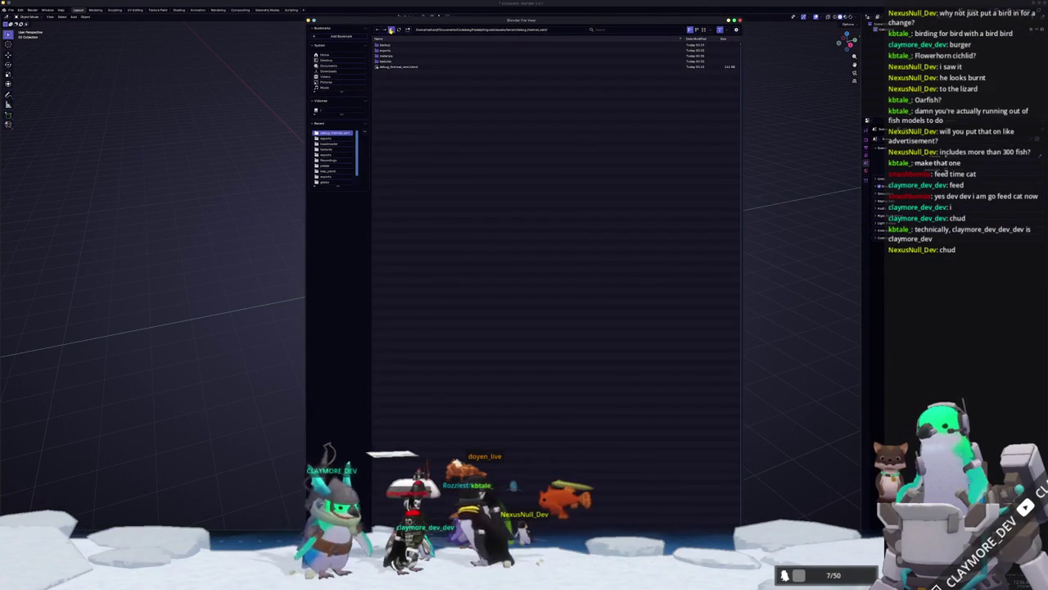
click(384, 41)
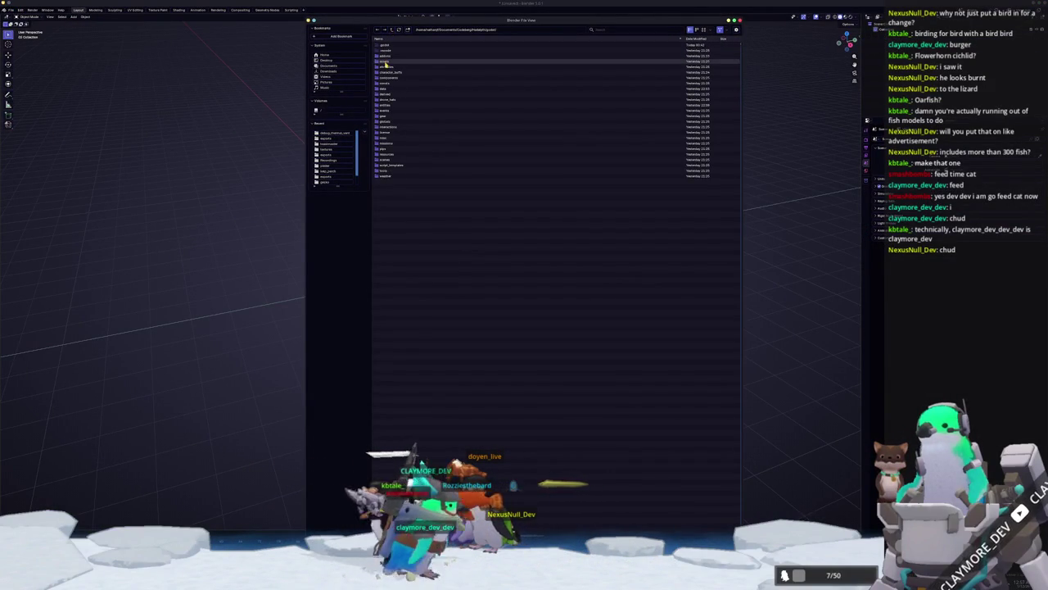
double_click(385, 62)
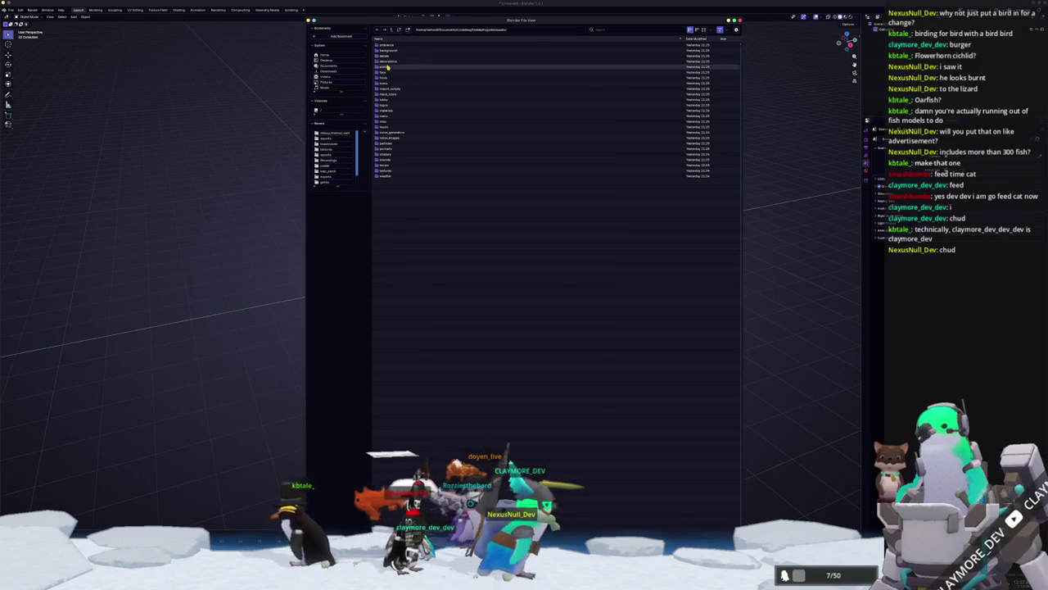
double_click(386, 66)
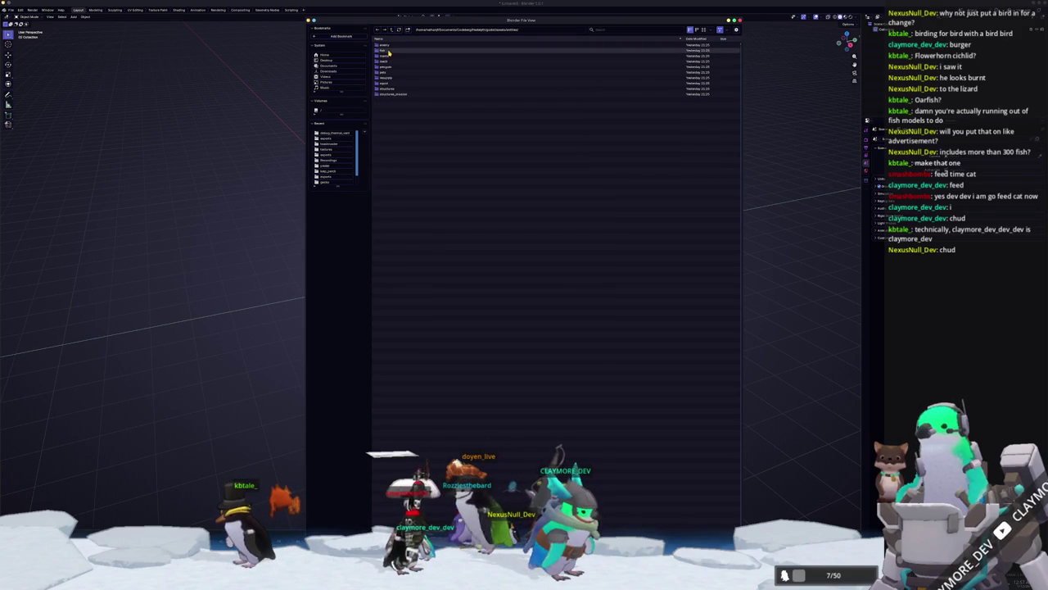
double_click(385, 50)
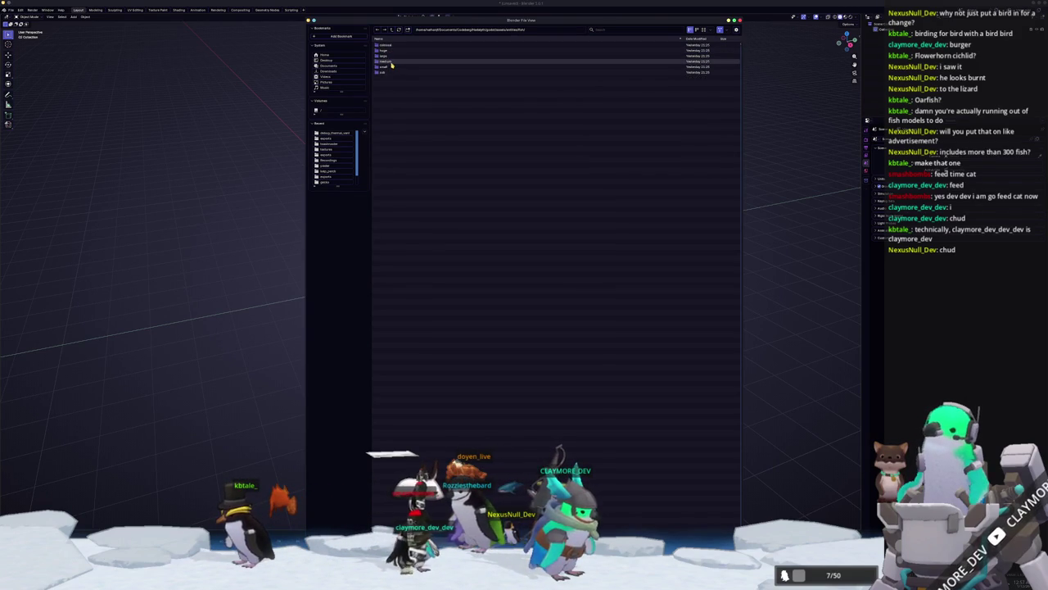
click(388, 68)
double_click(388, 67)
- Create a ghost_knifefish folder in small, with a new subfolder inside it
key(i)
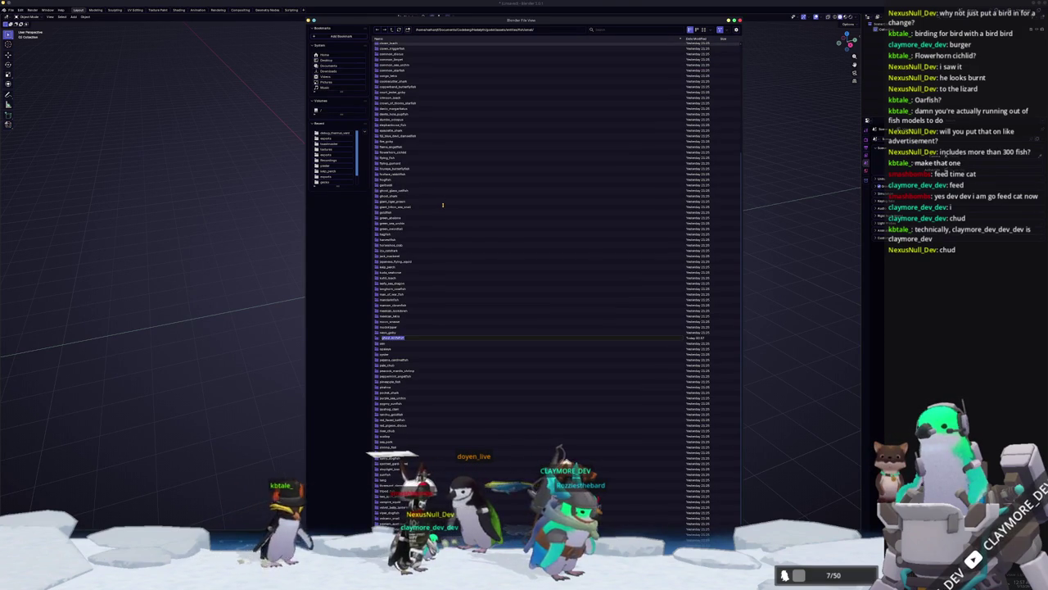
key(Return)
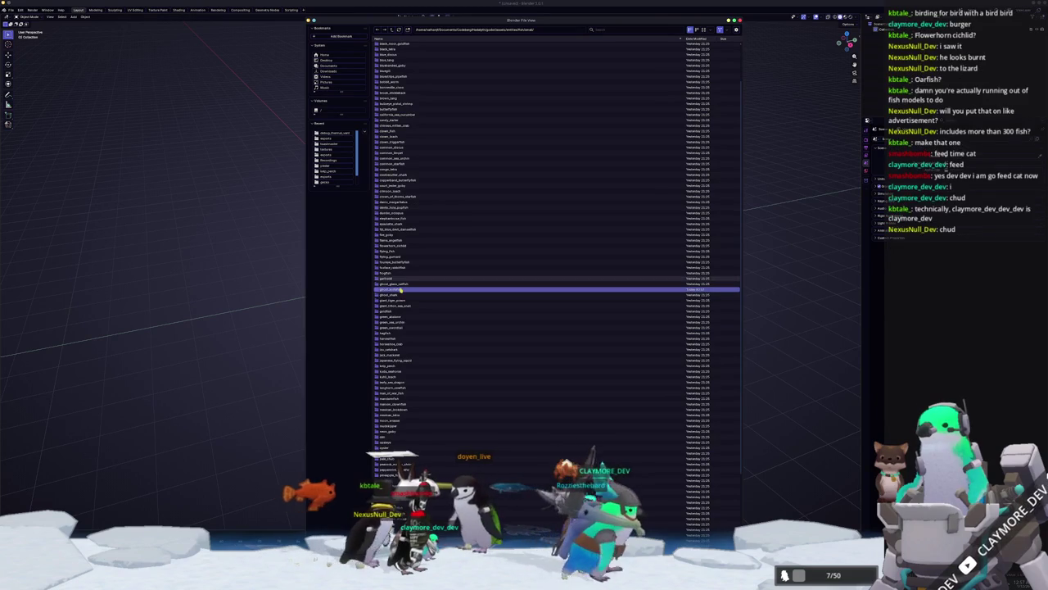
double_click(391, 289)
right_click(427, 133)
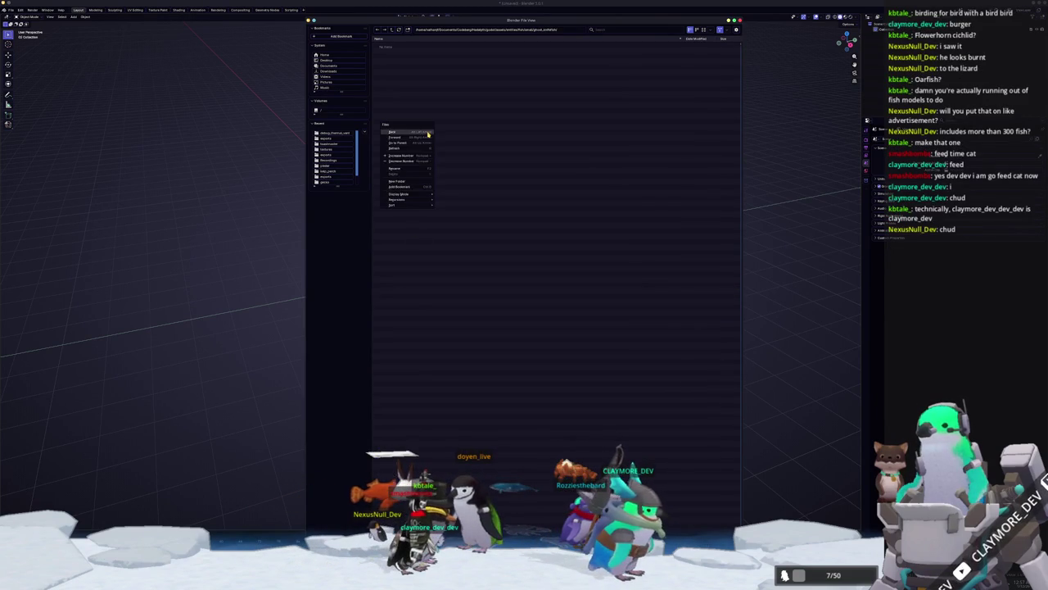
click(407, 181)
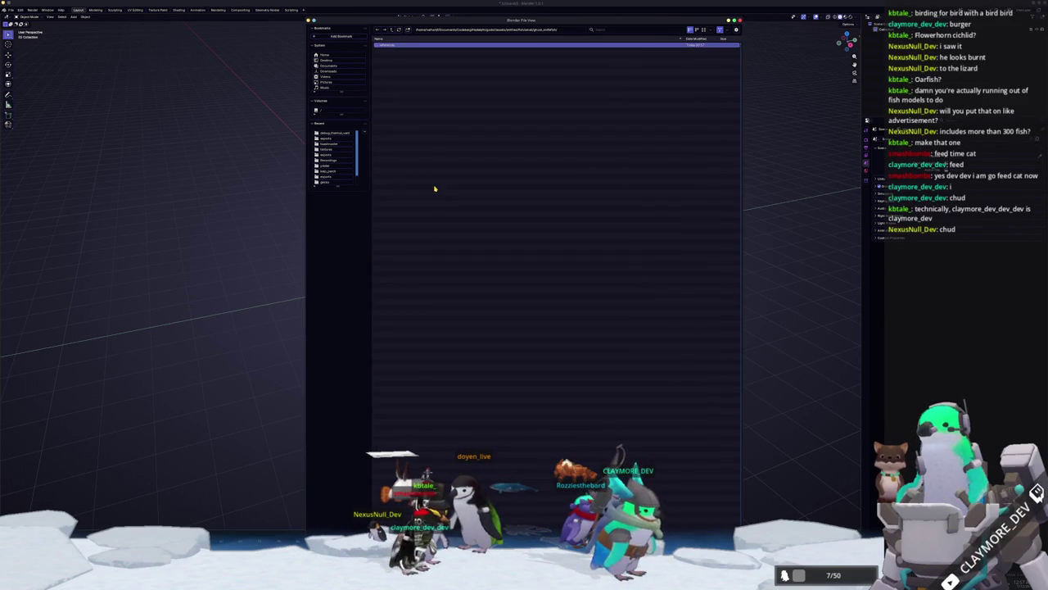
key(alt+Tab)
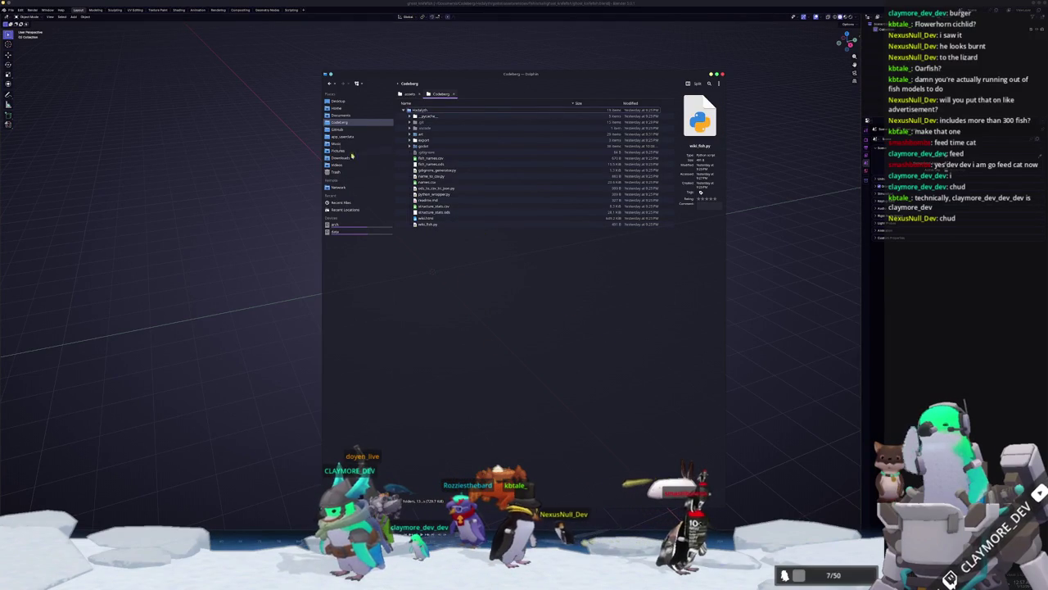
- In Dolphin's folder tree, expand Codeberg > godot > assets > entities
click(342, 131)
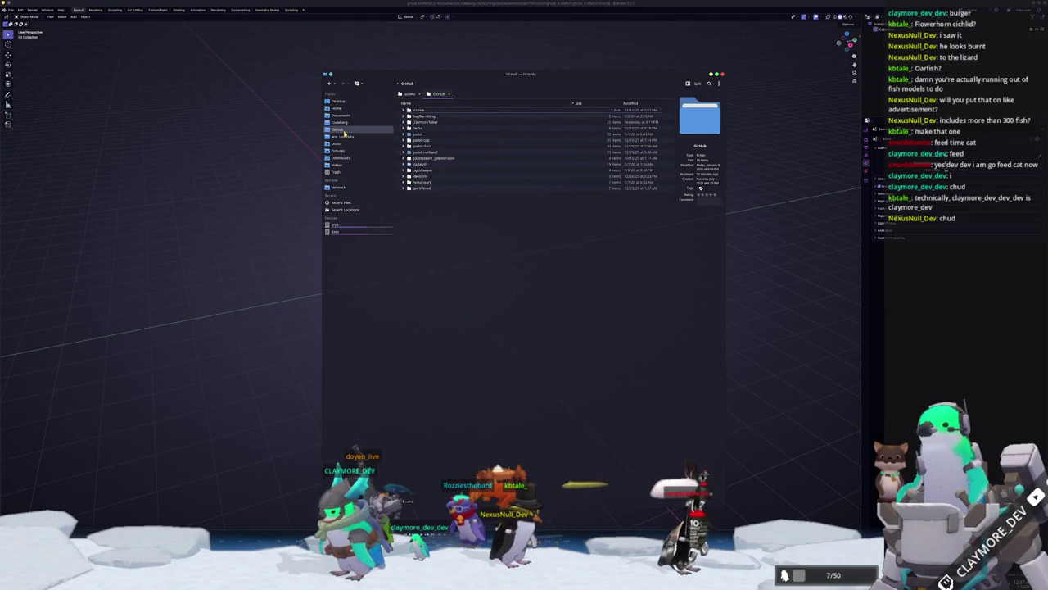
click(404, 122)
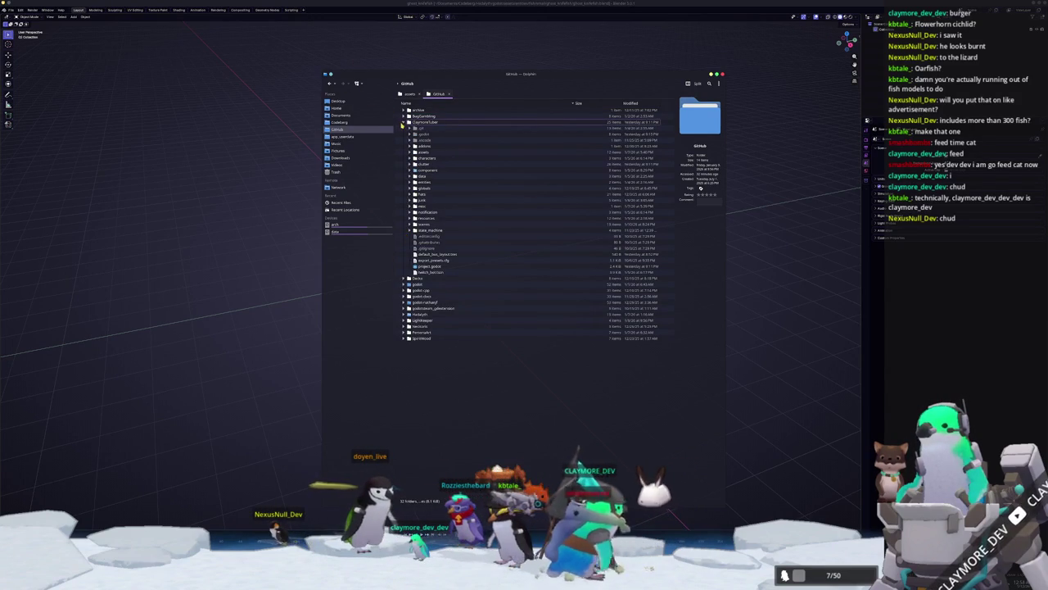
click(404, 122)
click(407, 170)
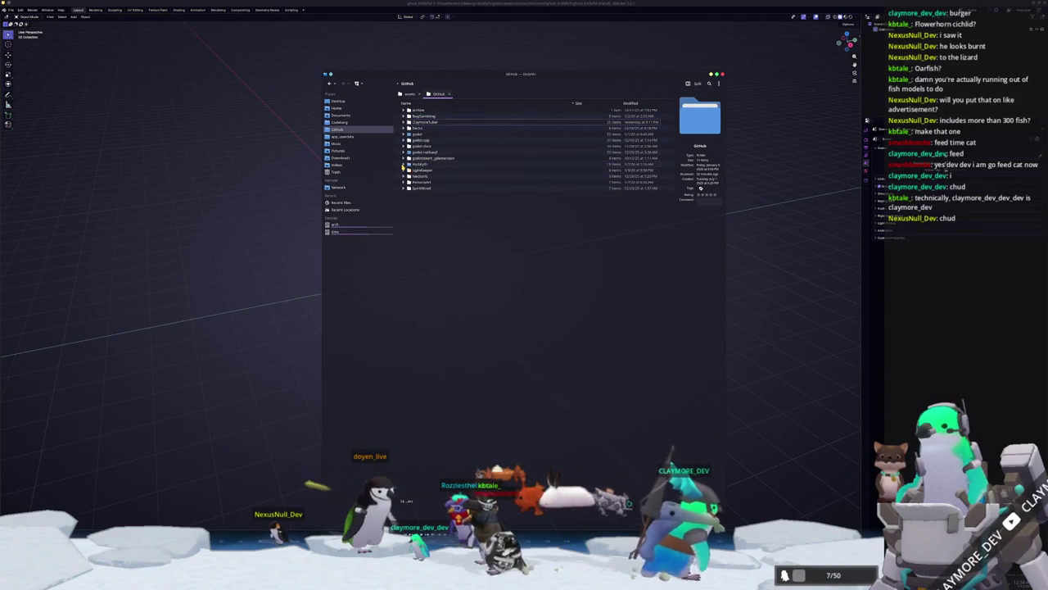
click(403, 168)
click(338, 123)
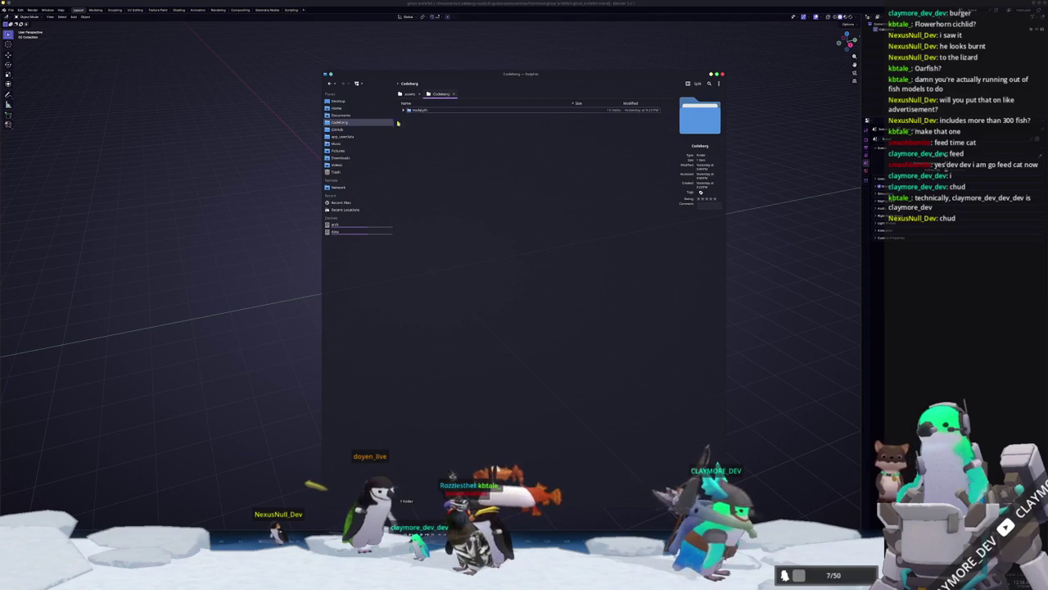
click(409, 148)
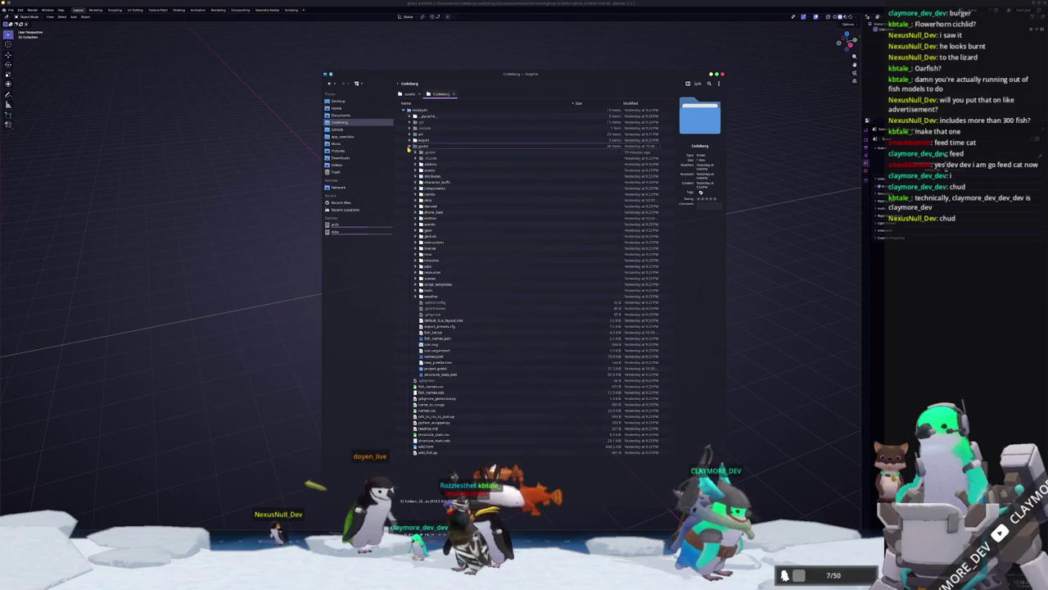
click(417, 218)
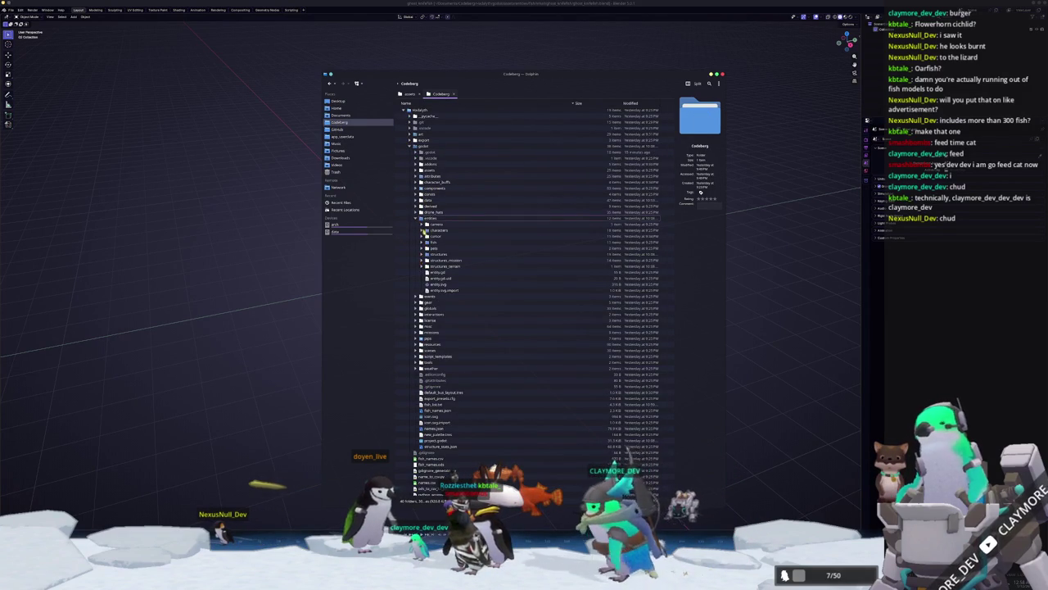
click(417, 217)
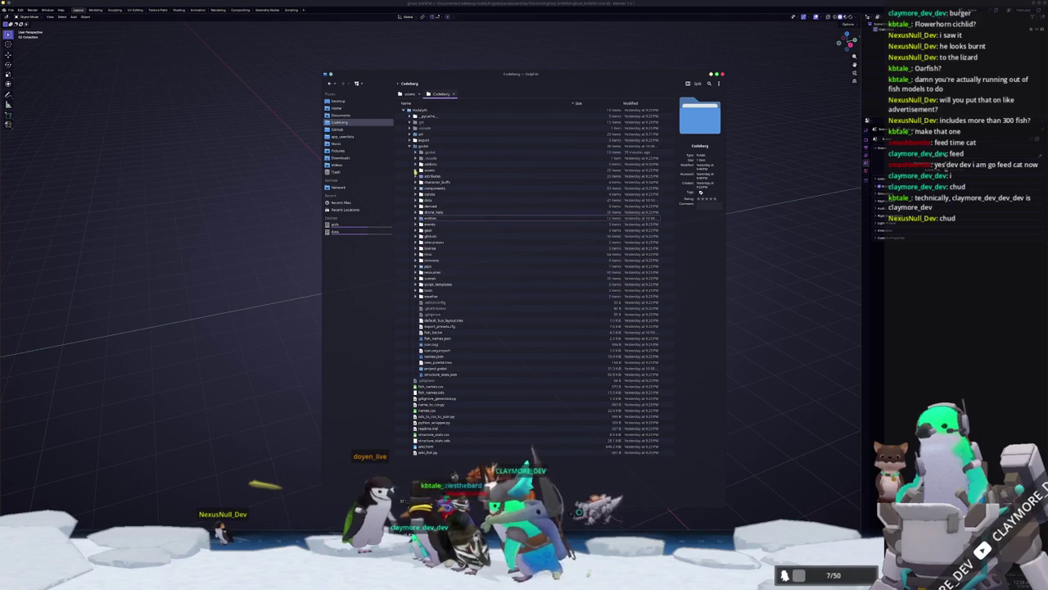
click(414, 169)
click(423, 200)
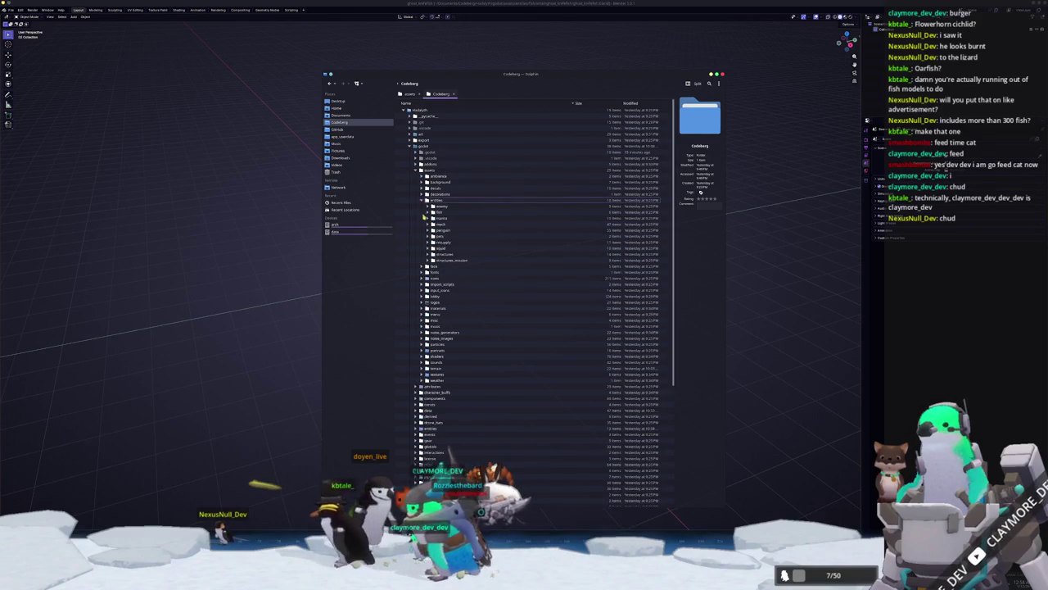
- Open fish/small, then ghost_knifefish, then its empty references folder
double_click(458, 242)
scroll(475, 358, down, 10)
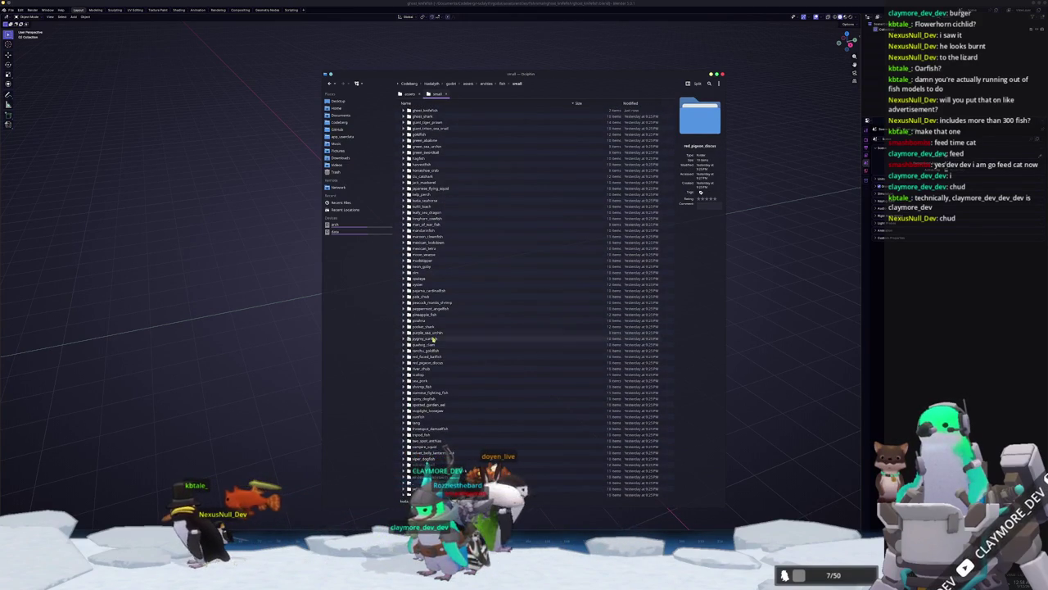
scroll(432, 328, up, 4)
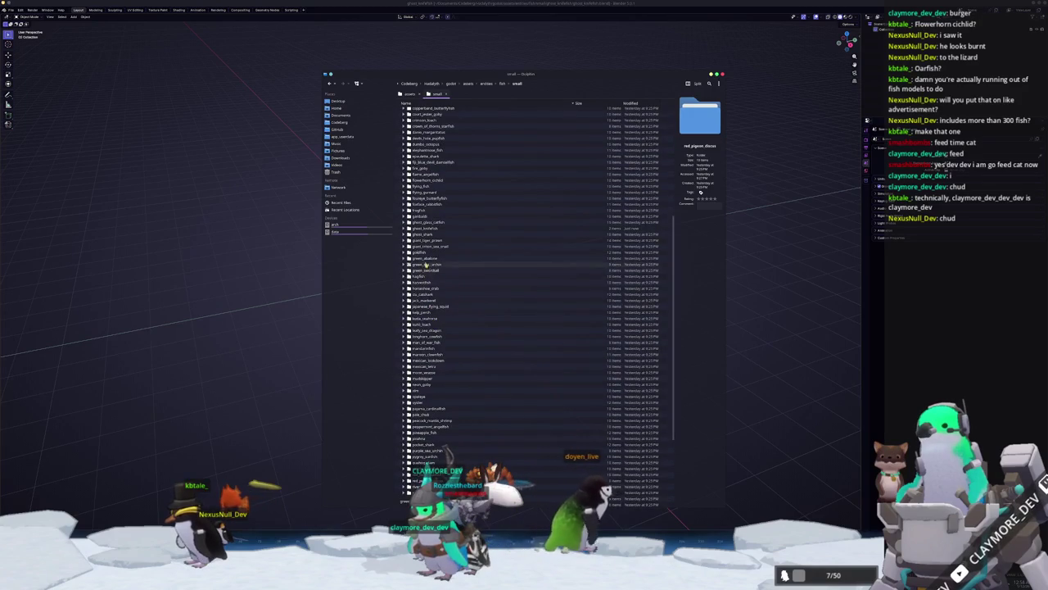
double_click(455, 228)
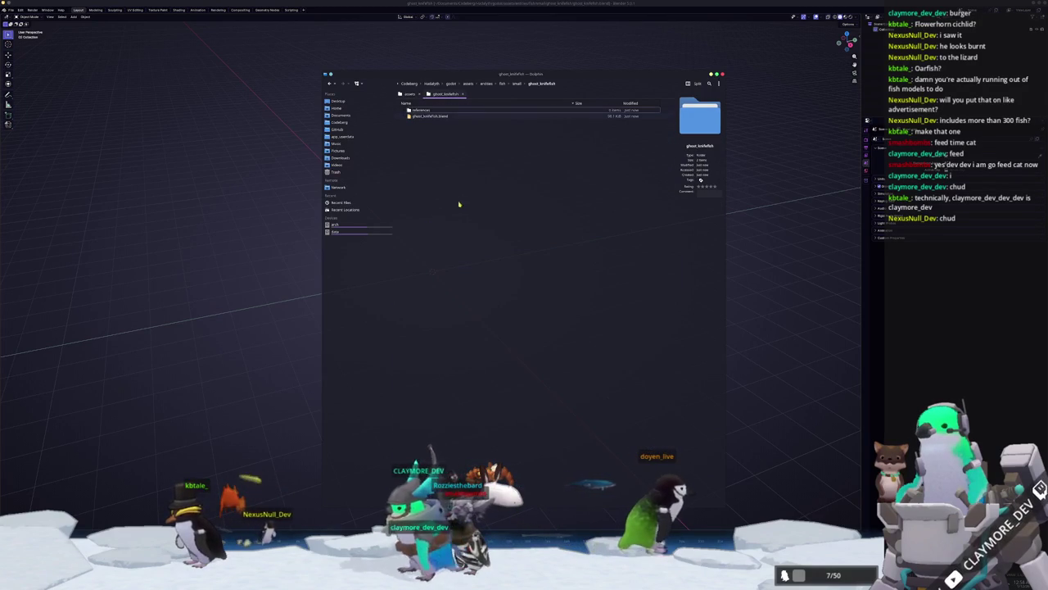
double_click(434, 110)
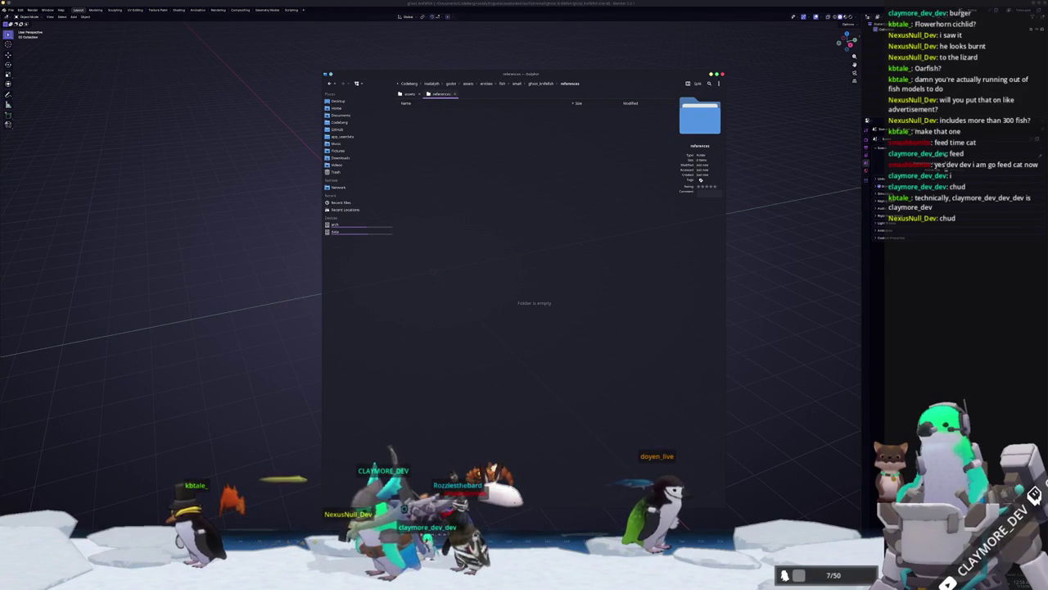
key(alt+Tab)
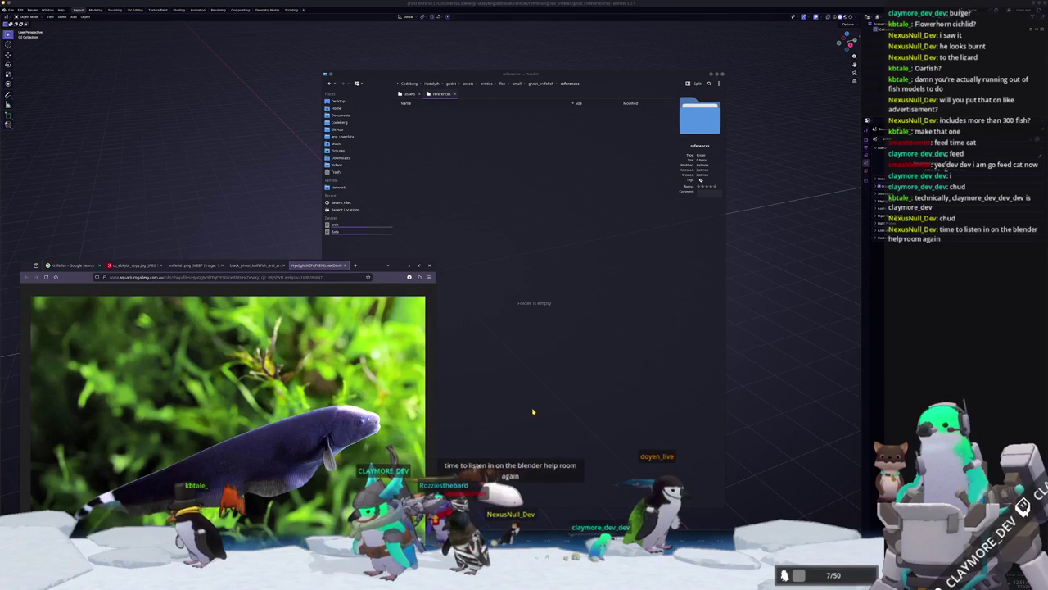
- Copy the first knifefish photo and the black_ghost_knifefish image into references
drag(315, 422, 559, 303)
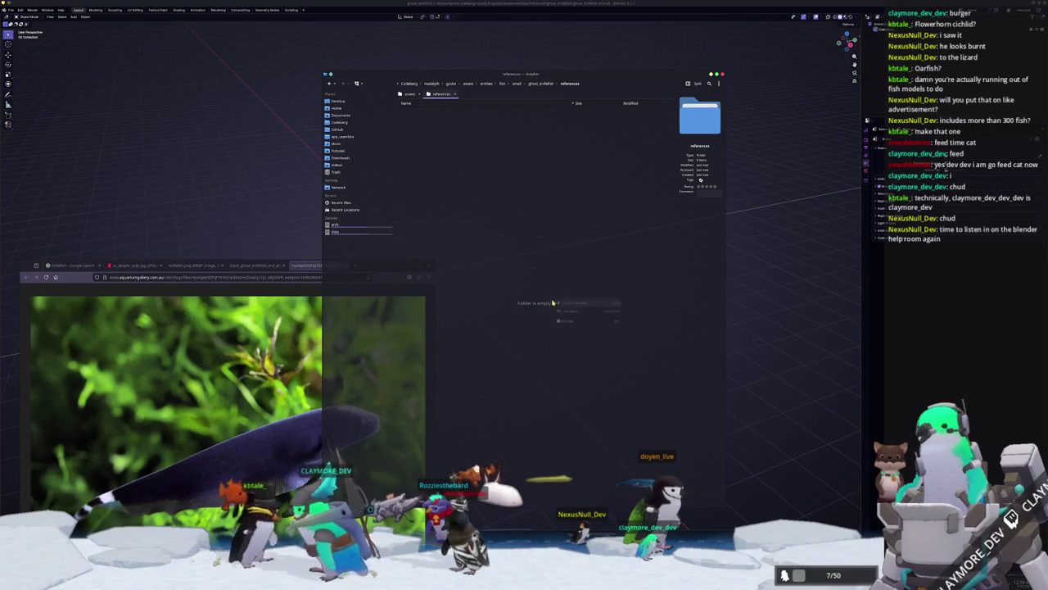
click(558, 303)
click(254, 265)
drag(229, 393, 492, 280)
click(512, 289)
- Copy knifefish.png and one more photo into references, then drop a photo into Blender
click(194, 265)
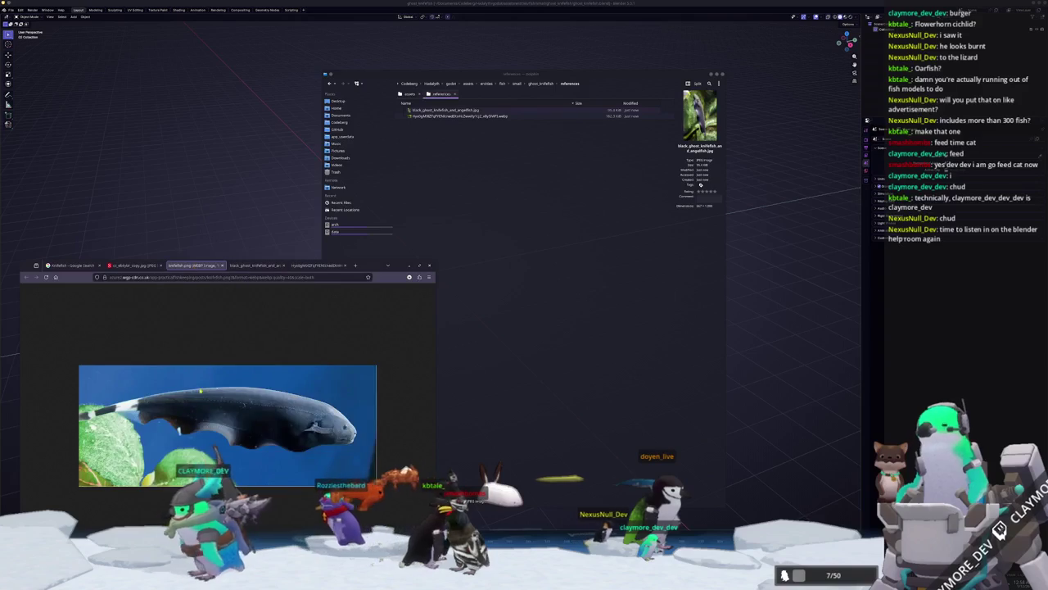
drag(200, 371, 547, 377)
click(568, 385)
click(135, 265)
drag(302, 403, 549, 338)
click(573, 343)
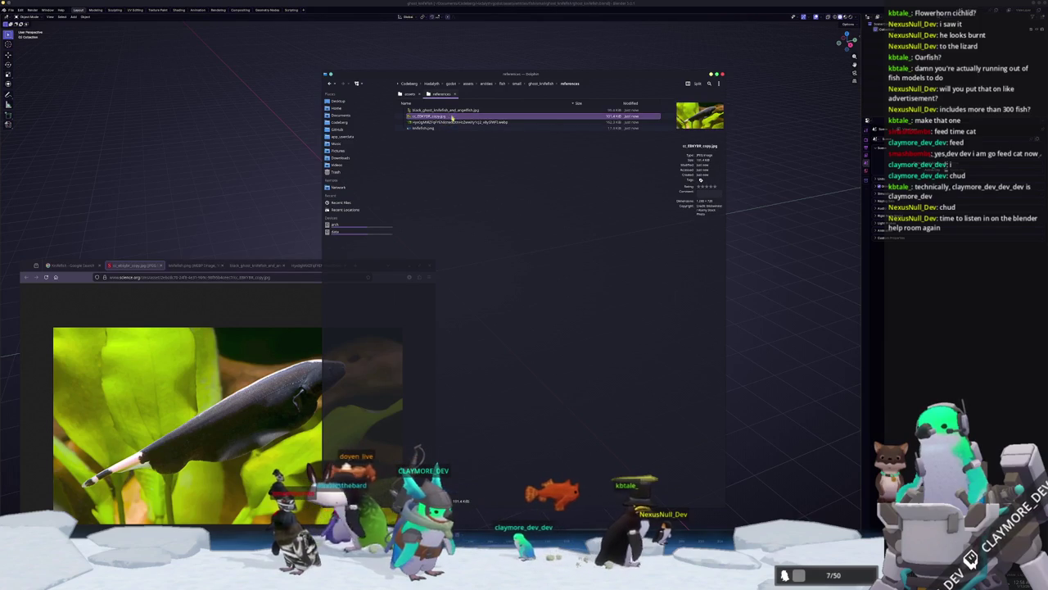
drag(450, 117, 259, 150)
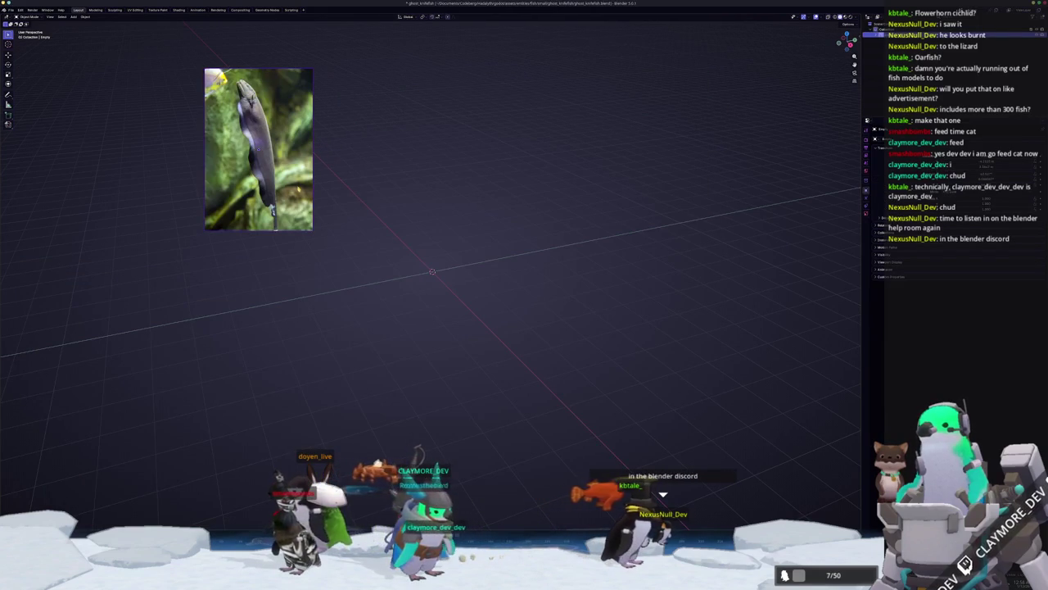
- Add a second reference photo and the webp photo to the Blender scene
key(alt+Tab)
drag(451, 118, 250, 330)
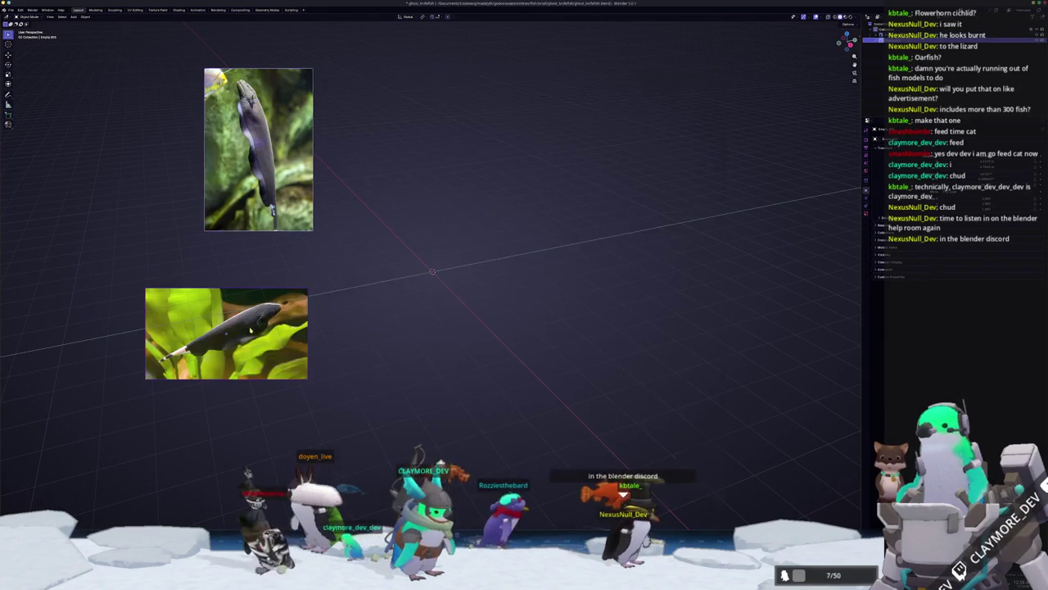
key(alt+Tab)
click(458, 121)
mouse_move(459, 122)
mouse_down()
mouse_move(780, 234)
mouse_move(615, 281)
mouse_up()
- Group the photos, placing the lower-left fish photo just below the upright one
mouse_move(519, 63)
mouse_down()
mouse_move(626, 190)
mouse_move(615, 192)
mouse_up()
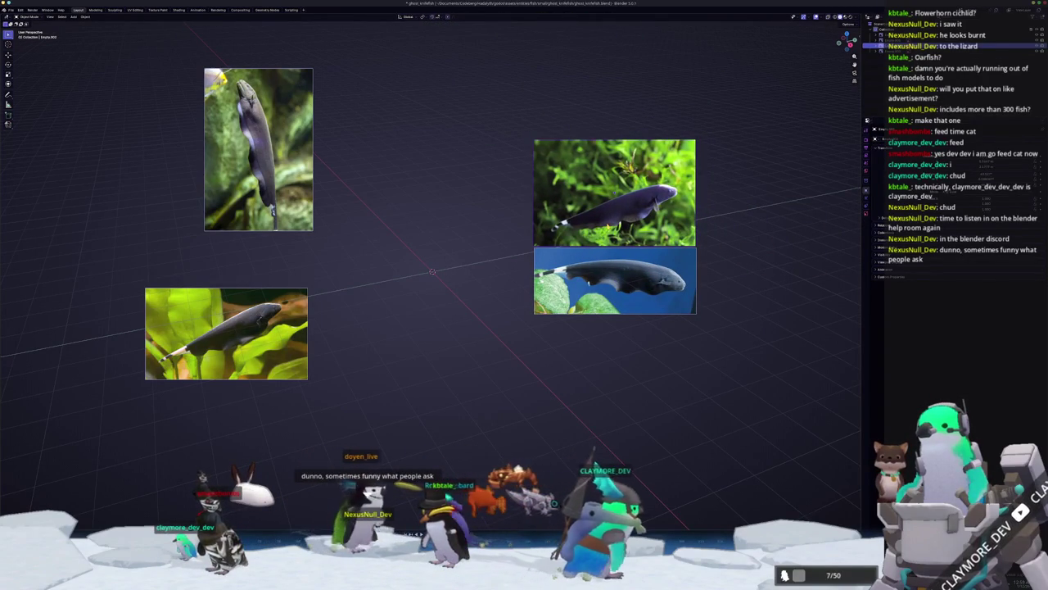
drag(263, 231, 483, 248)
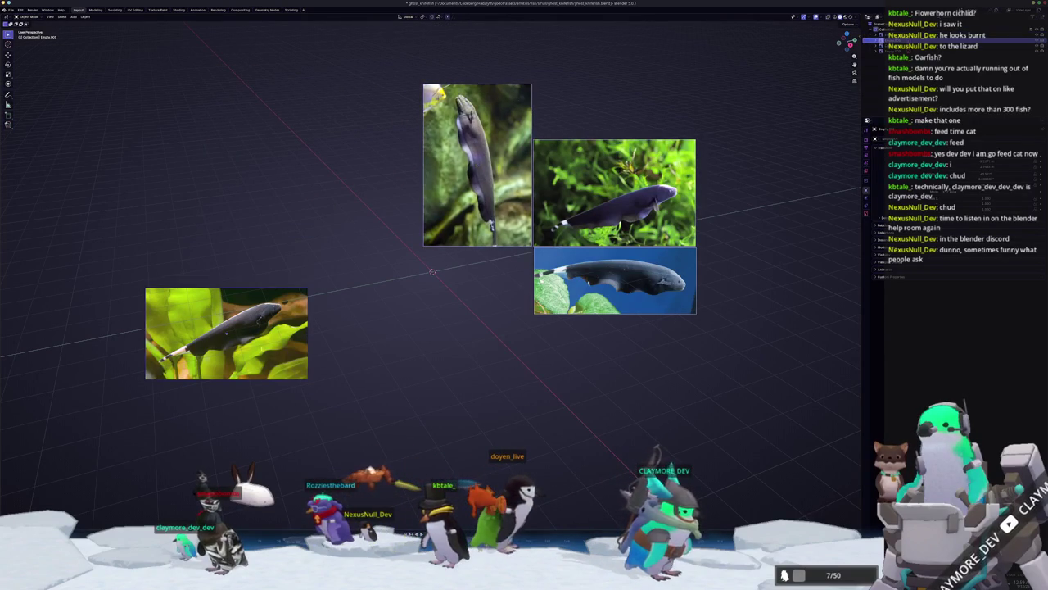
drag(284, 373, 506, 332)
drag(432, 272, 433, 271)
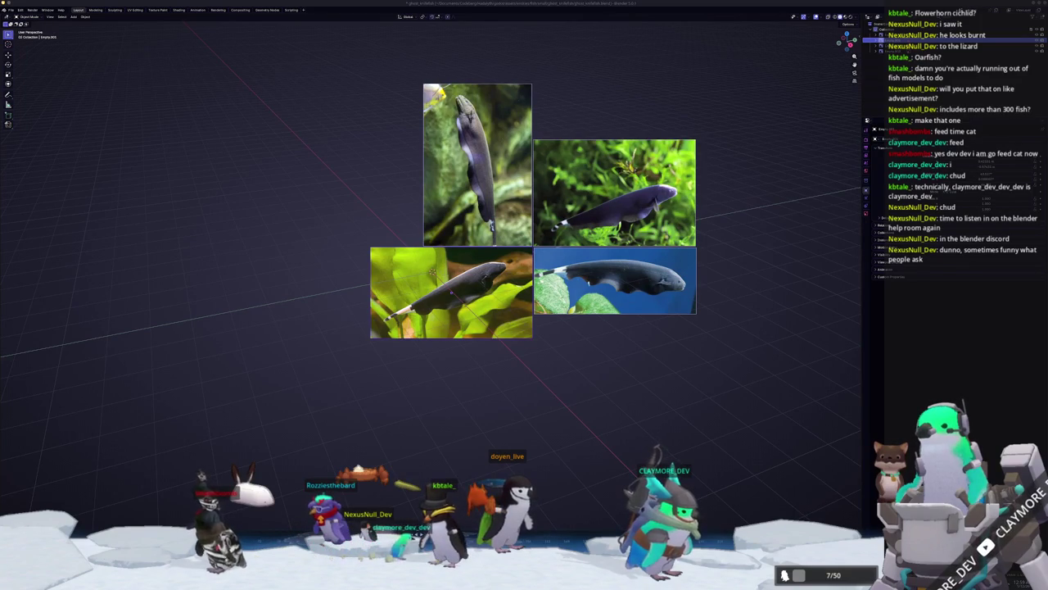
key(alt+Tab)
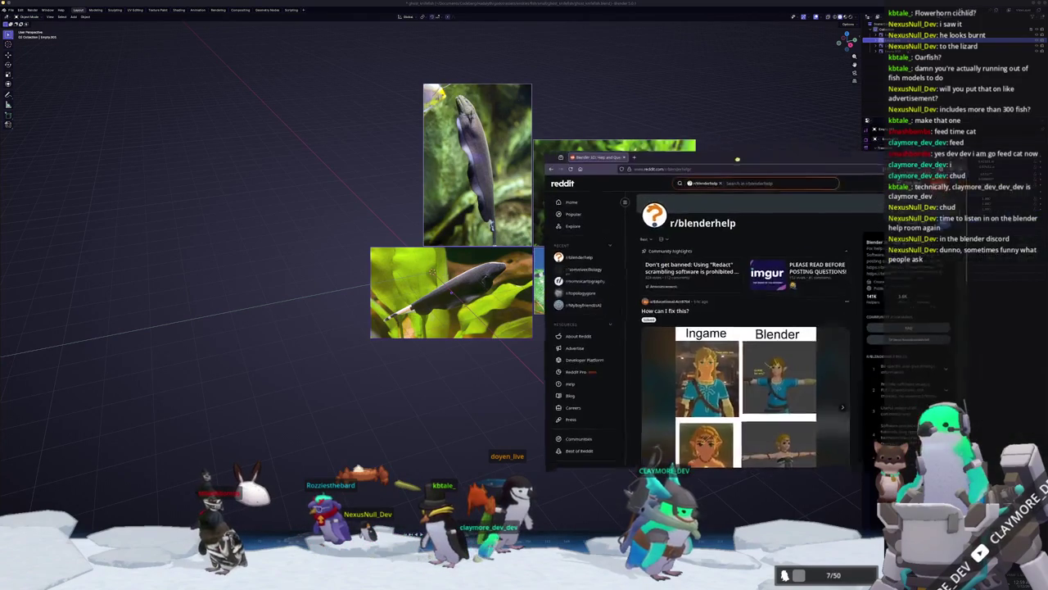
- On r/blenderhelp, page through a post's image gallery to the eye texture image
scroll(738, 408, down, 2)
scroll(738, 409, down, 1)
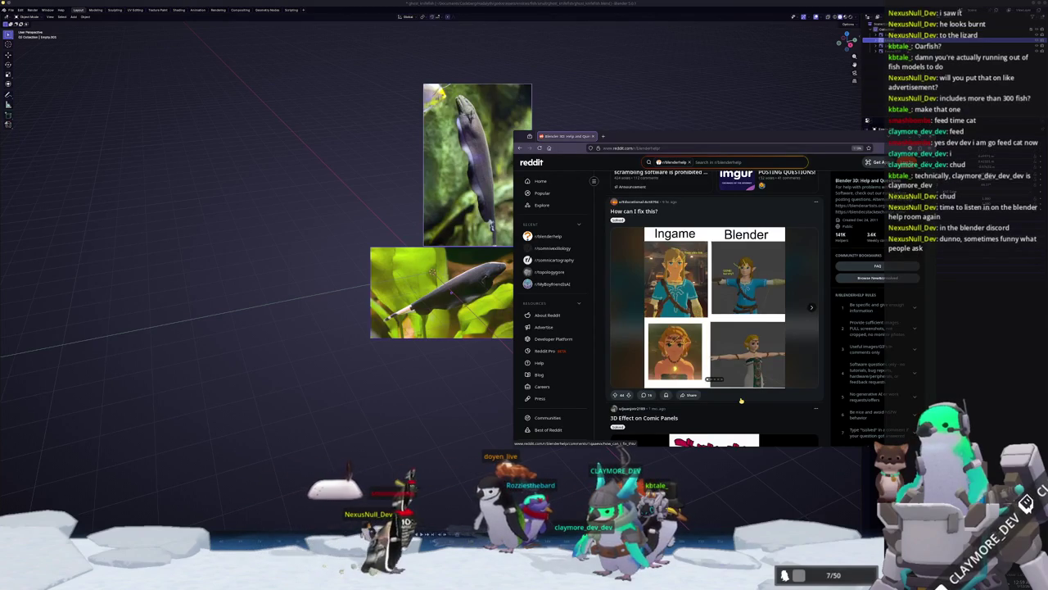
click(812, 308)
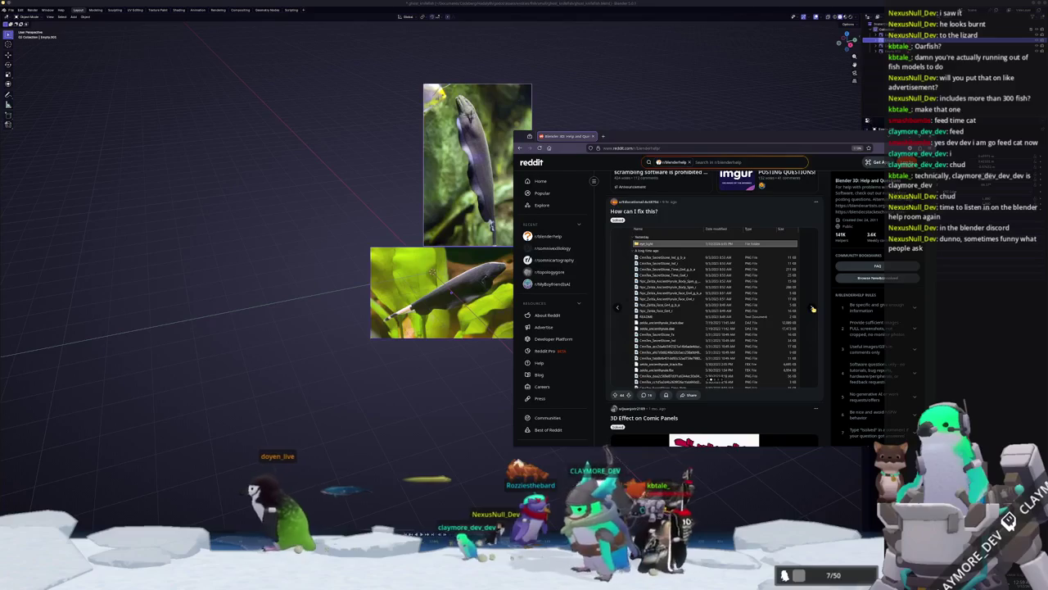
click(813, 308)
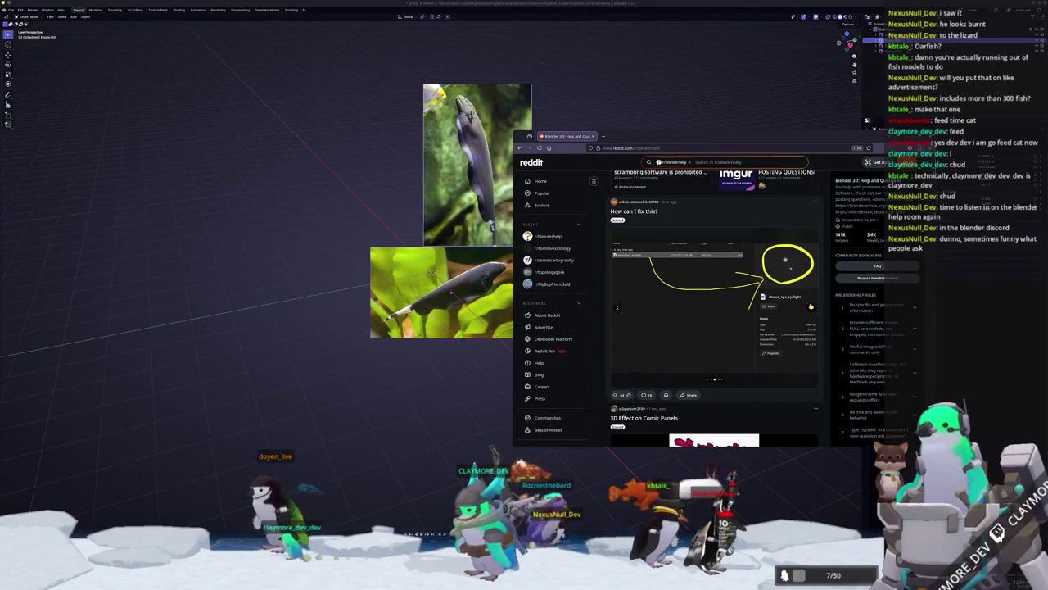
click(810, 308)
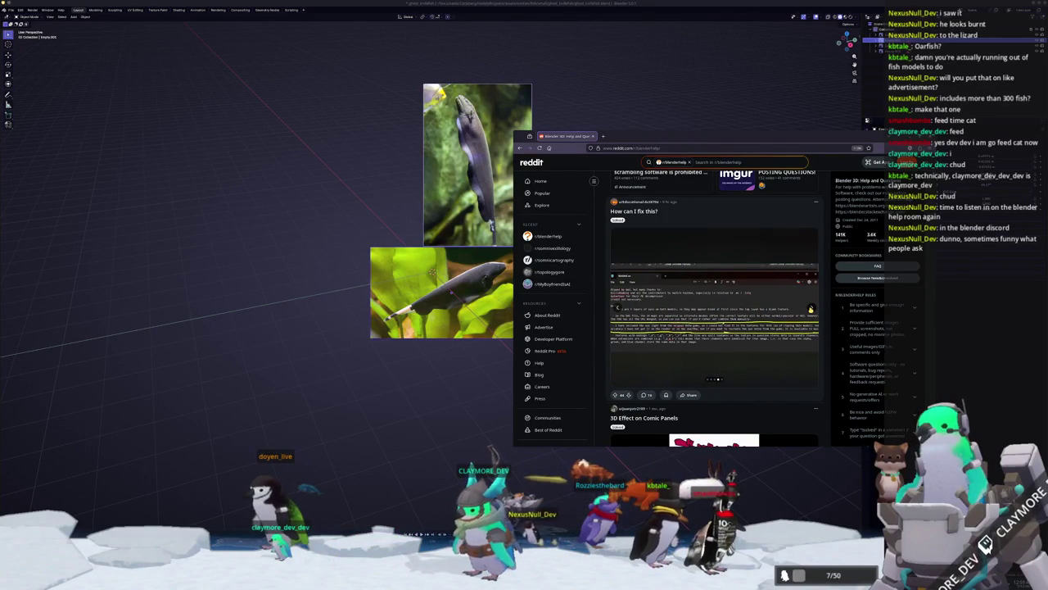
click(811, 308)
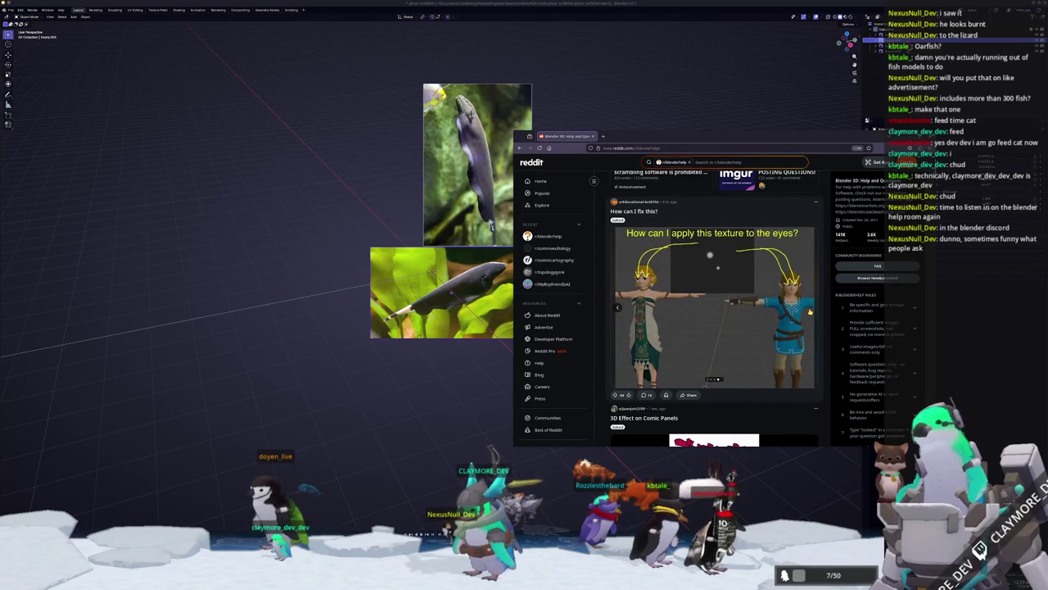
scroll(745, 356, down, 3)
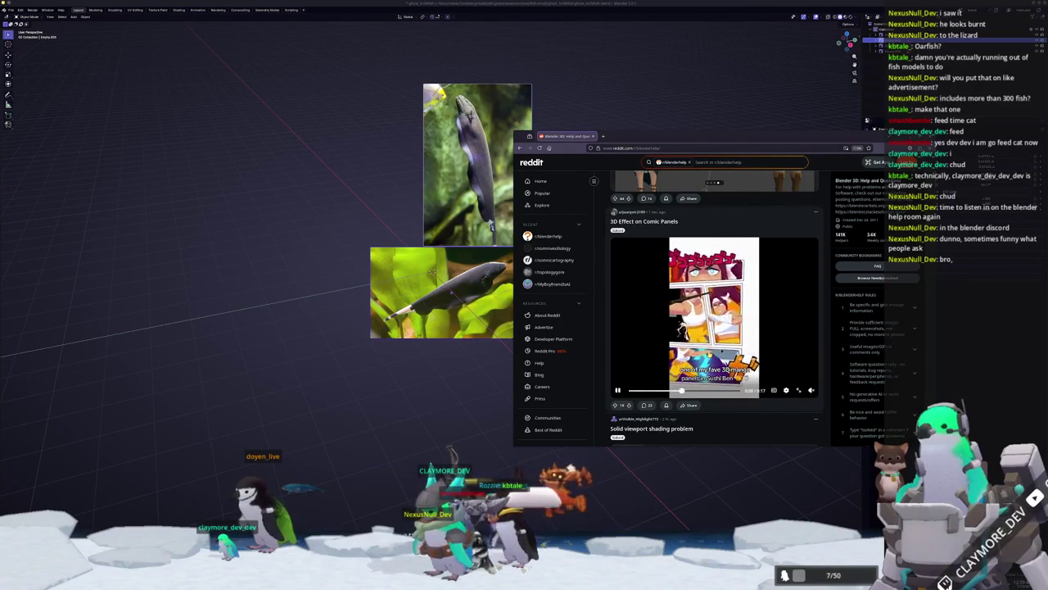
click(644, 383)
- Open the '3D Effect on Comic Panels' post in a new tab, read it, then return to the feed
middle_click(647, 405)
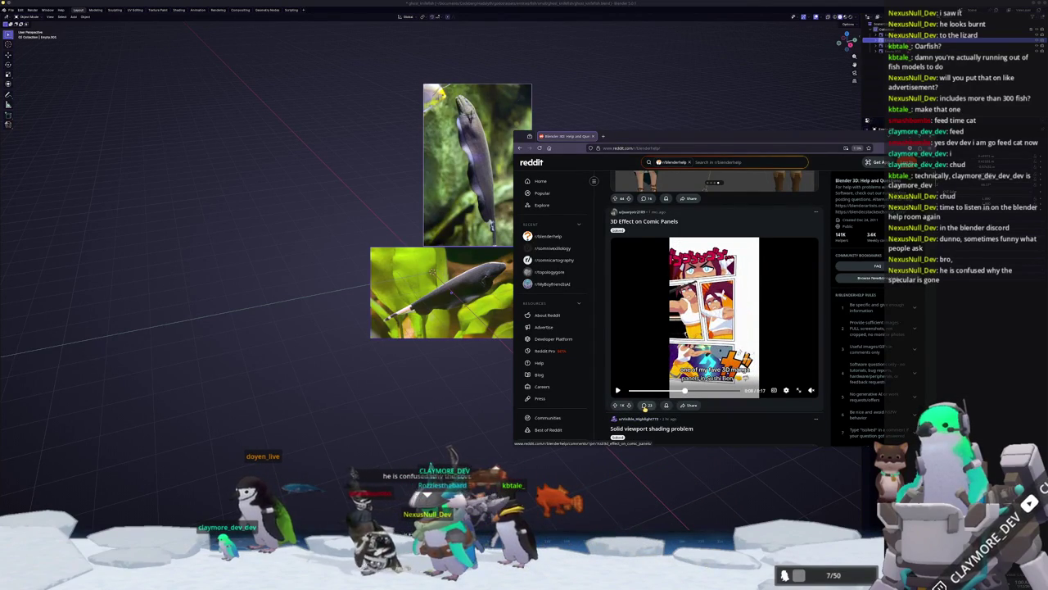
click(630, 136)
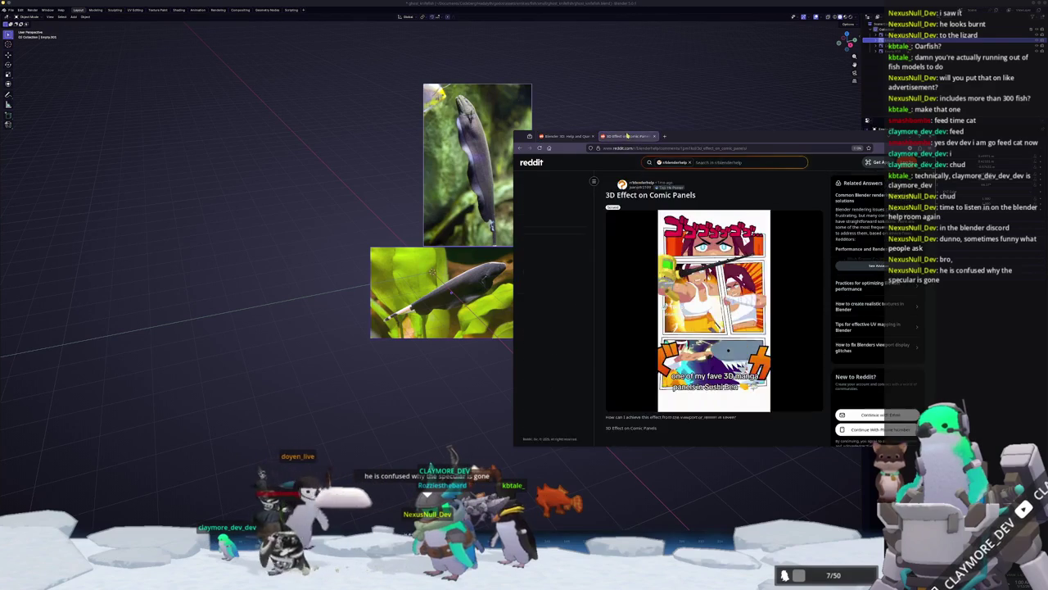
scroll(710, 332, down, 5)
scroll(710, 332, down, 3)
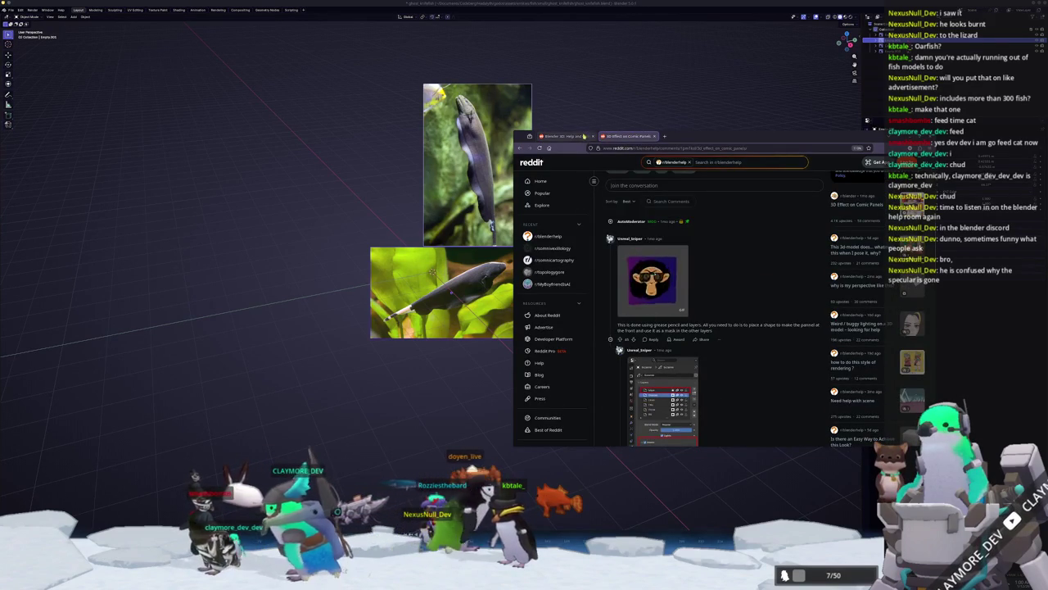
click(565, 136)
- Scroll further down the r/blenderhelp feed
scroll(710, 284, down, 3)
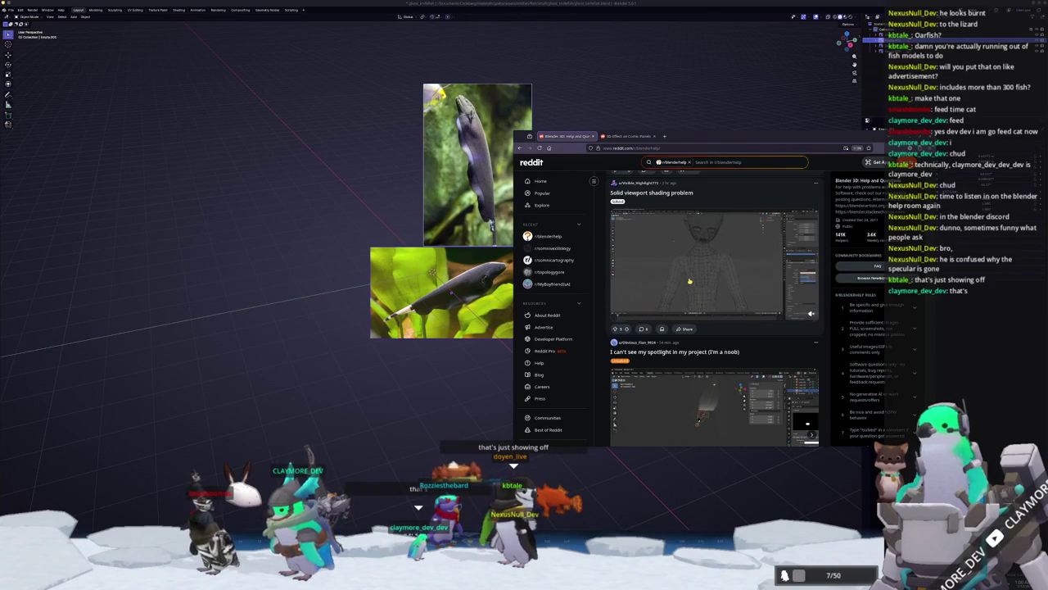
scroll(690, 280, up, 3)
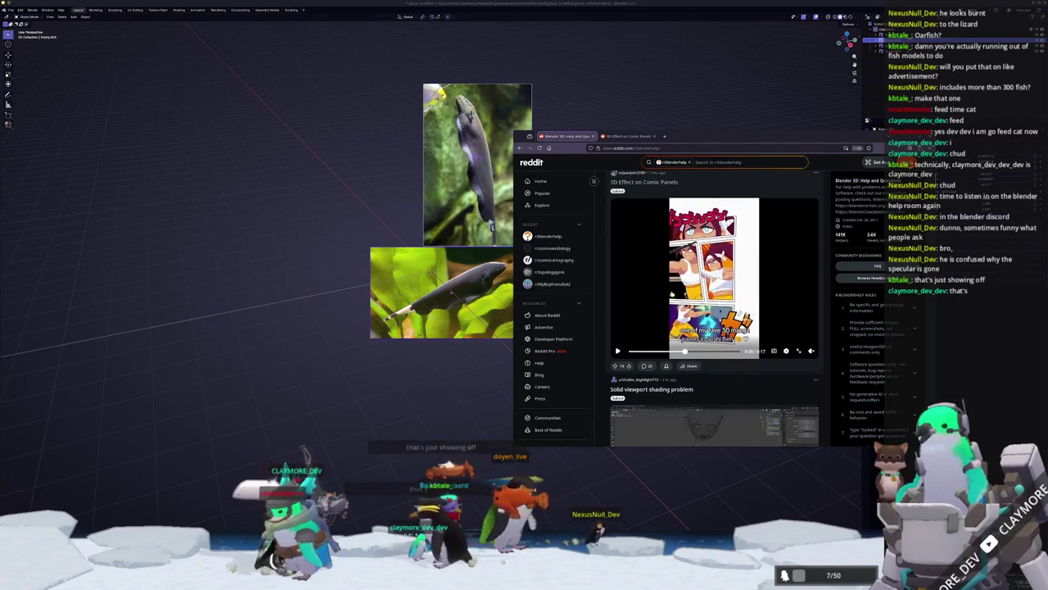
scroll(689, 281, down, 3)
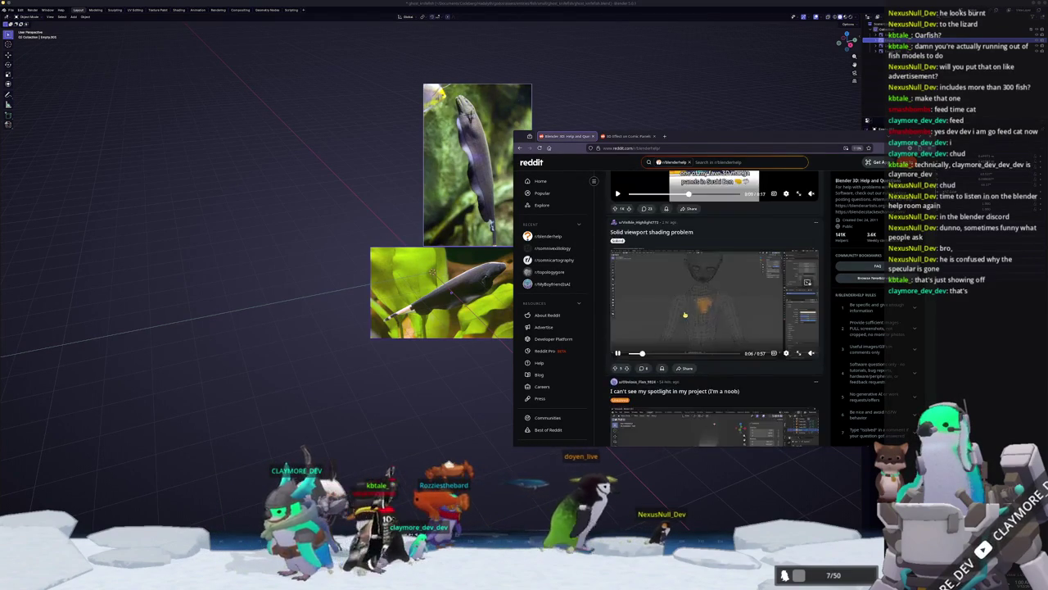
scroll(685, 311, down, 2)
scroll(686, 311, down, 2)
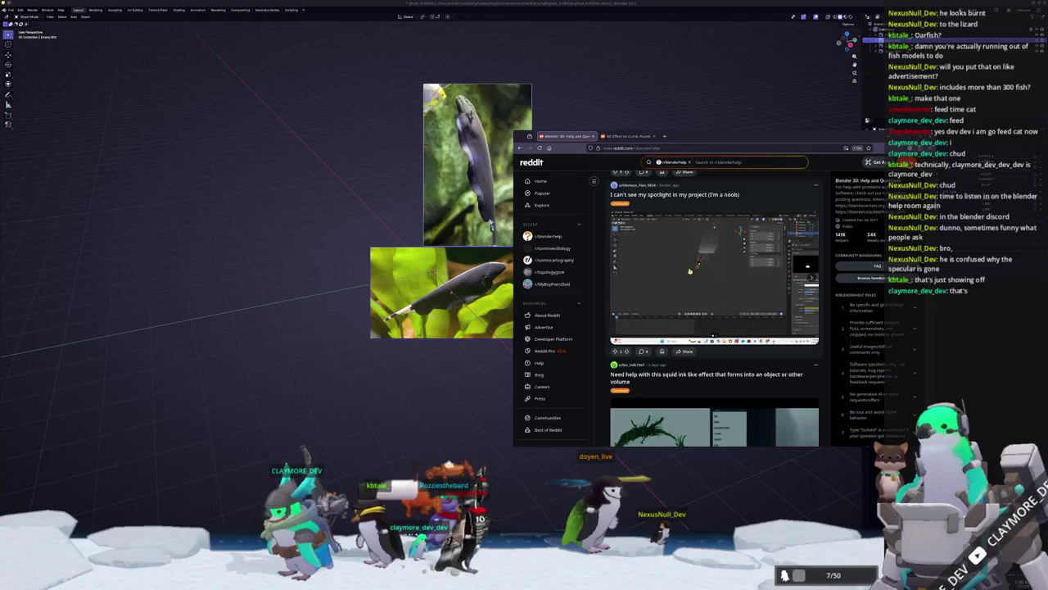
scroll(688, 289, down, 4)
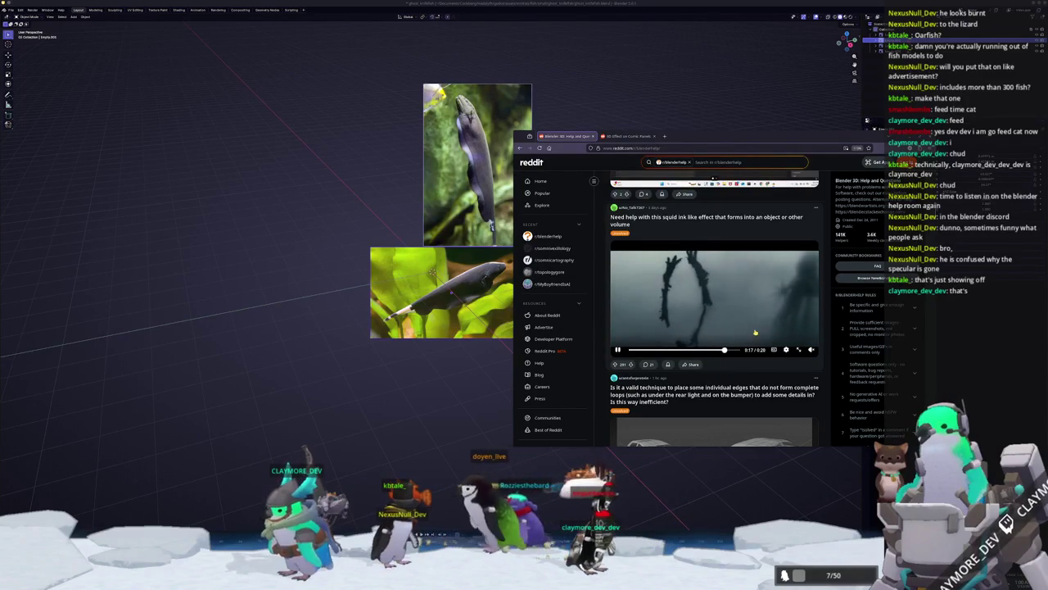
scroll(755, 332, down, 3)
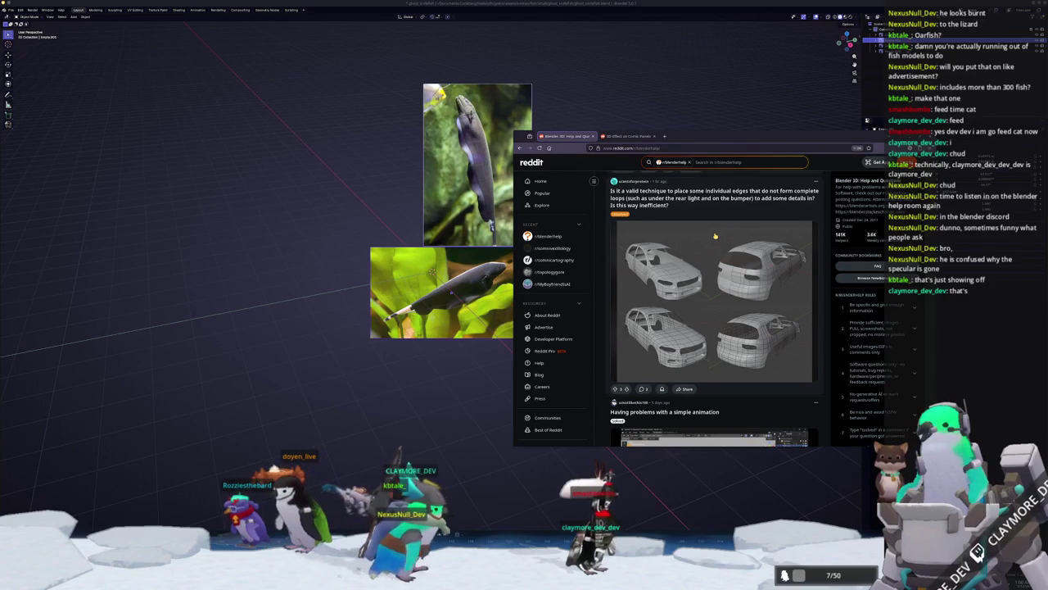
scroll(714, 236, down, 3)
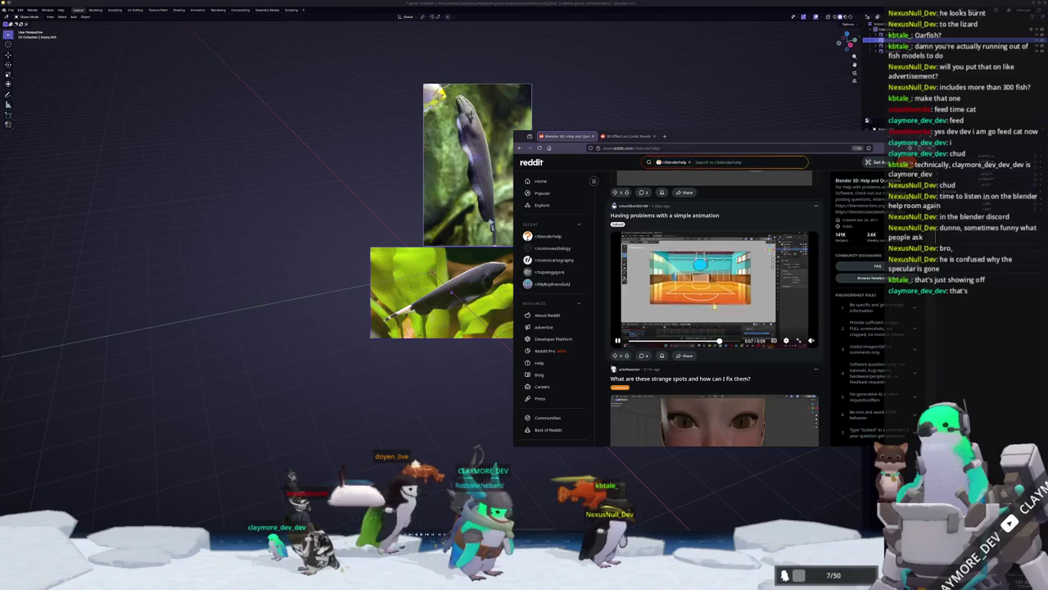
scroll(714, 306, down, 3)
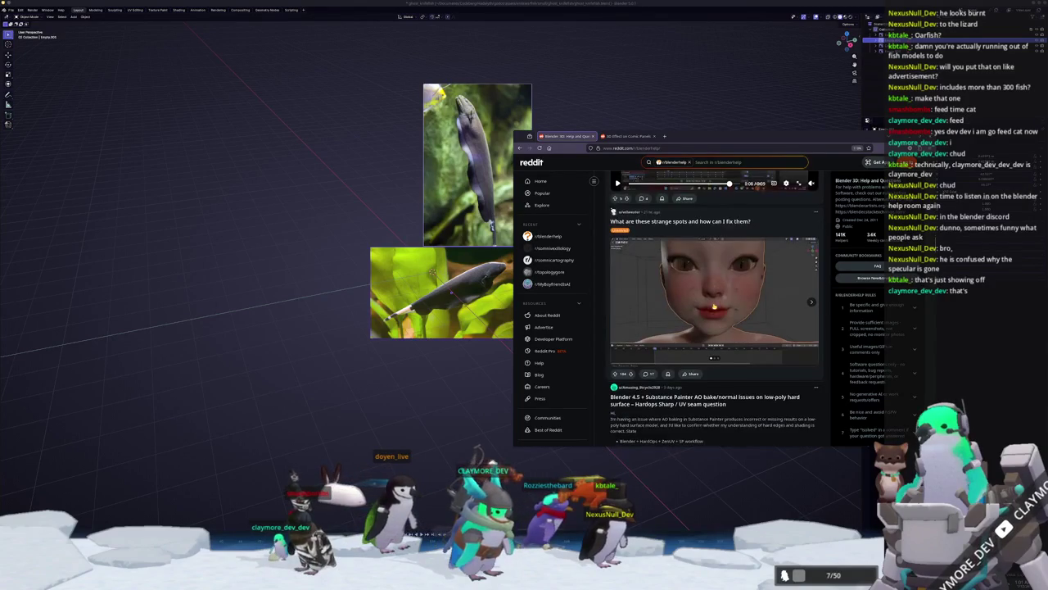
scroll(761, 319, down, 3)
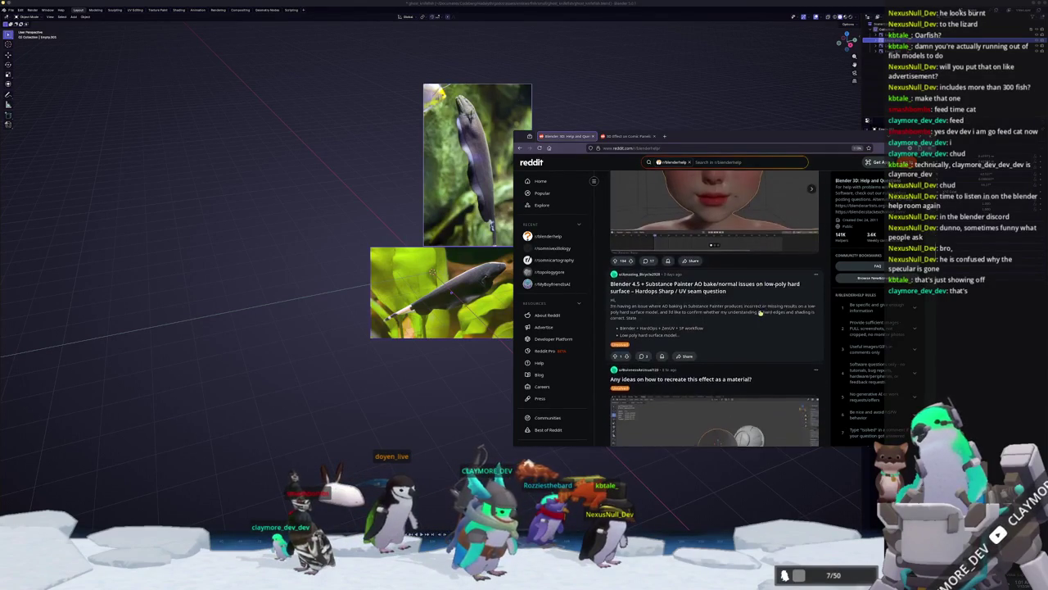
scroll(755, 315, down, 2)
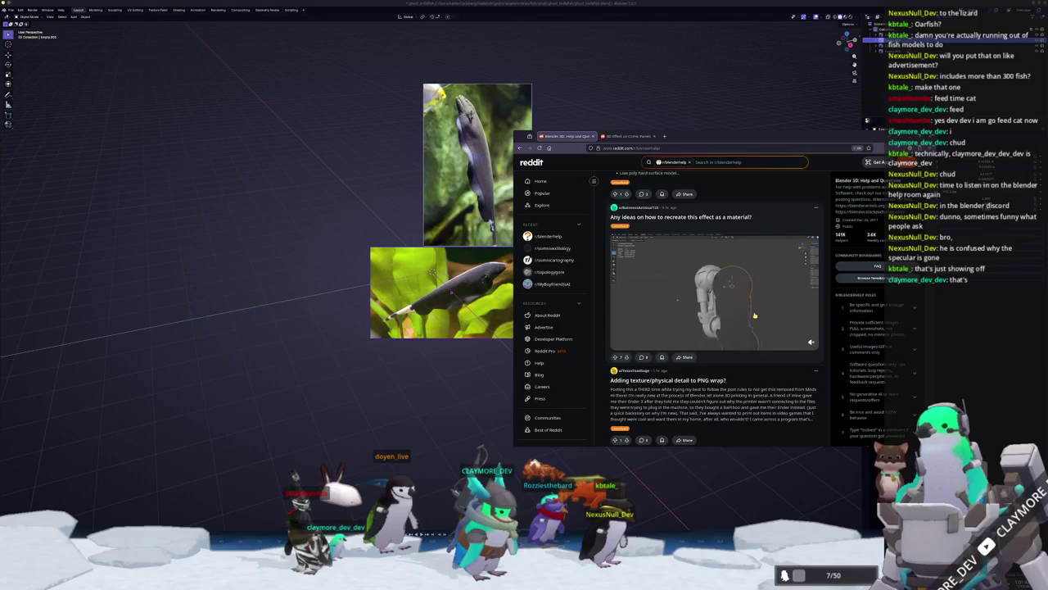
scroll(754, 315, down, 4)
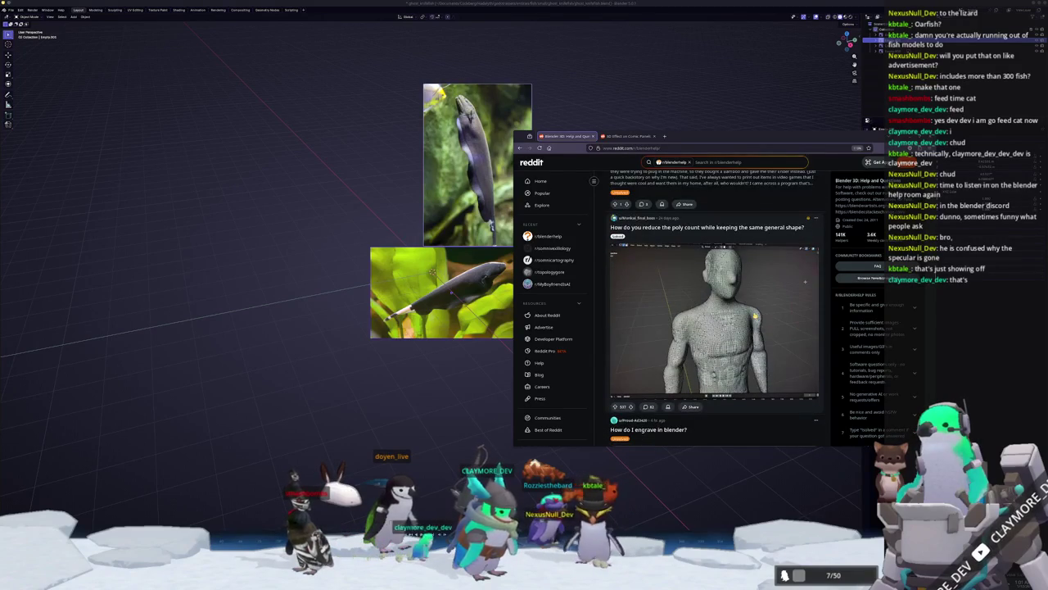
scroll(742, 329, down, 1)
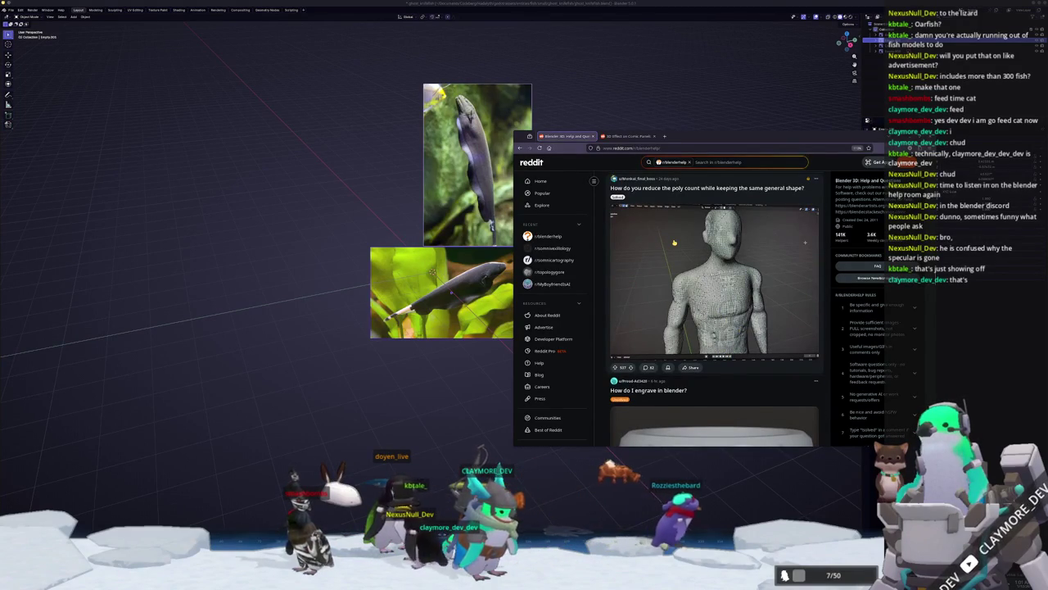
scroll(715, 308, down, 2)
scroll(674, 243, down, 2)
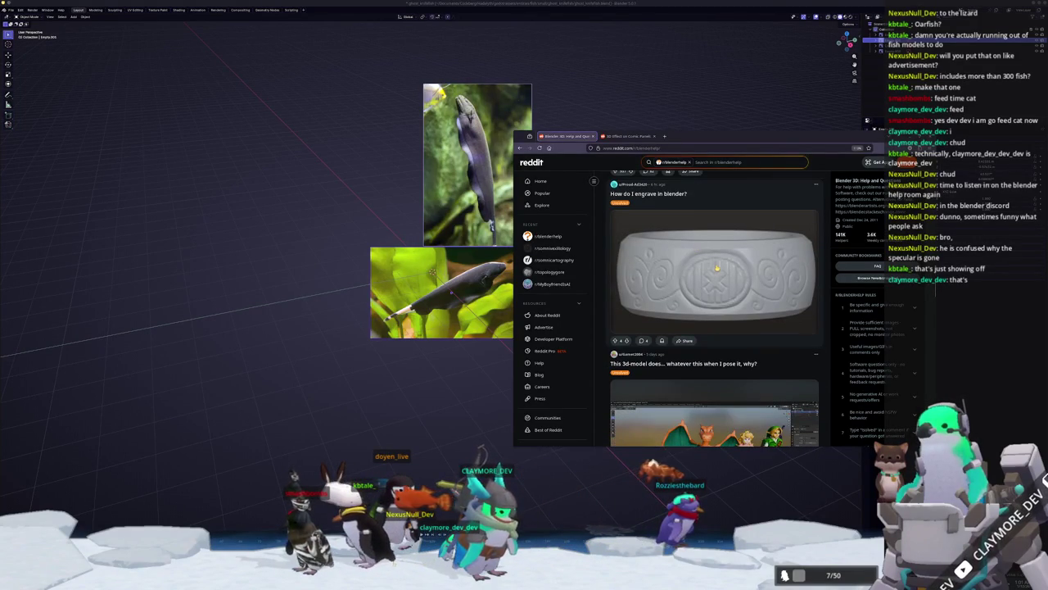
scroll(711, 268, down, 3)
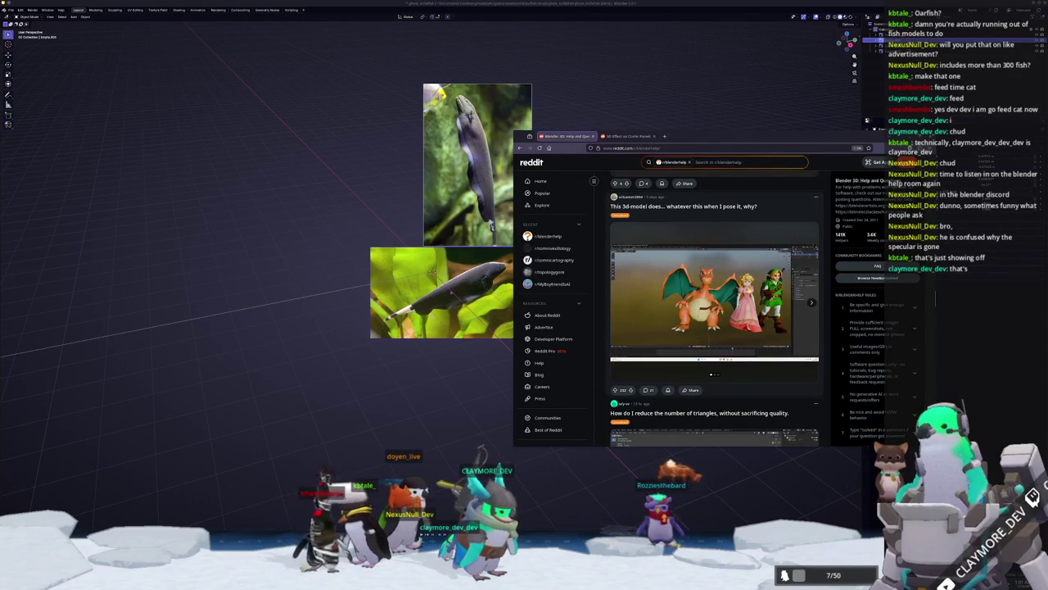
- Flip through the Charizard post's images and keep scrolling the feed
click(810, 303)
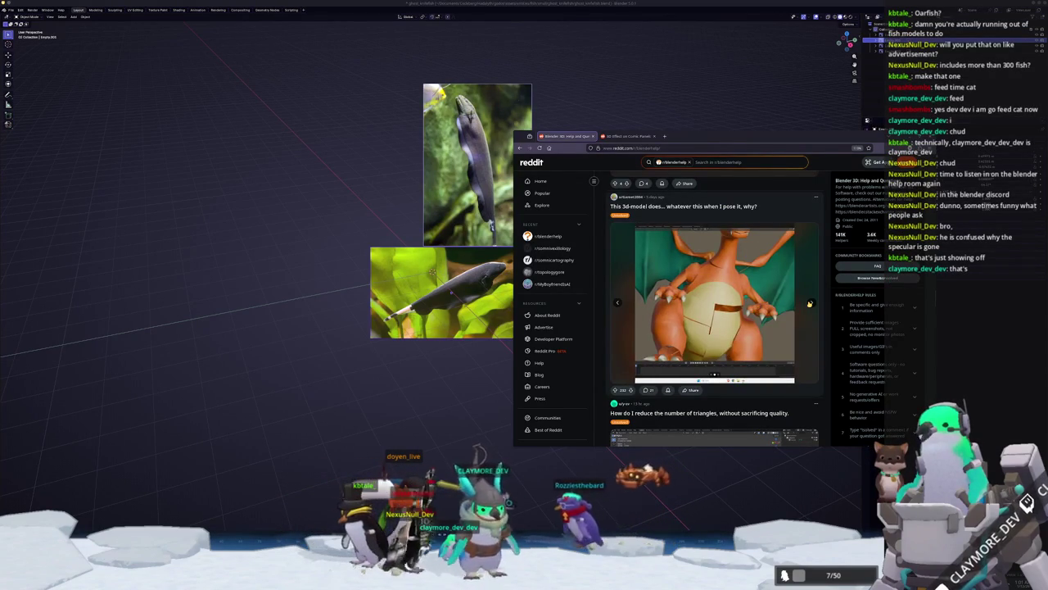
click(809, 304)
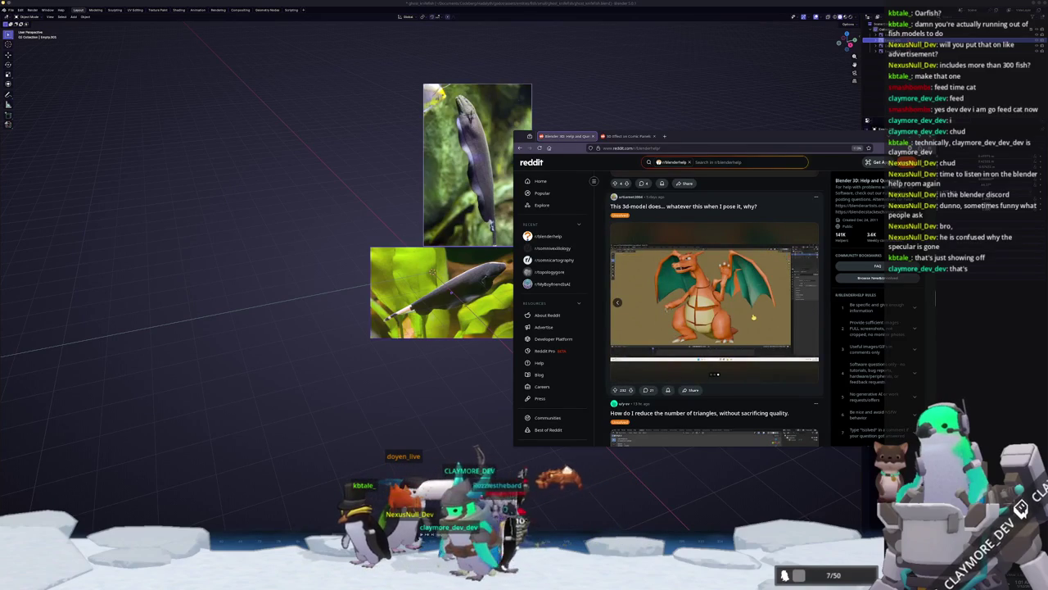
scroll(753, 317, down, 3)
scroll(754, 317, up, 3)
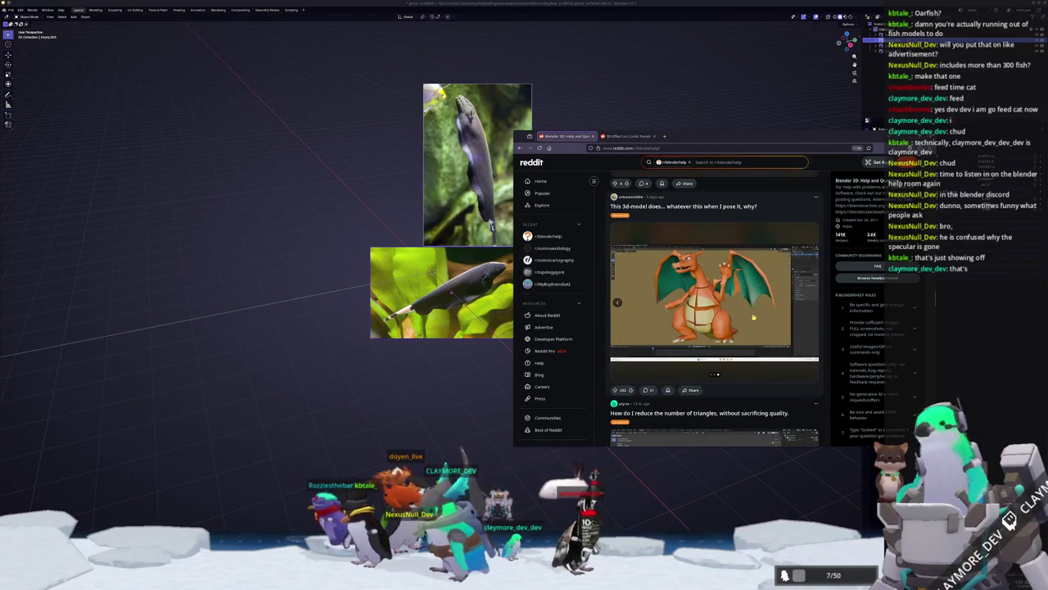
scroll(753, 317, down, 3)
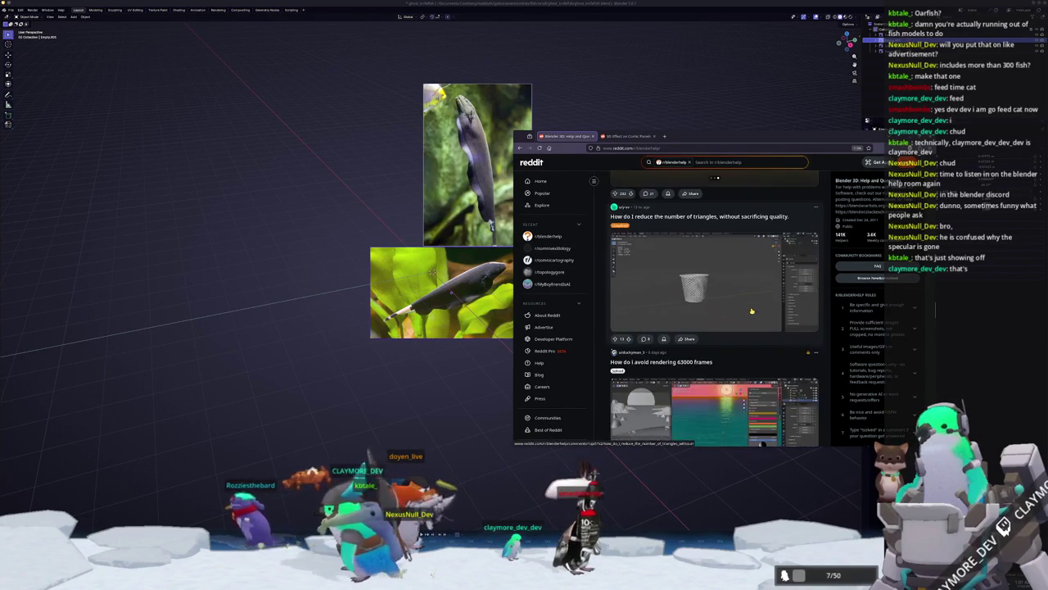
scroll(752, 310, down, 2)
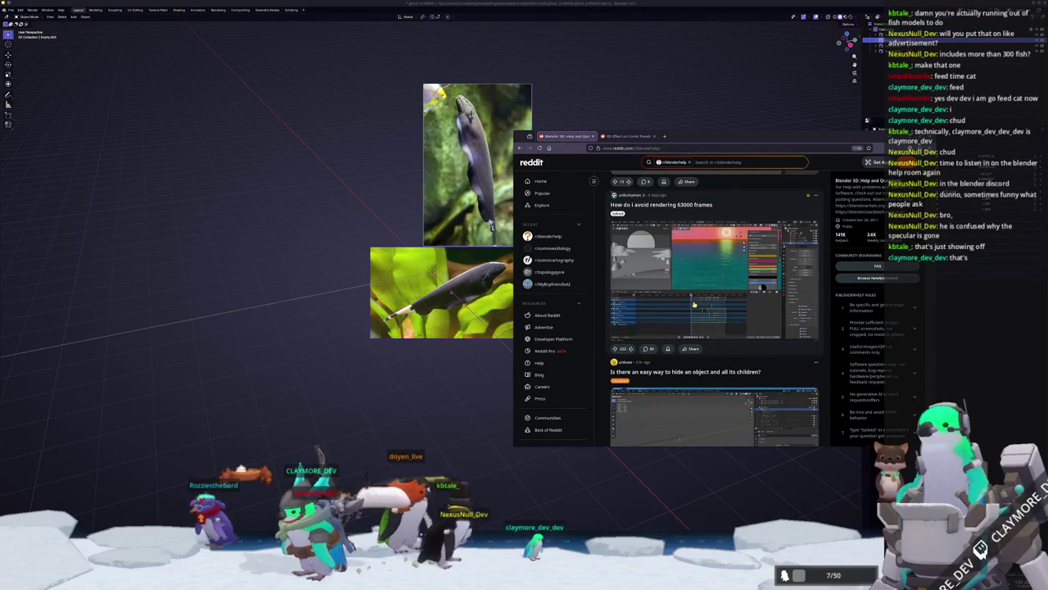
- Read the 'How do I avoid rendering 63000 frames' comments, then return to Blender
click(693, 305)
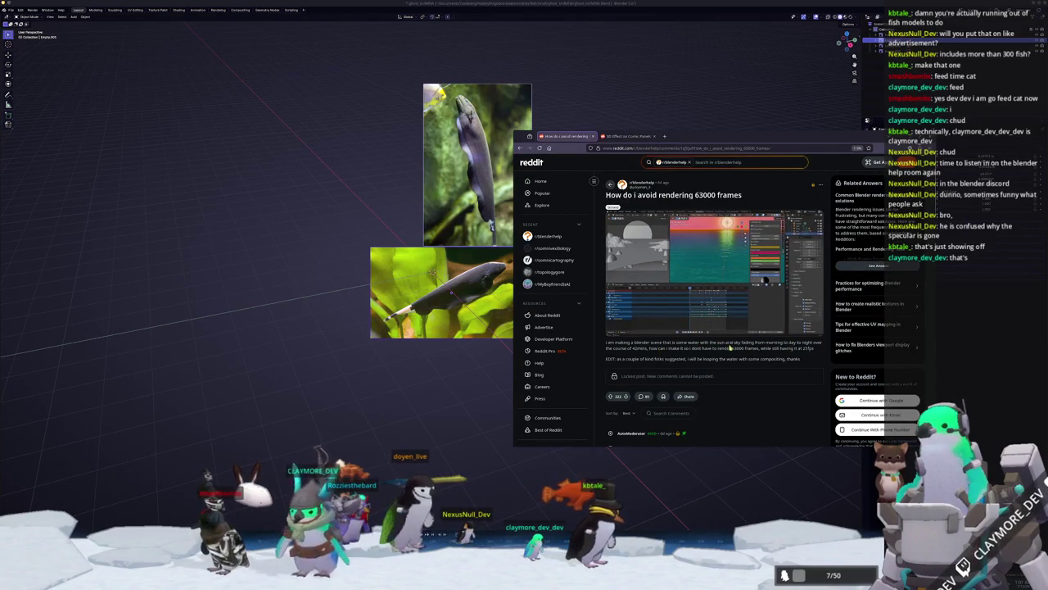
scroll(760, 358, down, 3)
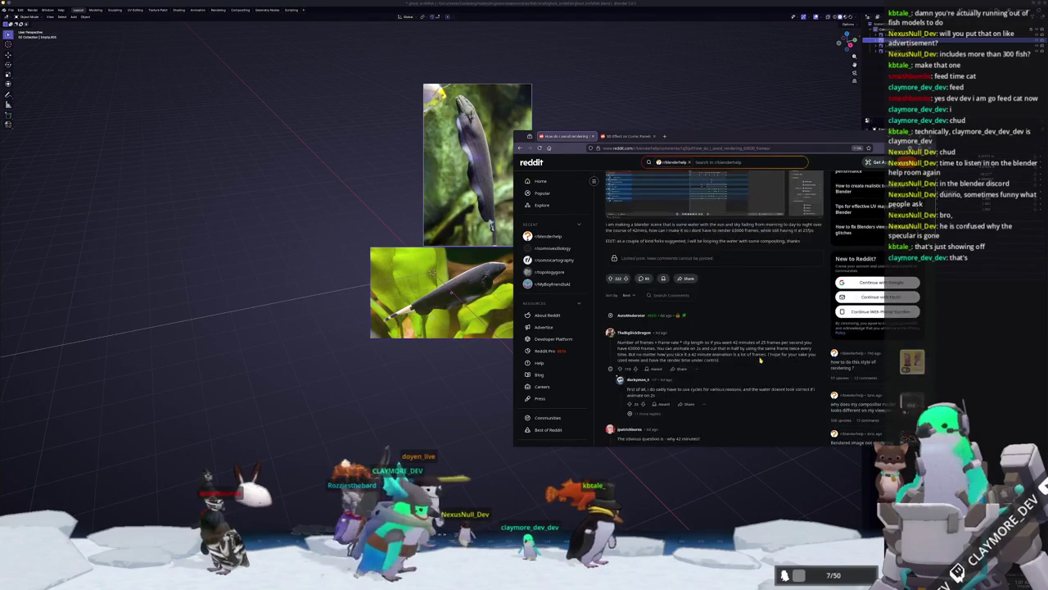
scroll(758, 354, down, 1)
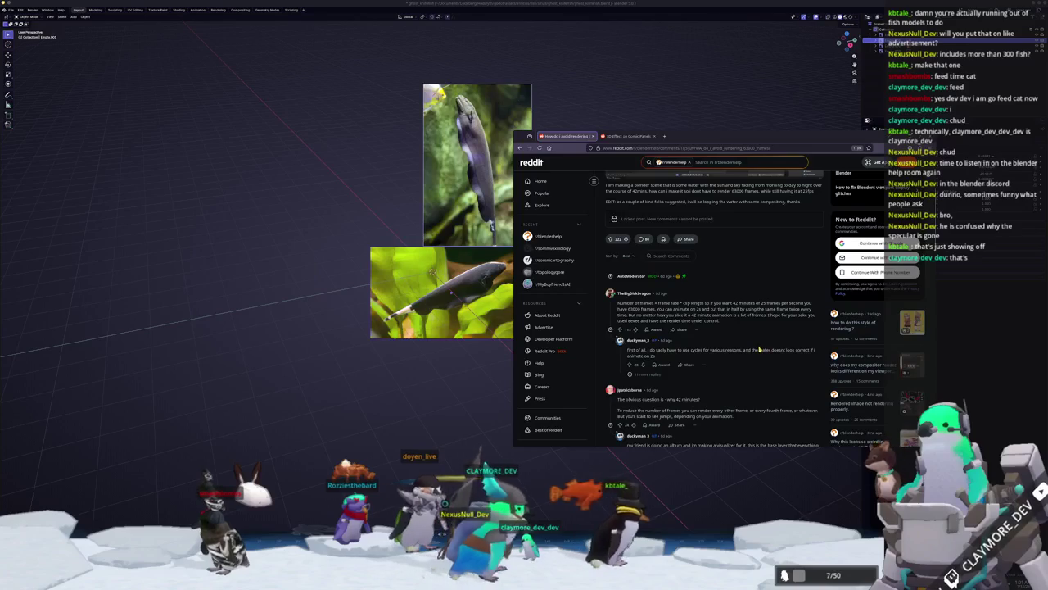
scroll(756, 349, down, 2)
scroll(745, 348, down, 2)
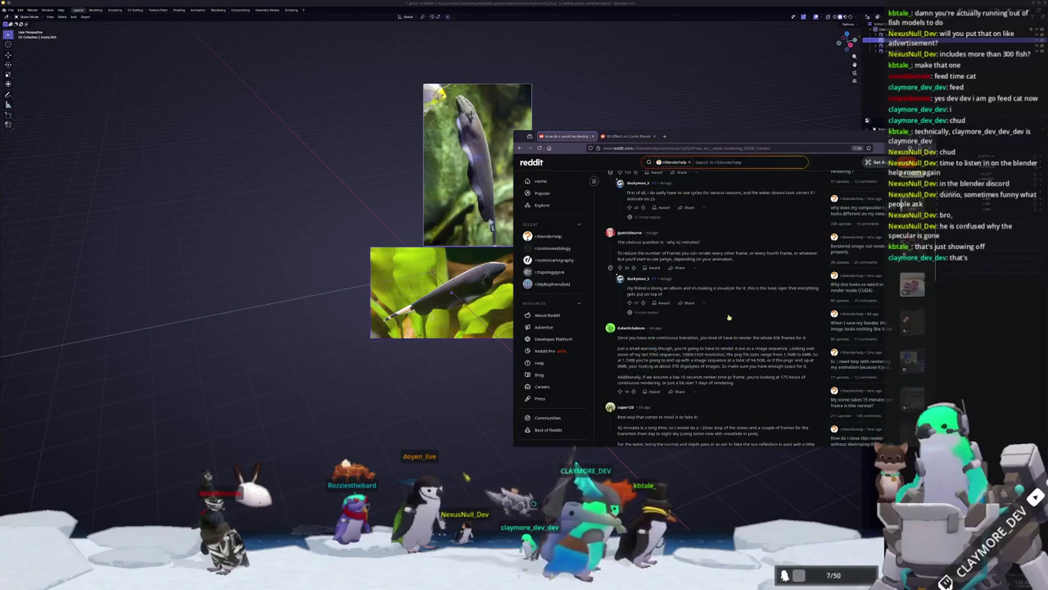
scroll(731, 318, down, 2)
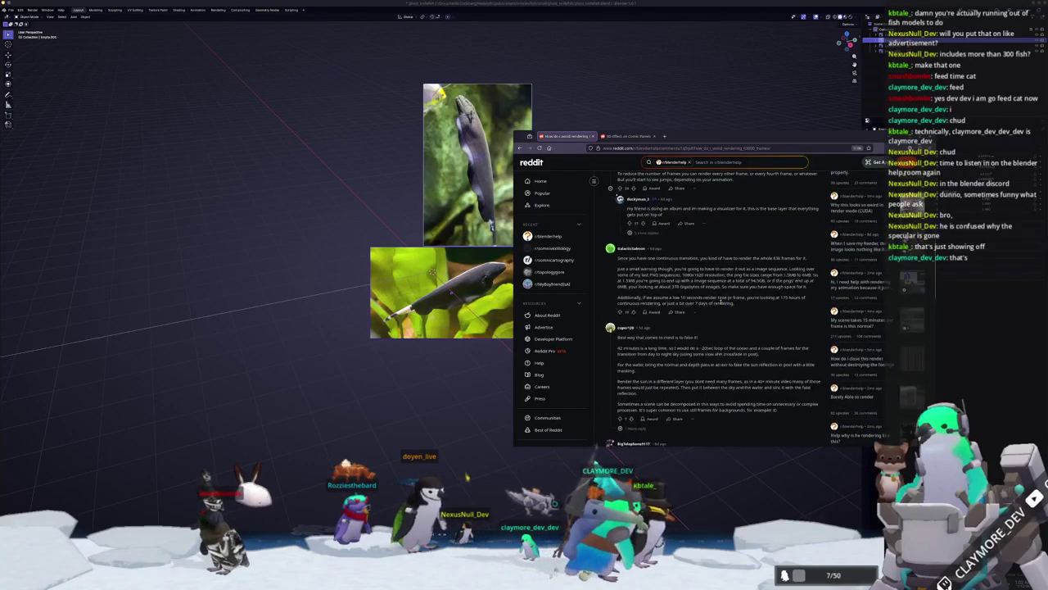
click(569, 135)
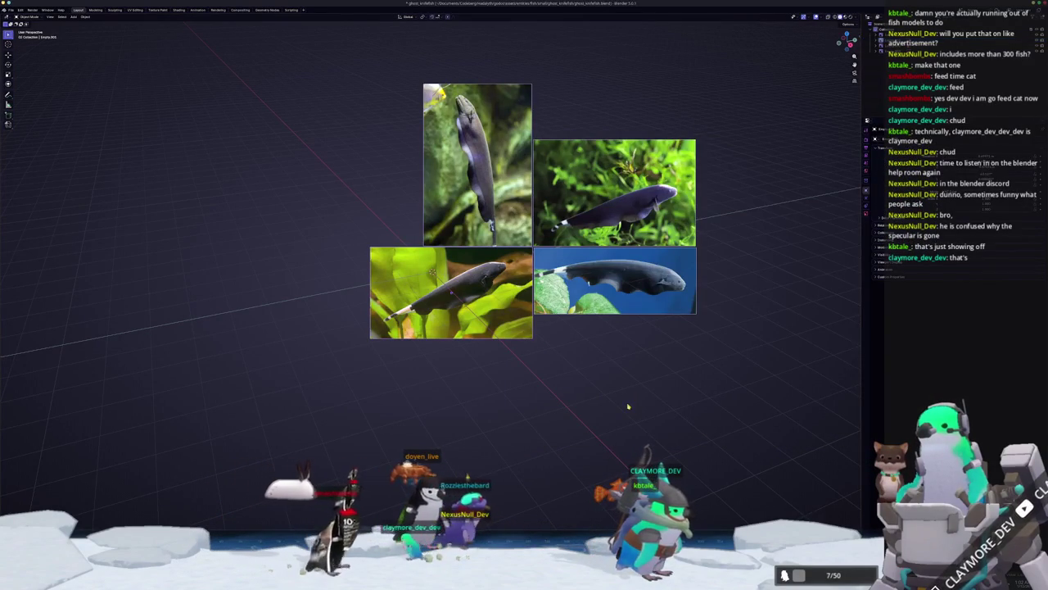
- Tilt the reference photos about X and reposition them on the ground plane
scroll(432, 271, down, 2)
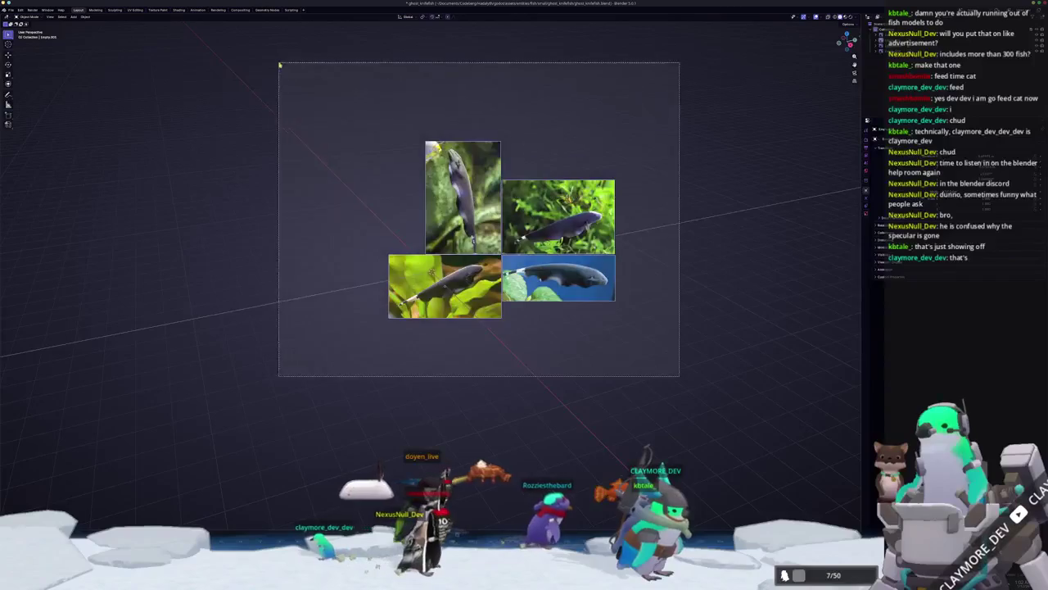
scroll(409, 205, down, 2)
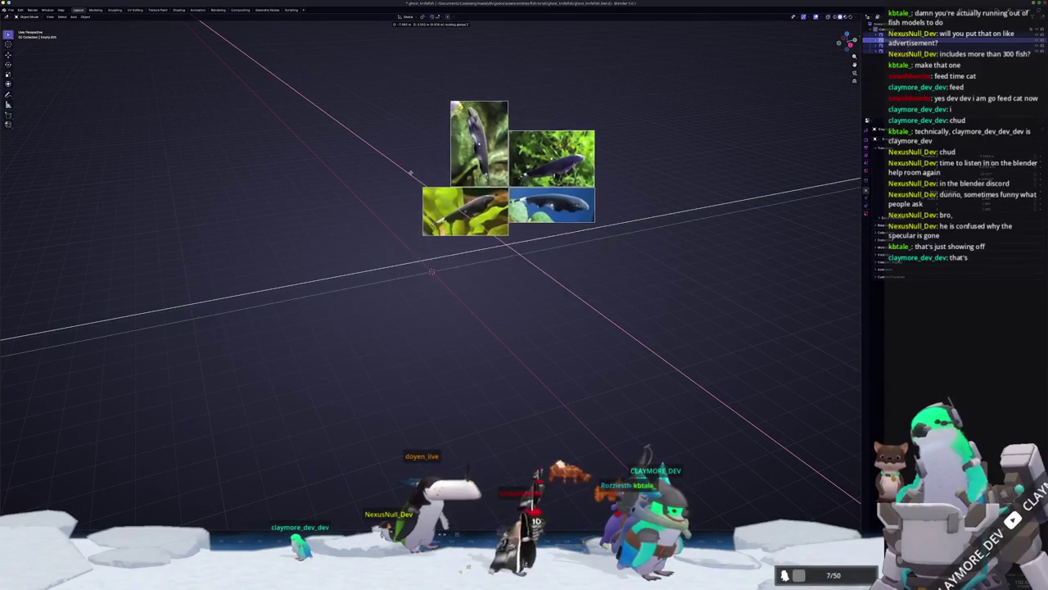
key(r)
key(x)
key(x)
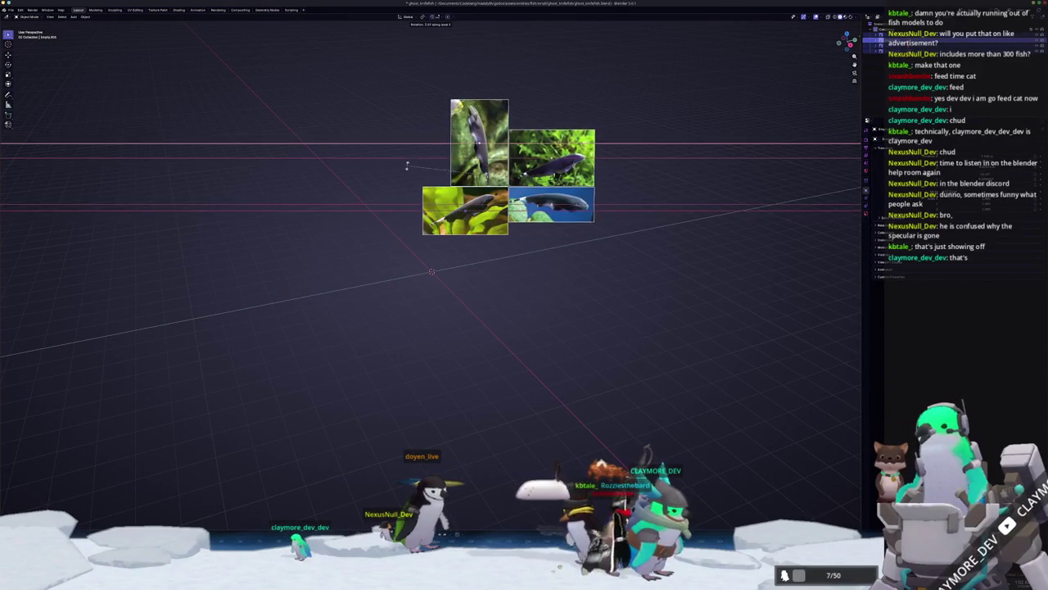
key(z)
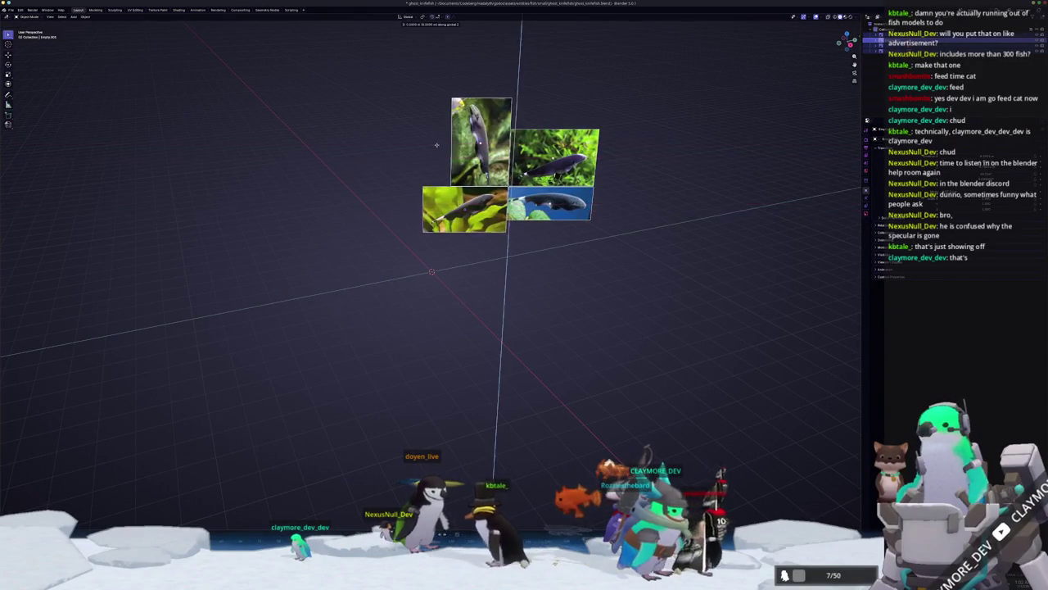
key(Escape)
key(g)
key(shift+z)
click(442, 121)
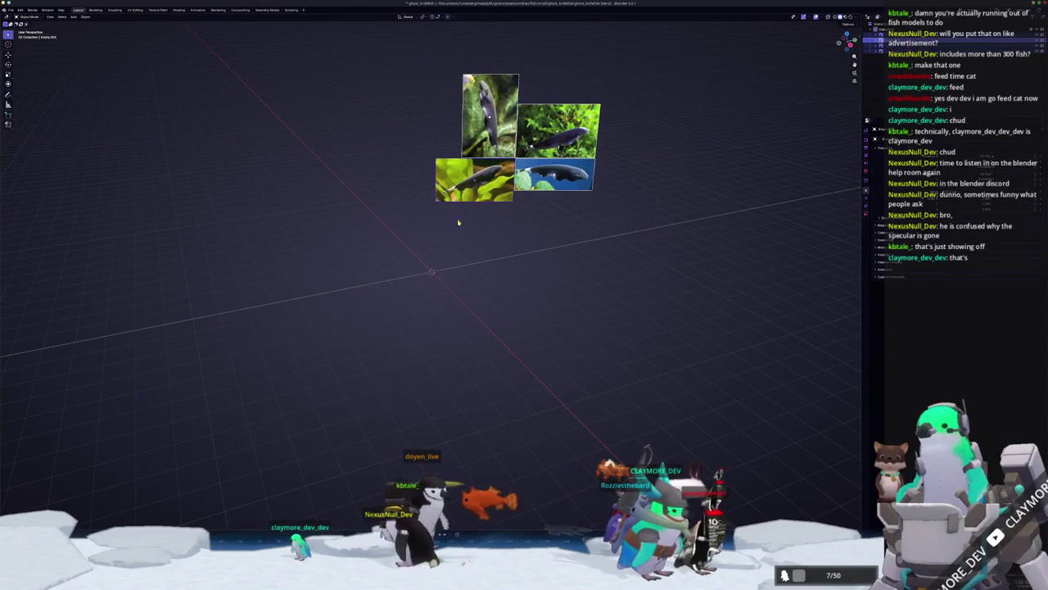
- Stand the side-view fish photo upright about Z and adjust it in numpad-3 side view
scroll(503, 199, up, 1)
scroll(503, 199, up, 1)
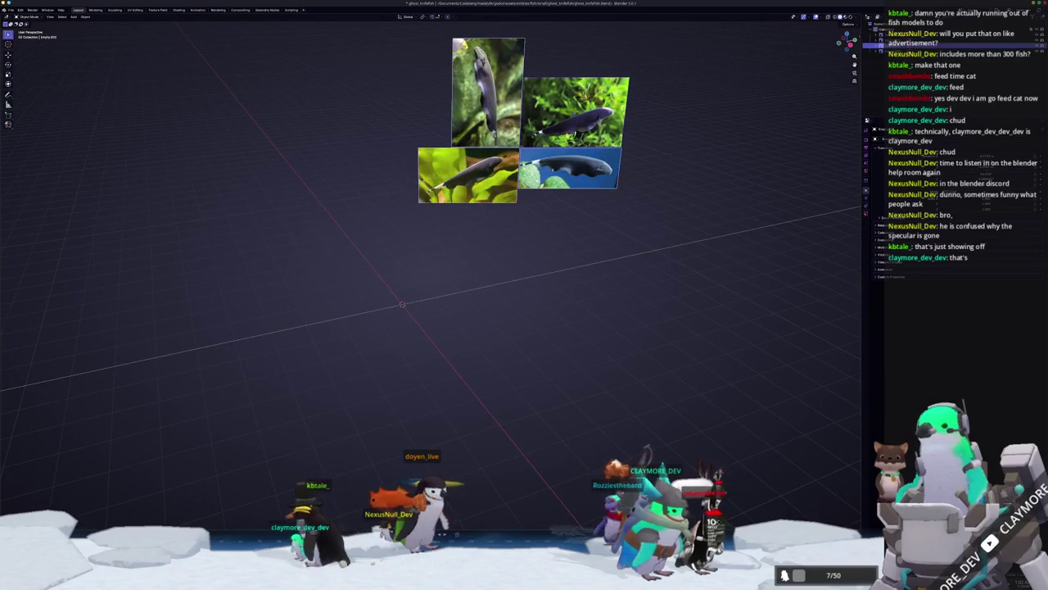
scroll(503, 199, down, 1)
key(r)
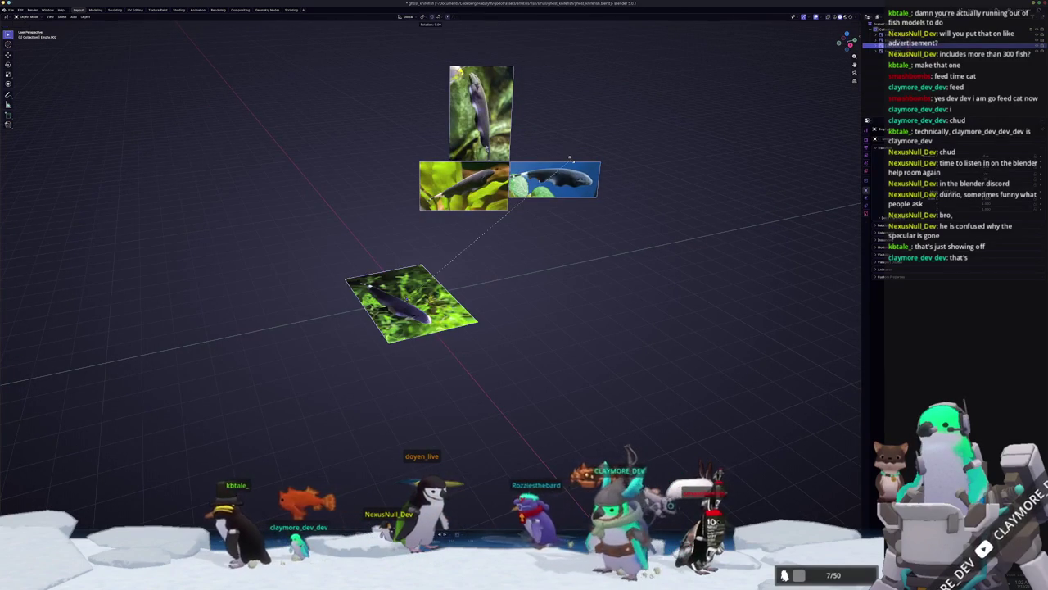
key(z)
click(572, 162)
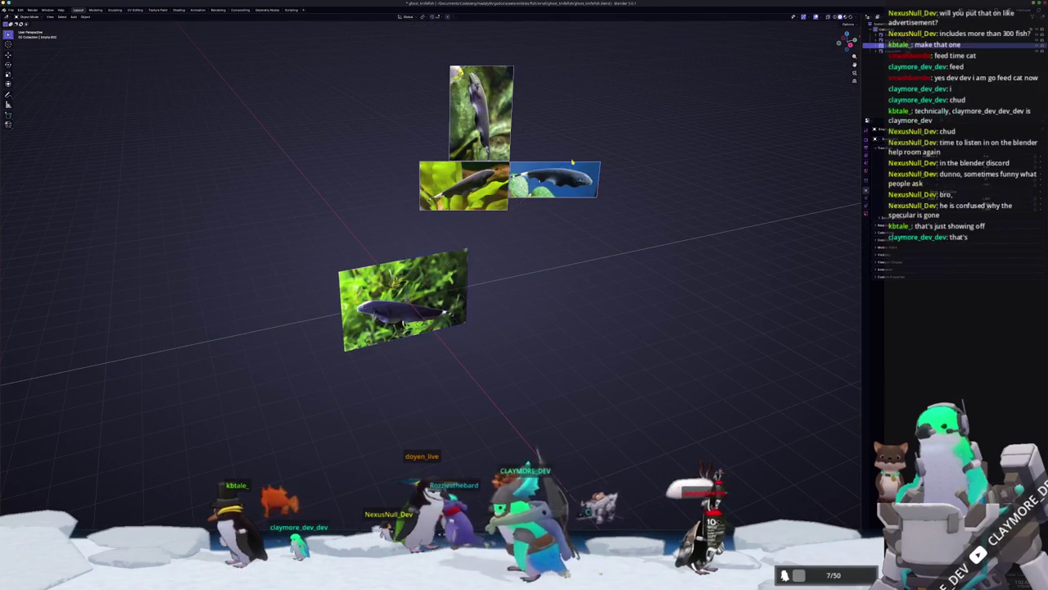
key(KP_3)
key(r)
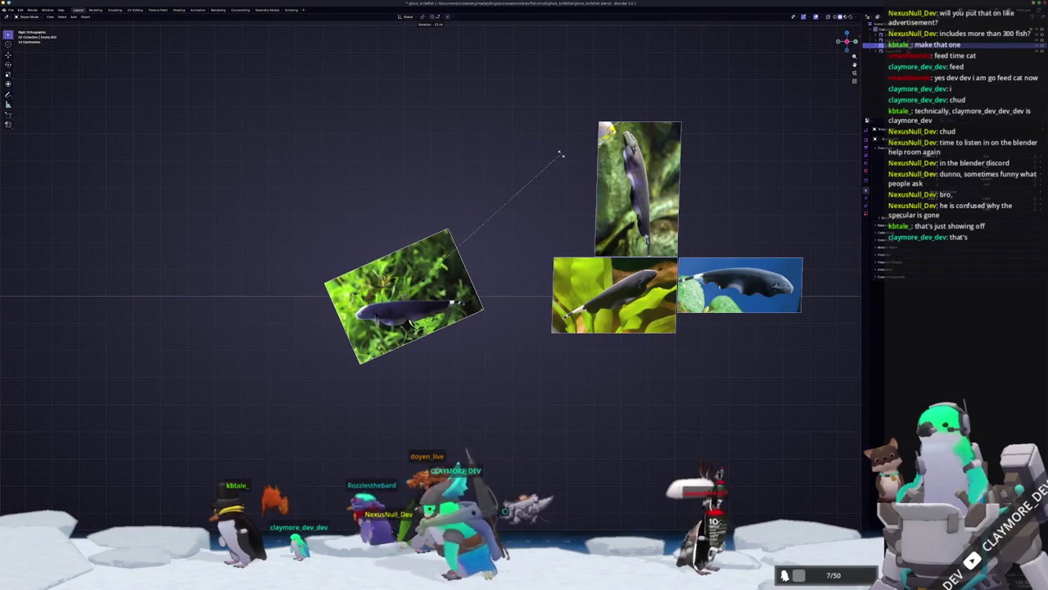
click(625, 152)
middle_drag(624, 152, 494, 233)
key(g)
key(x)
click(495, 234)
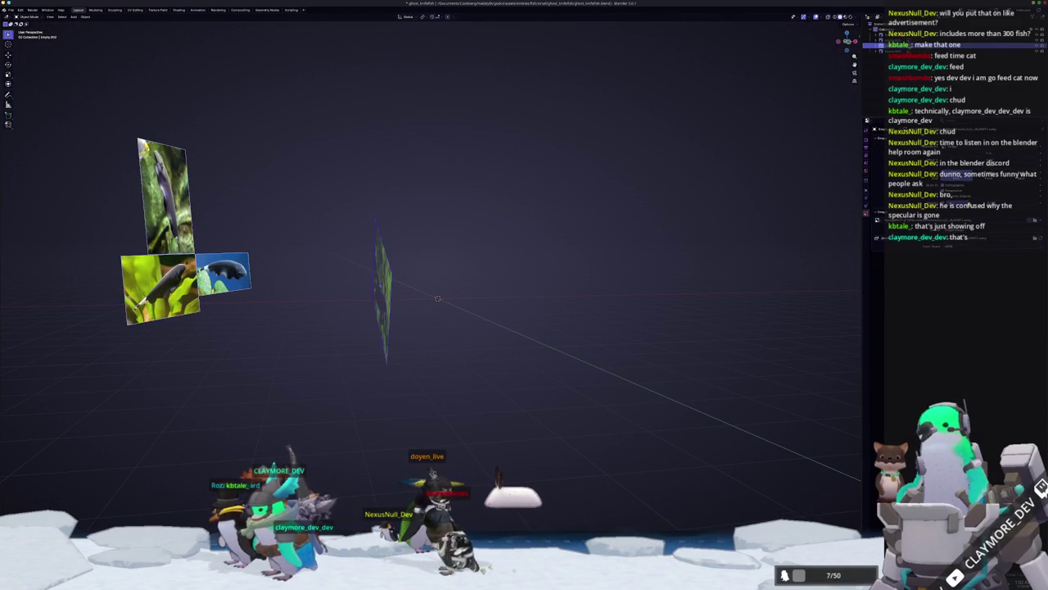
- Level the side fish photo's tilt in side view and set its height along Z
key(KP_3)
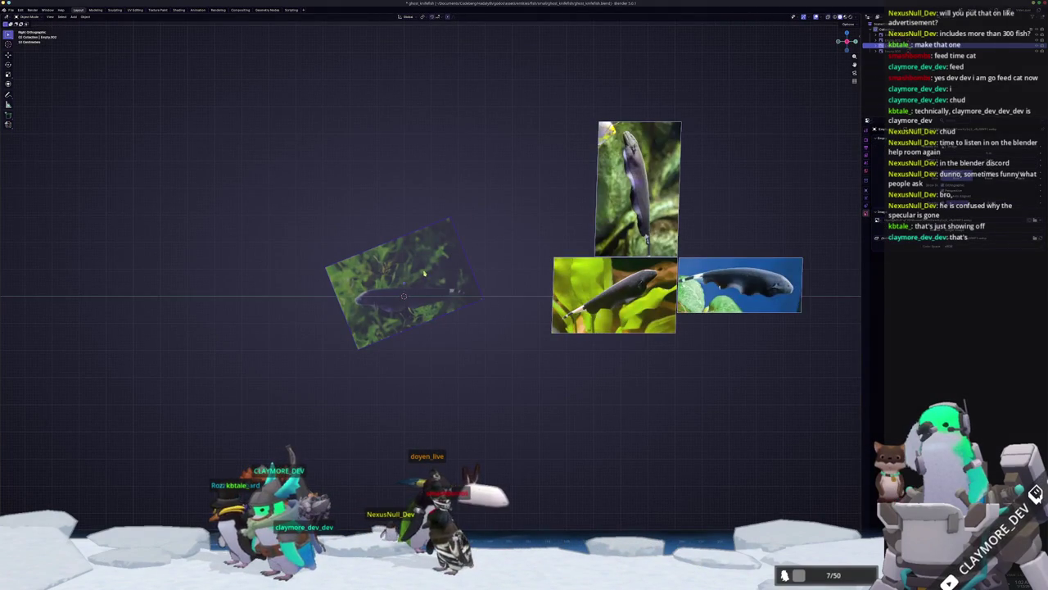
scroll(424, 274, up, 3)
key(r)
click(547, 253)
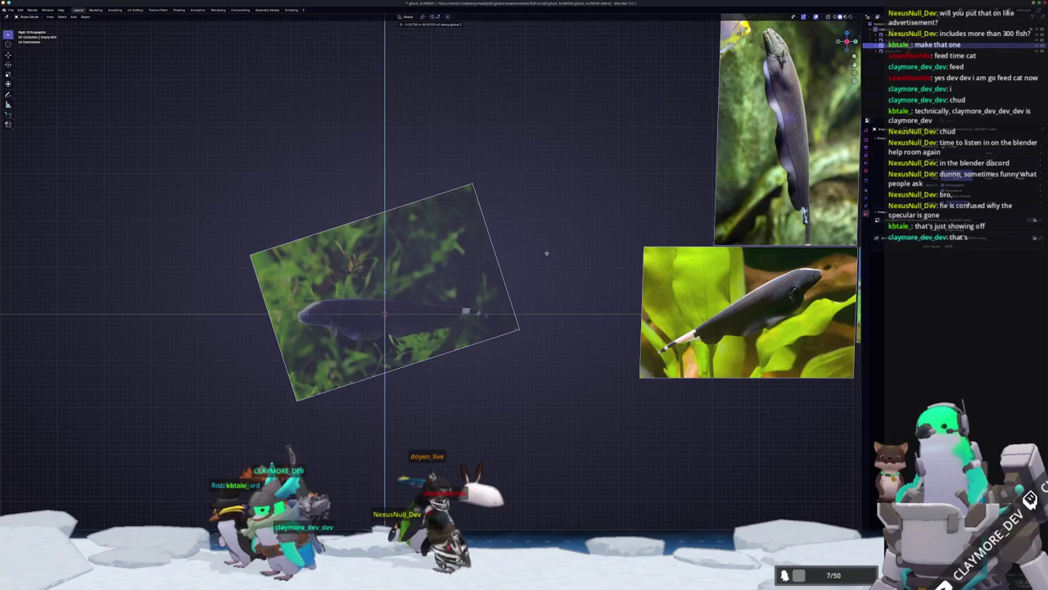
key(g)
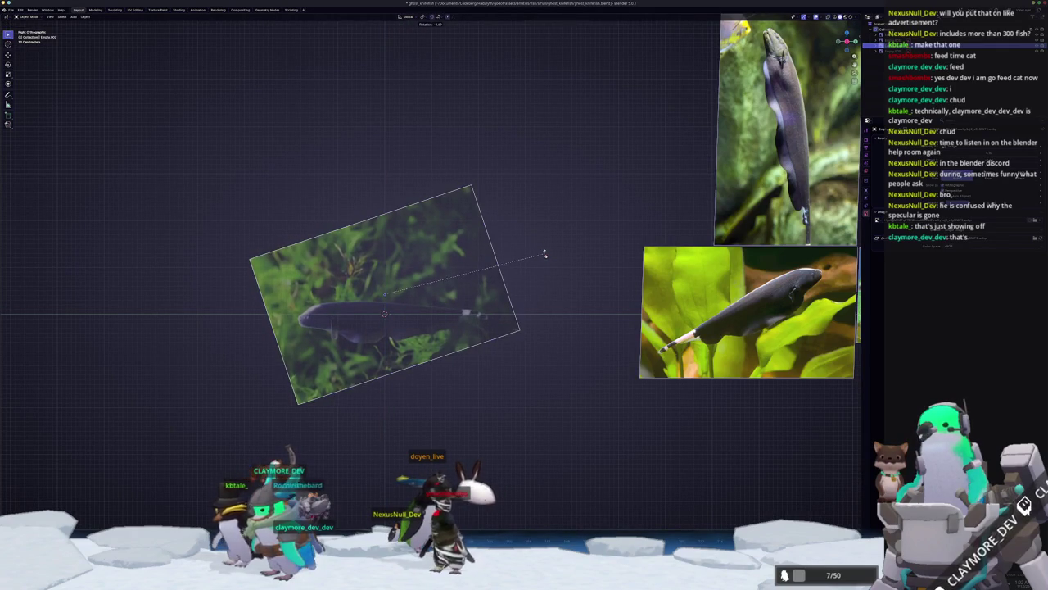
key(z)
click(544, 250)
- Box-select the three other fish photos and shift them aside along X
scroll(546, 253, down, 3)
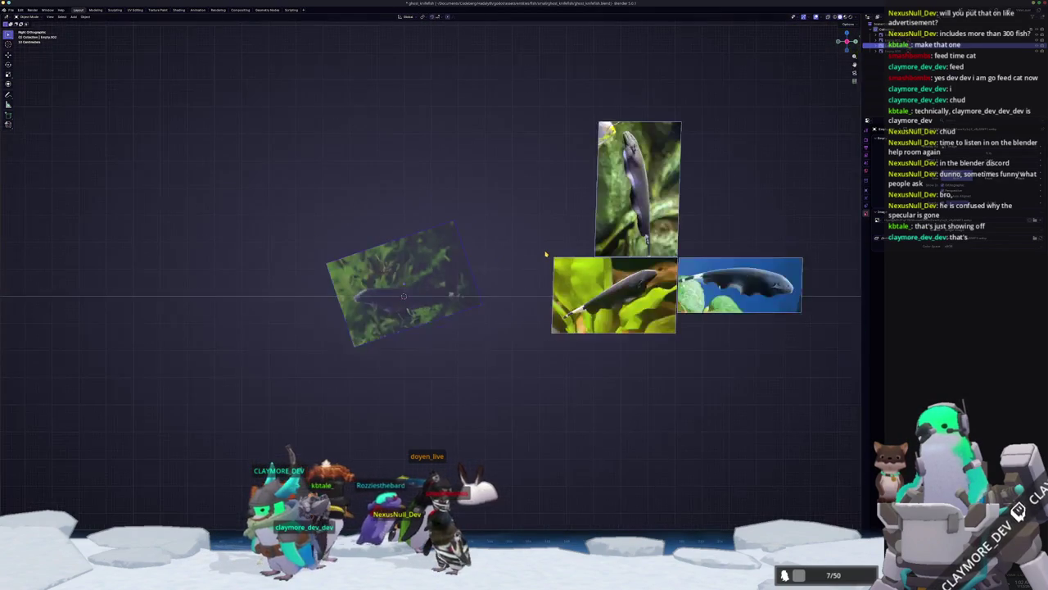
drag(758, 354, 568, 162)
scroll(627, 156, down, 3)
key(g)
key(x)
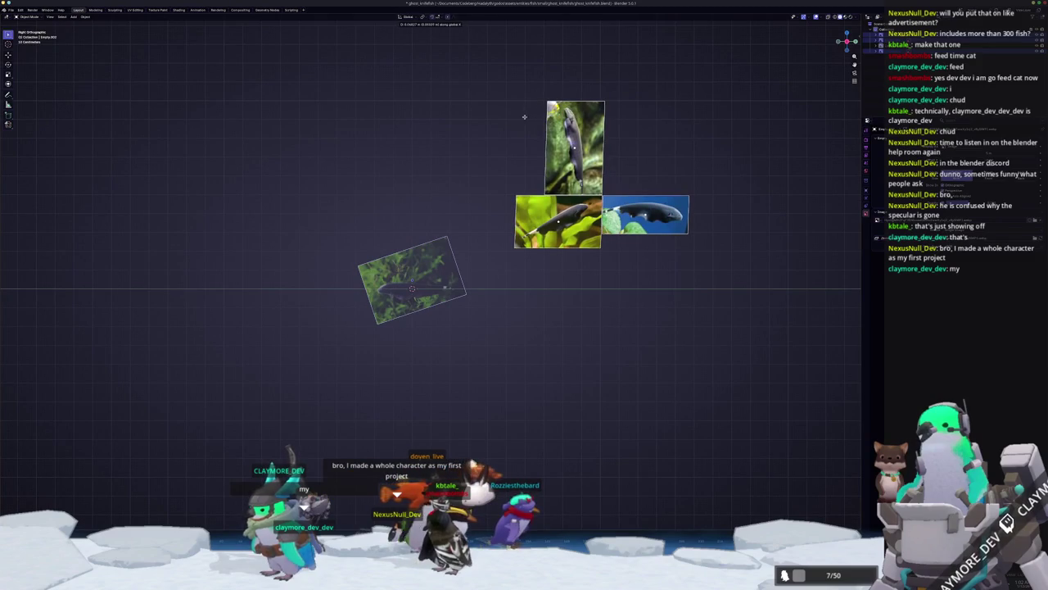
click(585, 124)
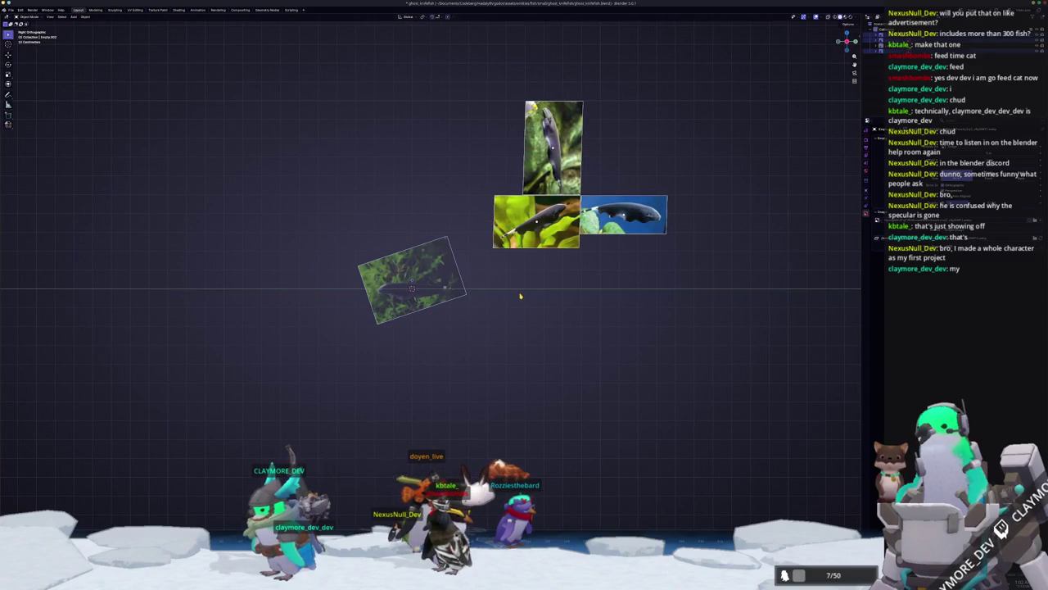
- Orbit to face the side fish photo and bring up the Add menu
middle_drag(520, 297, 503, 292)
scroll(350, 307, up, 3)
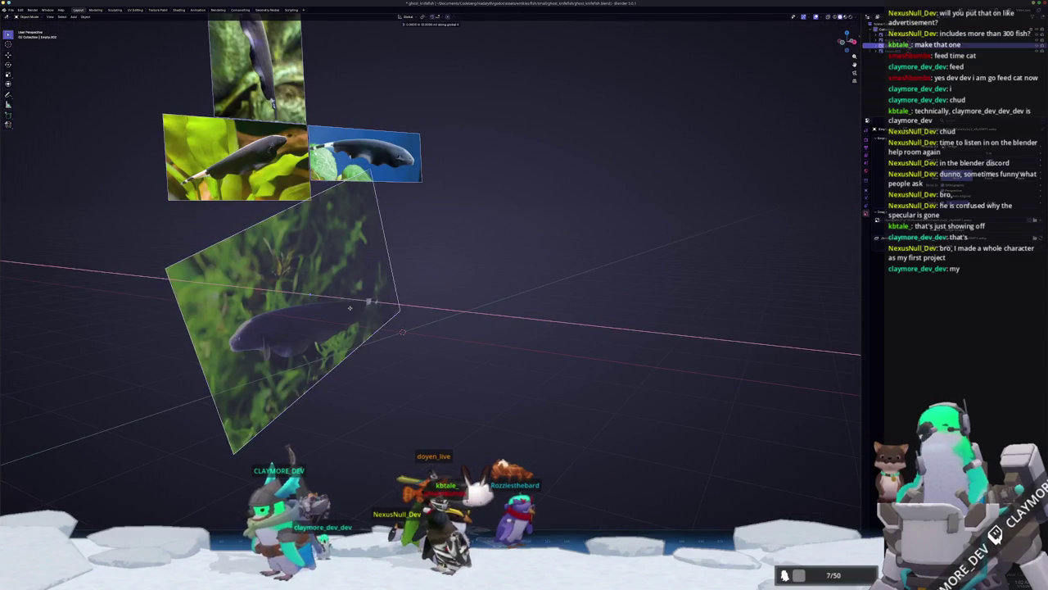
middle_drag(349, 308, 385, 299)
key(shift+a)
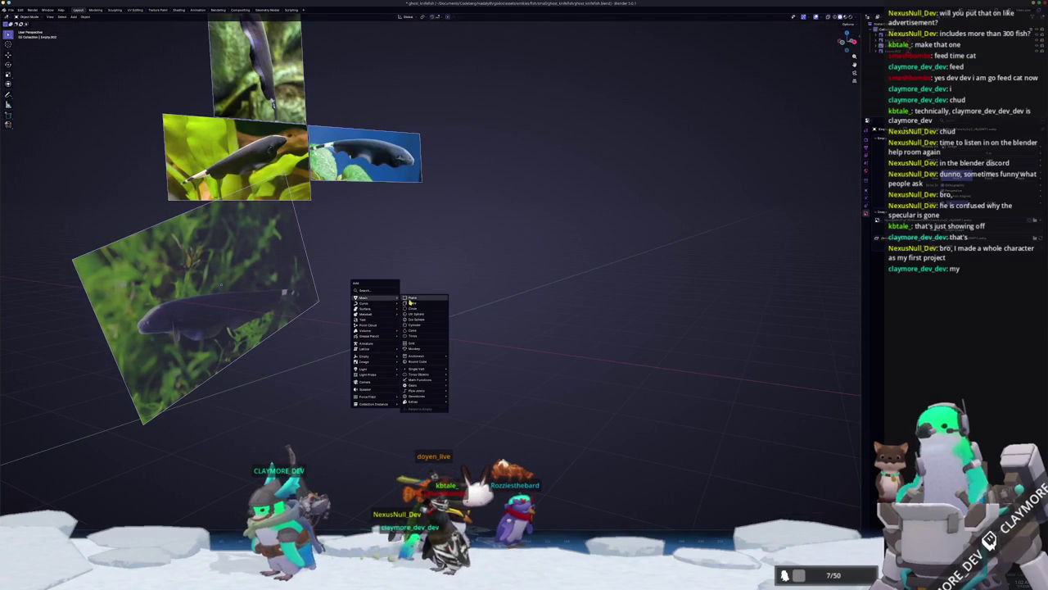
- Add a cube, split it into mirrored halves with Auto Mirror, and view it side-on in X-ray
click(409, 303)
middle_drag(410, 302, 713, 110)
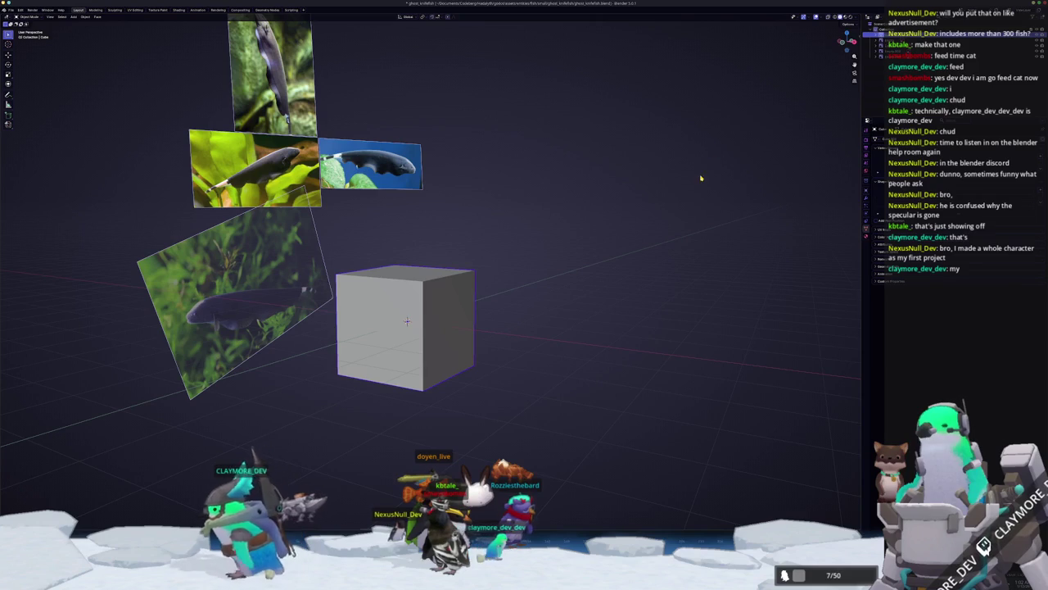
key(n)
key(Tab)
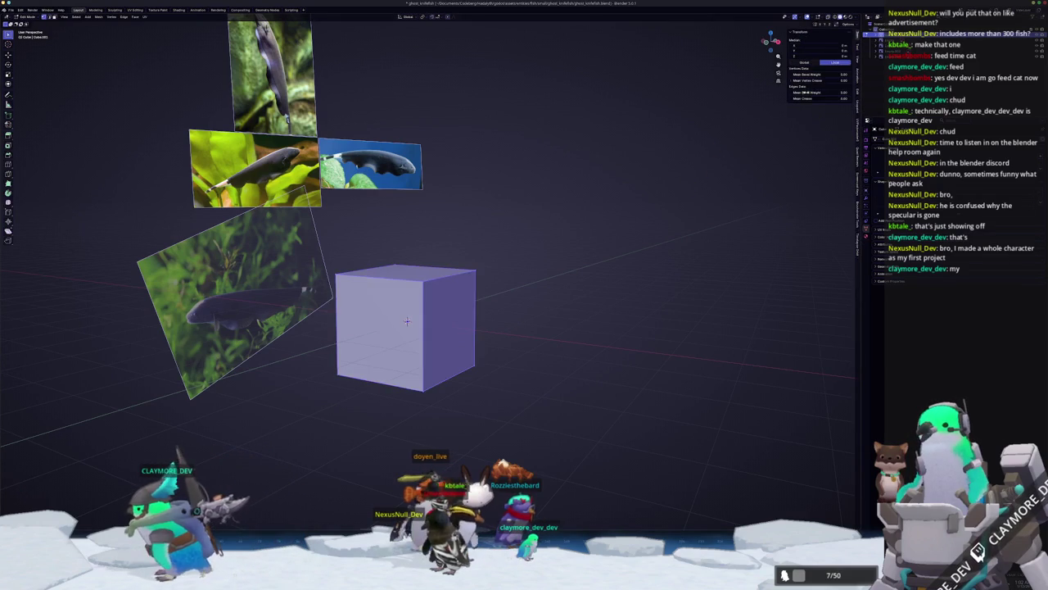
click(857, 90)
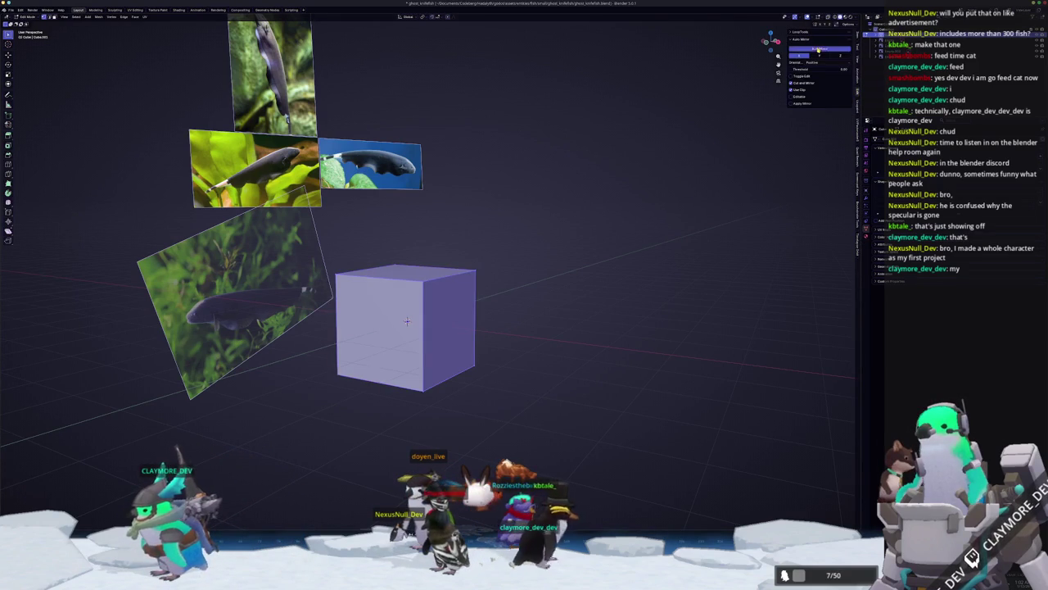
click(819, 55)
key(KP_3)
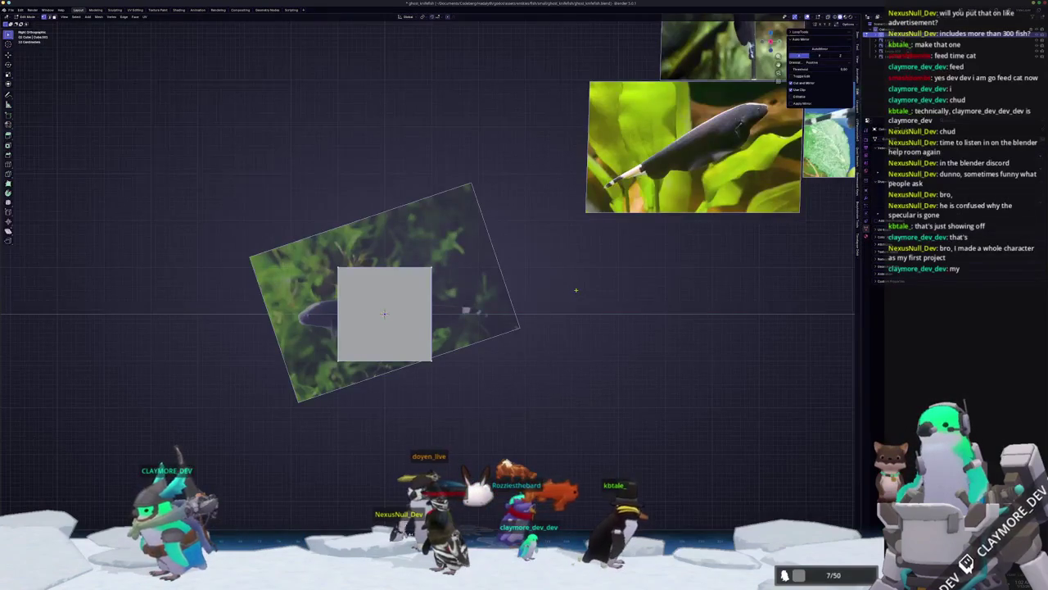
scroll(507, 295, up, 1)
key(alt+z)
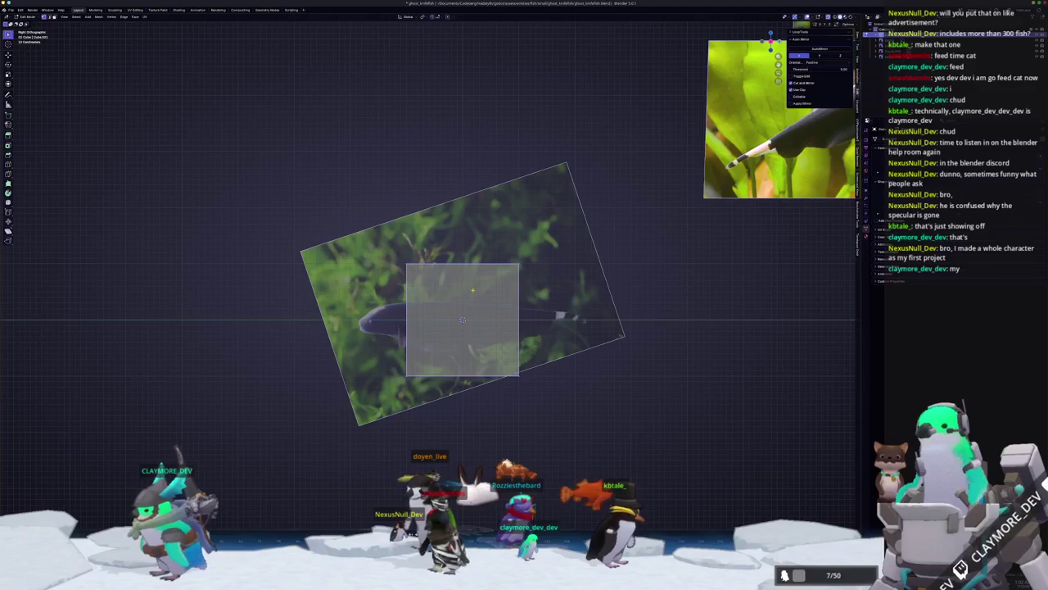
scroll(403, 260, up, 2)
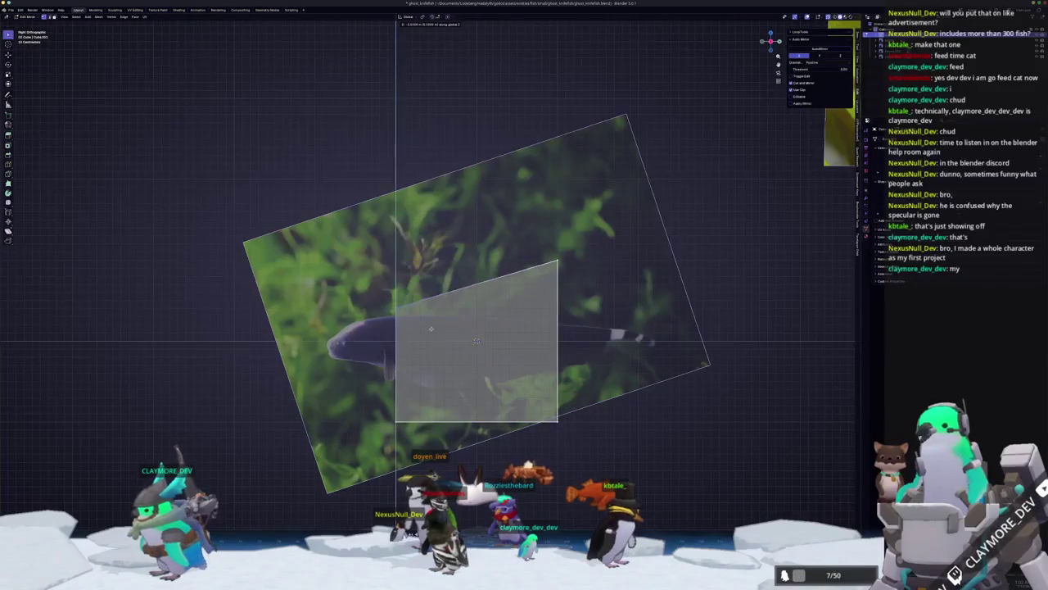
- Try moving the block's corners vertically to match the fish outline
key(g)
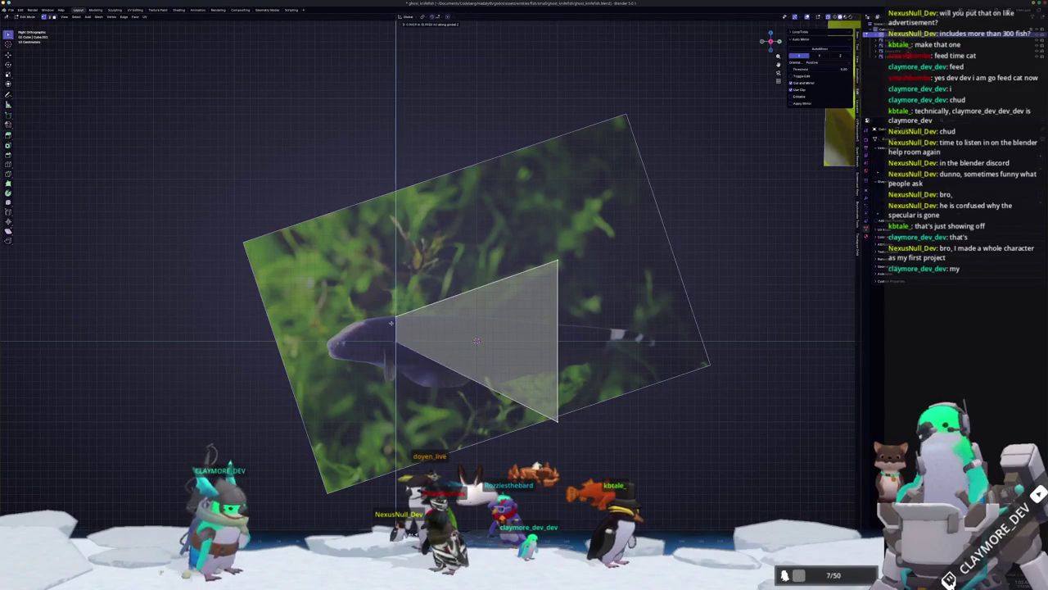
key(Escape)
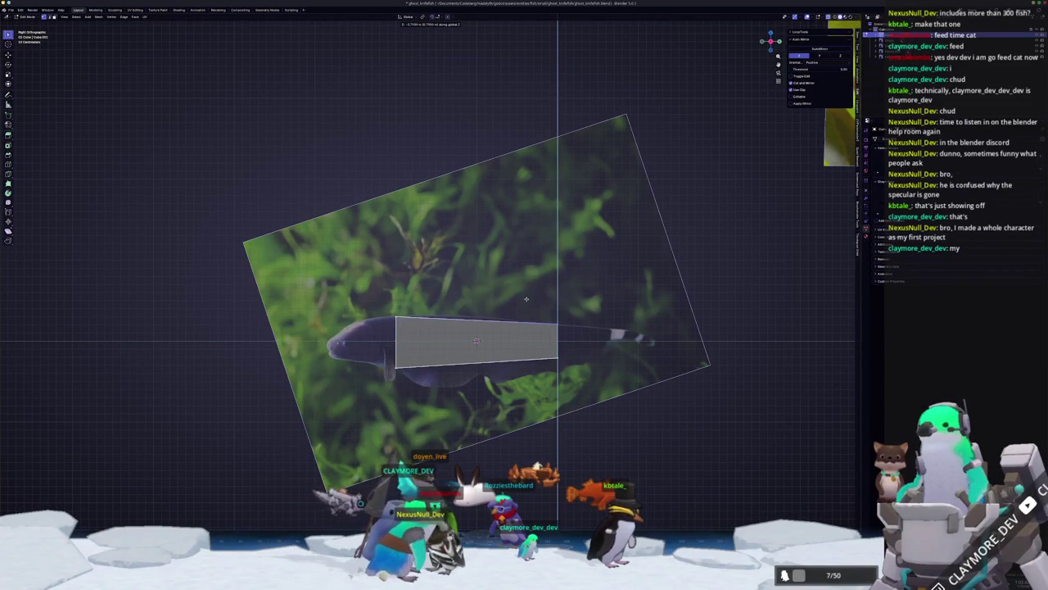
click(564, 369)
key(g)
key(z)
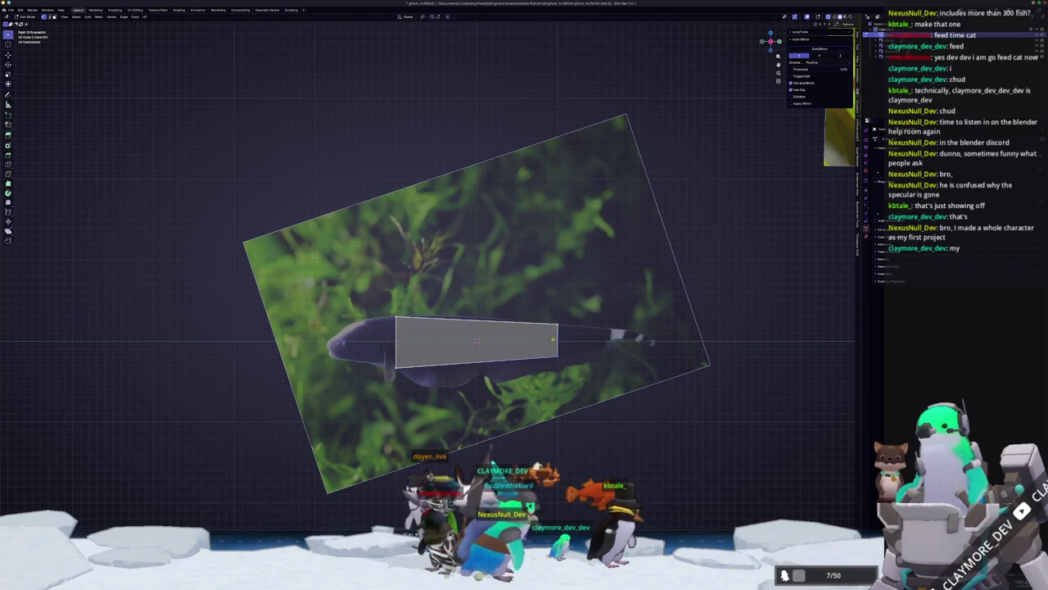
key(Escape)
scroll(479, 392, up, 1)
key(g)
key(z)
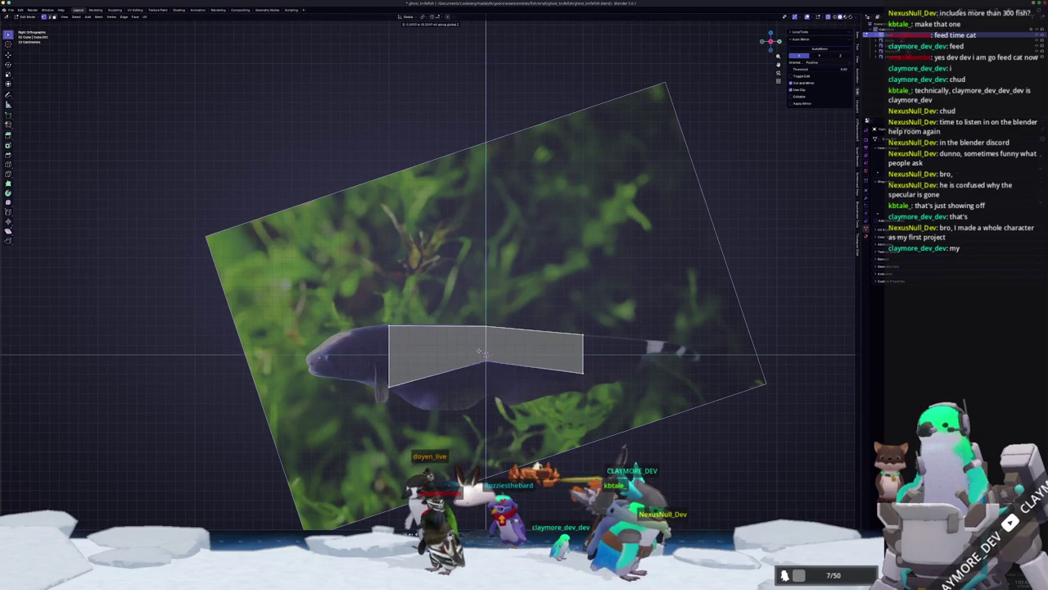
key(Escape)
shift+middle_drag(400, 342, 474, 348)
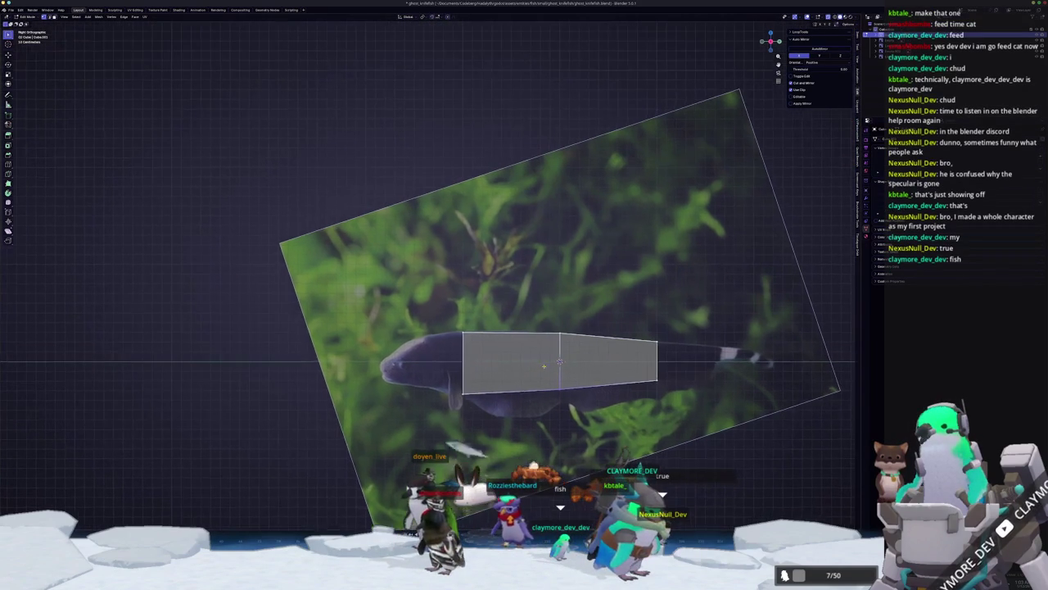
- Extrude the end face toward the head and adjust its height with G Z
key(e)
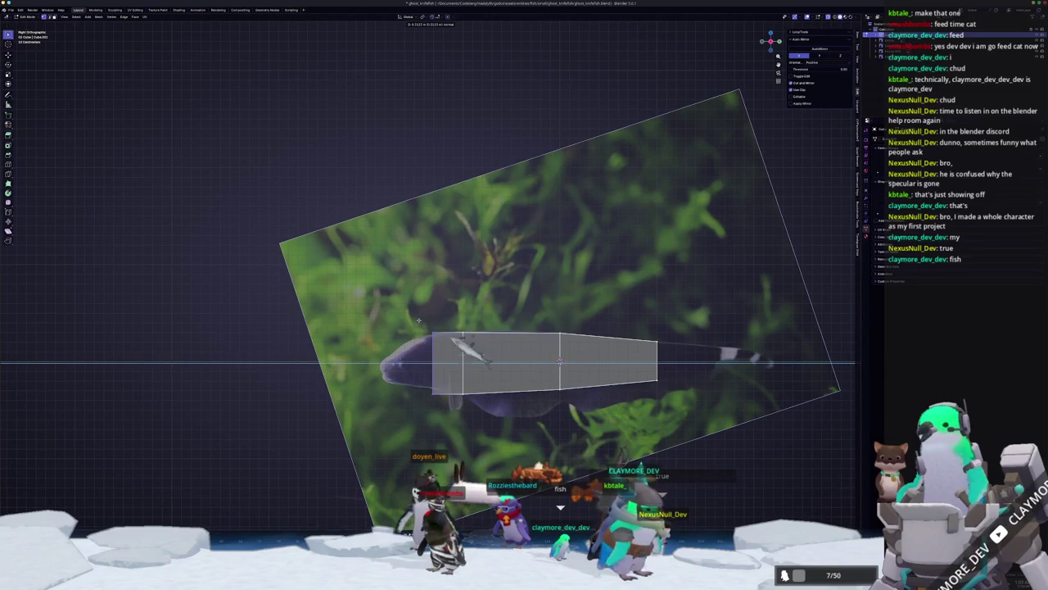
click(414, 331)
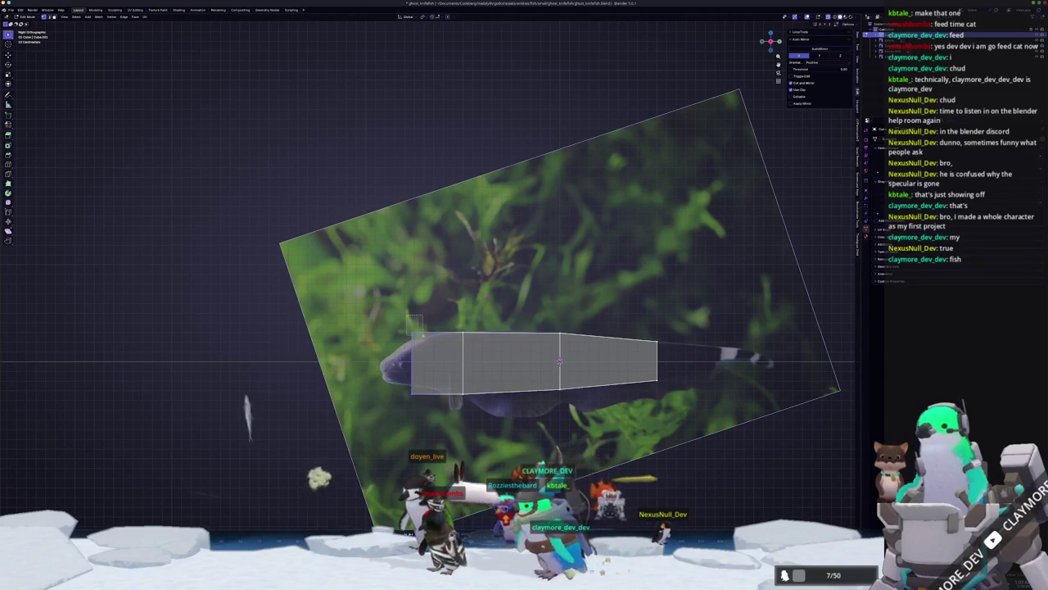
key(g)
key(z)
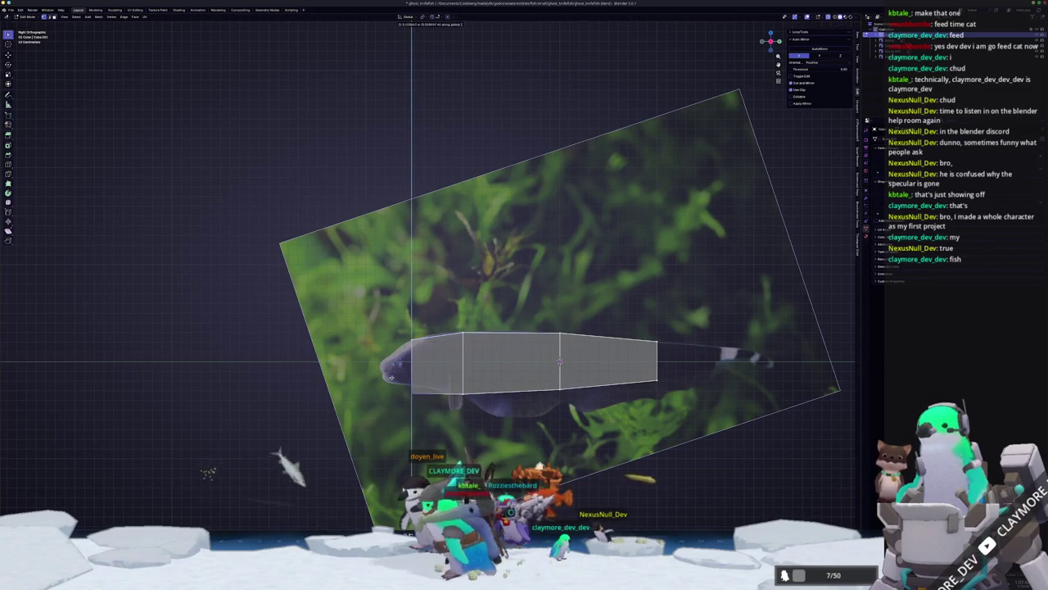
key(Escape)
scroll(424, 346, up, 1)
scroll(434, 349, up, 1)
- Add an edge loop across the body and raise the rear loop's bottom to the outline
key(ctrl+r)
click(449, 375)
key(g)
key(z)
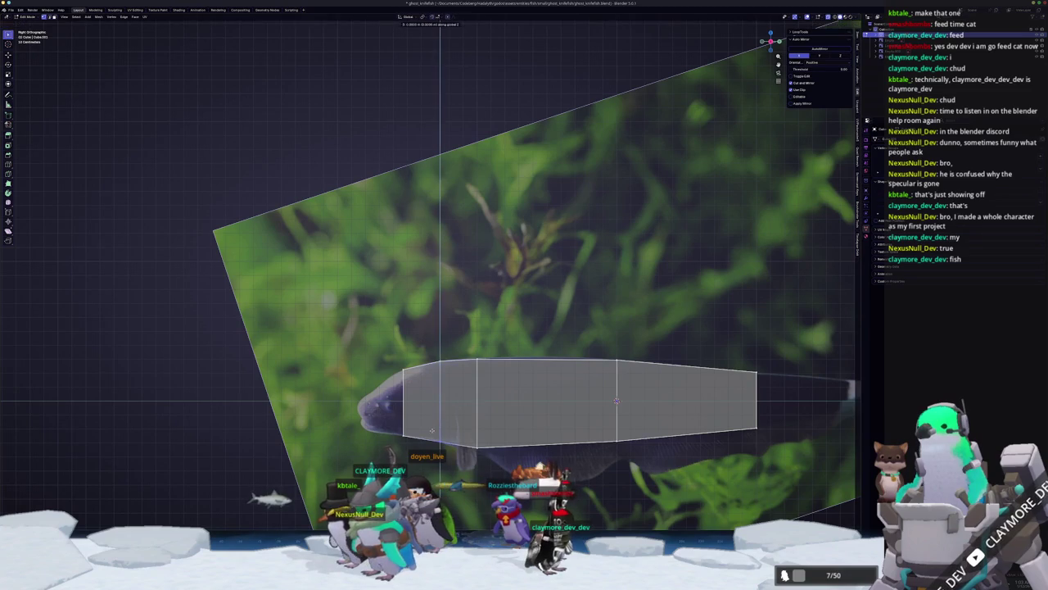
key(g)
key(z)
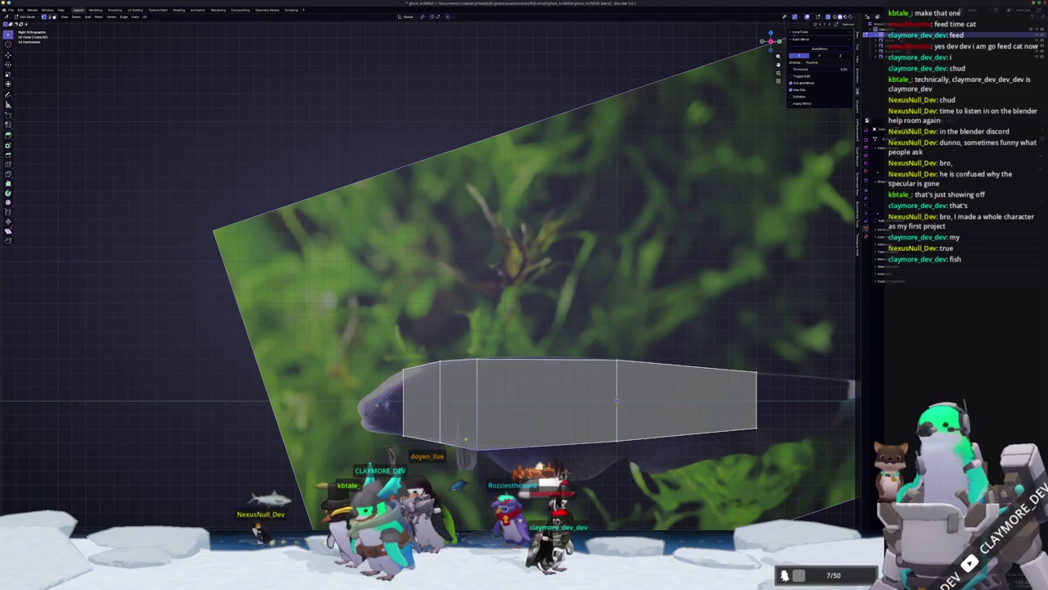
key(g)
key(z)
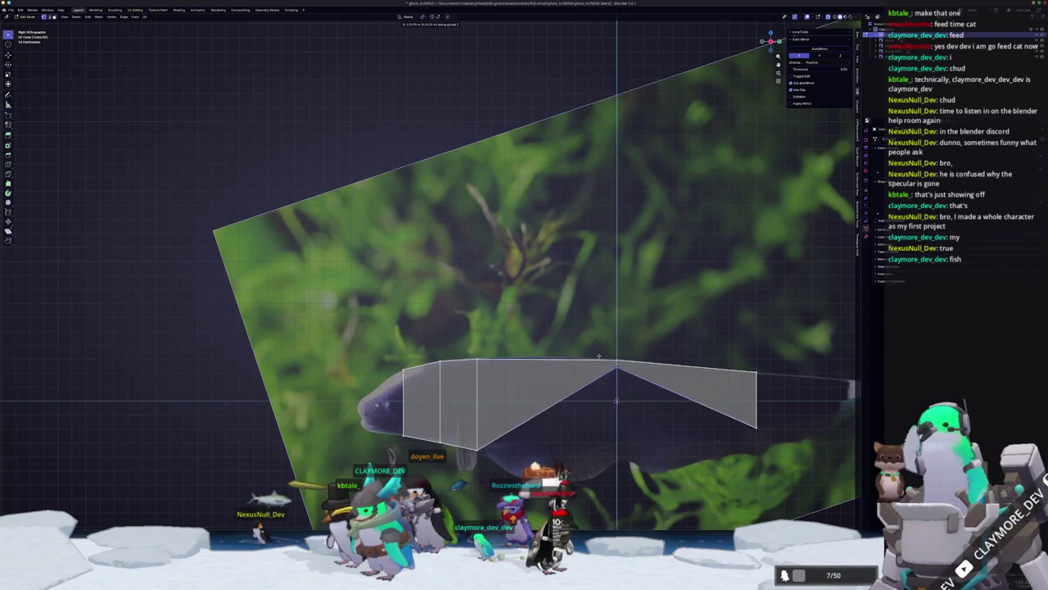
- Extrude a tail segment and raise its bottom corner to follow the tapering tail
shift+middle_drag(665, 424, 566, 442)
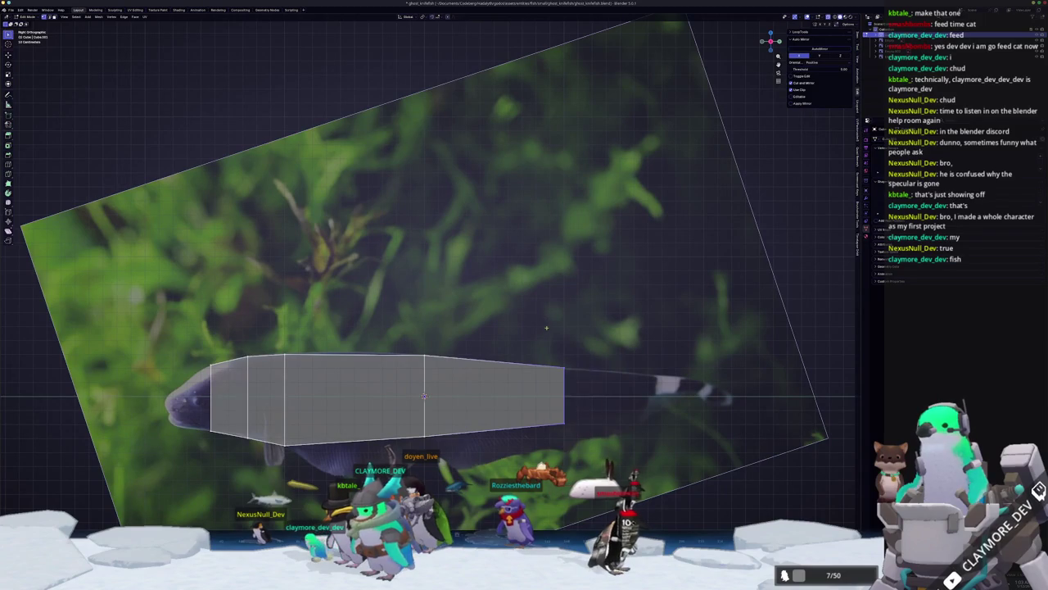
key(e)
click(643, 336)
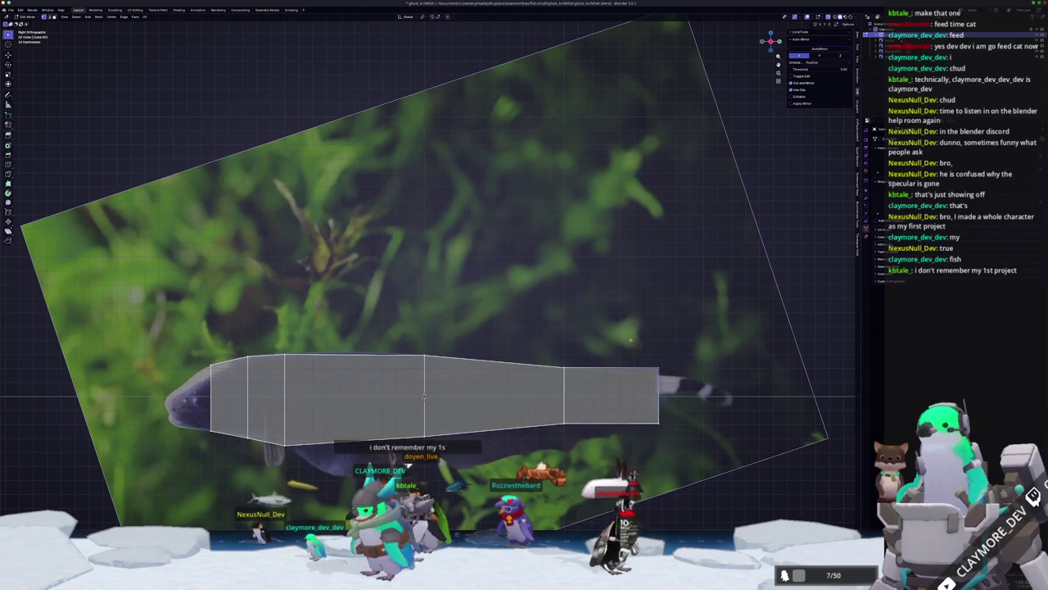
scroll(630, 340, up, 2)
shift+middle_drag(629, 340, 565, 320)
key(e)
key(z)
click(569, 312)
click(555, 418)
key(g)
key(z)
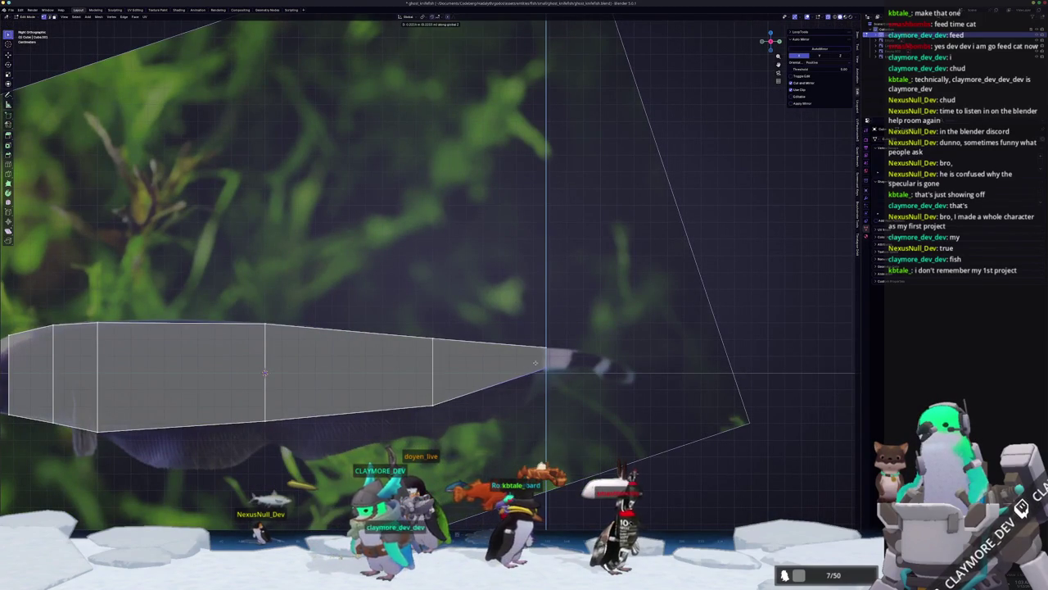
- Extrude another narrow segment toward the tail tip and move its vertices vertically
shift+middle_drag(559, 391, 503, 409)
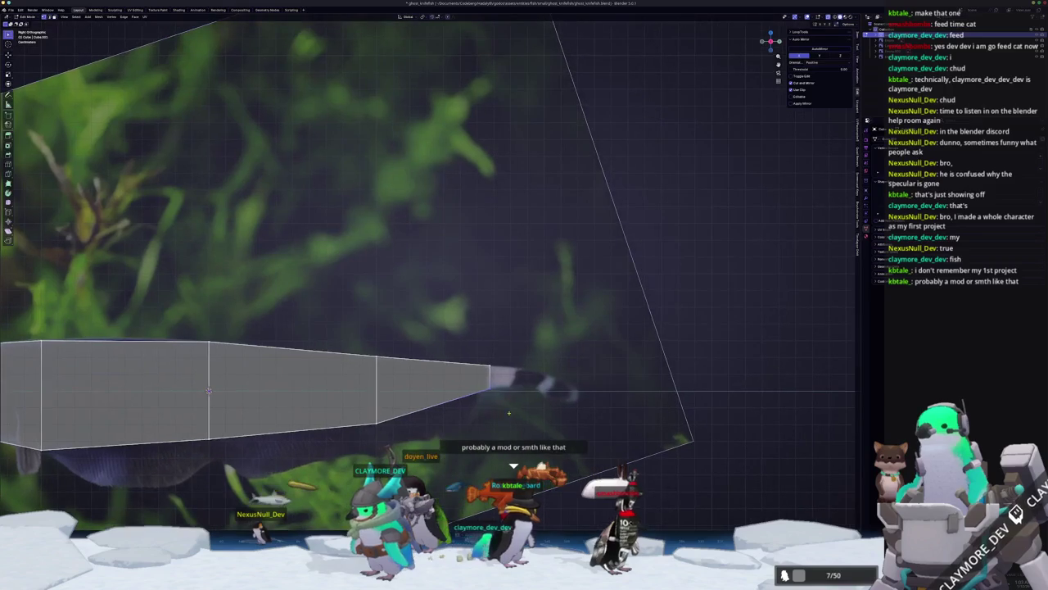
key(e)
click(539, 344)
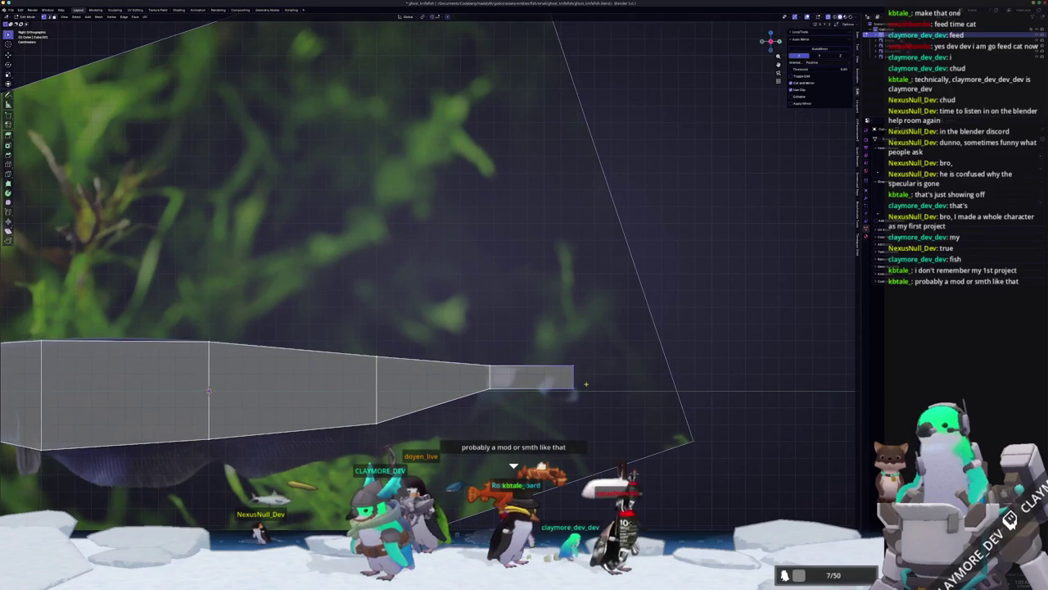
drag(567, 384, 565, 383)
key(g)
key(z)
key(Tab)
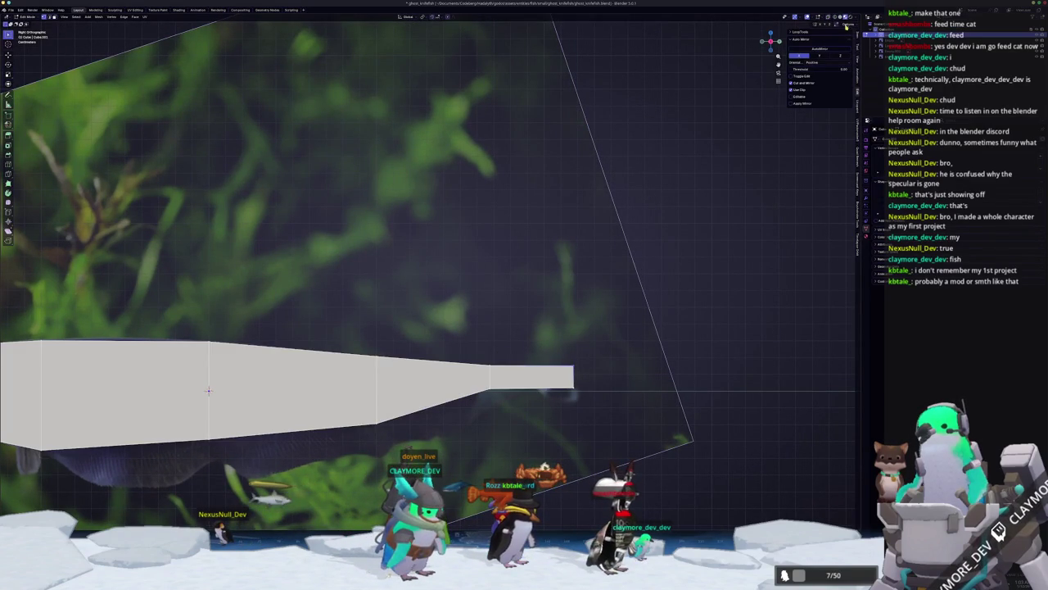
click(841, 17)
key(Tab)
- Confirm the tail-tip face at its final height, then switch to the tutorial video
key(g)
key(z)
click(565, 379)
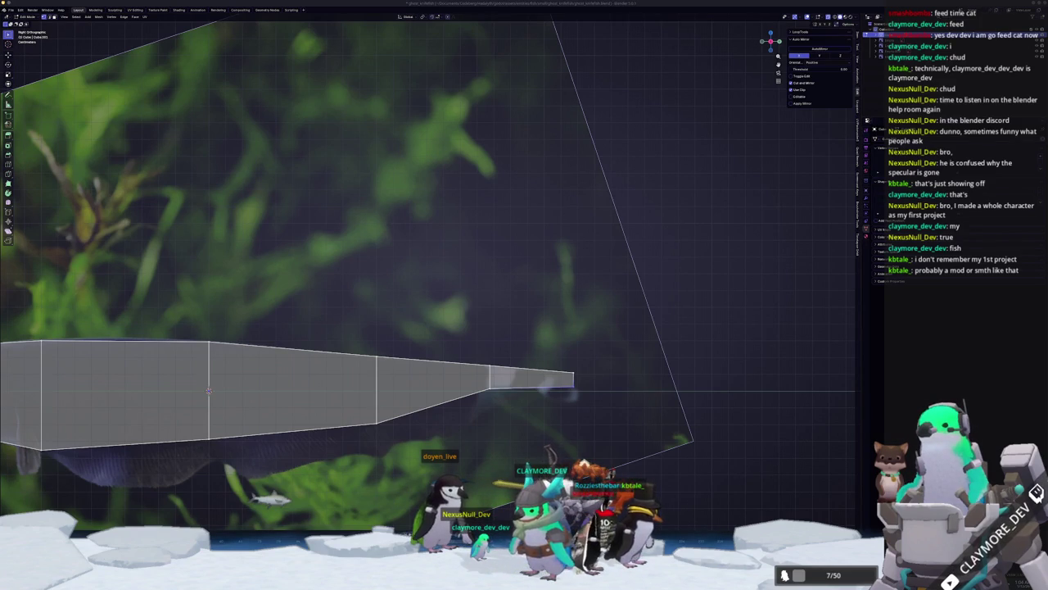
key(alt+Tab)
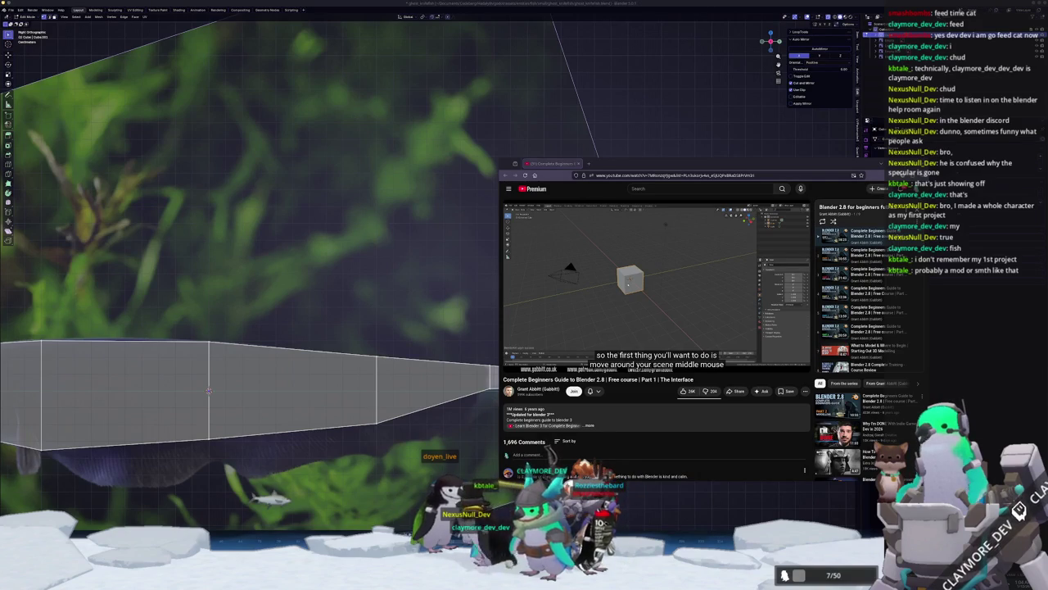
- Resume the Blender 2.8 beginner tutorial, then close its window
mouse_move(652, 317)
key(space)
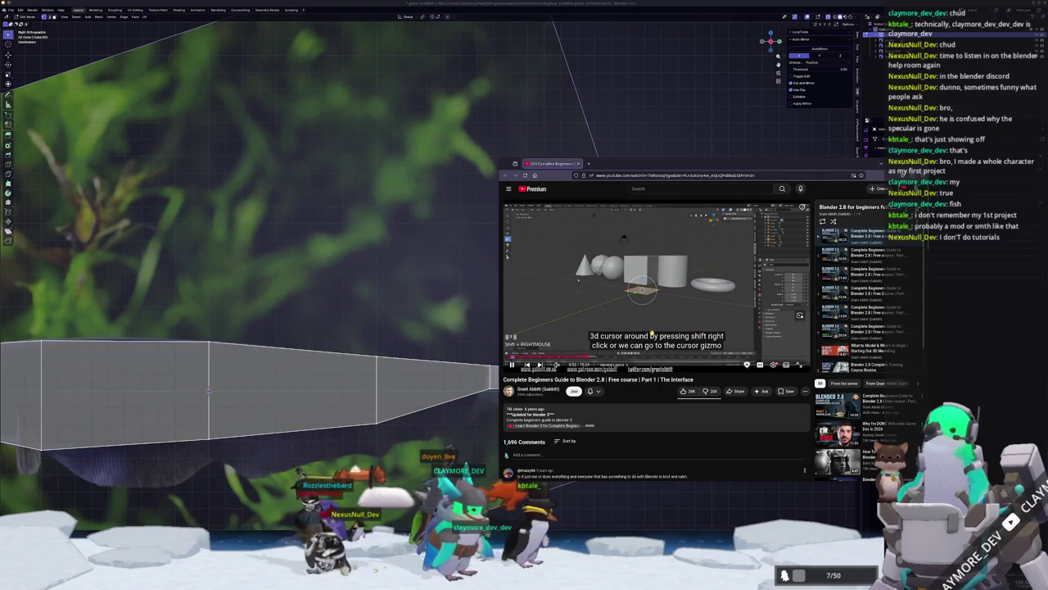
click(577, 163)
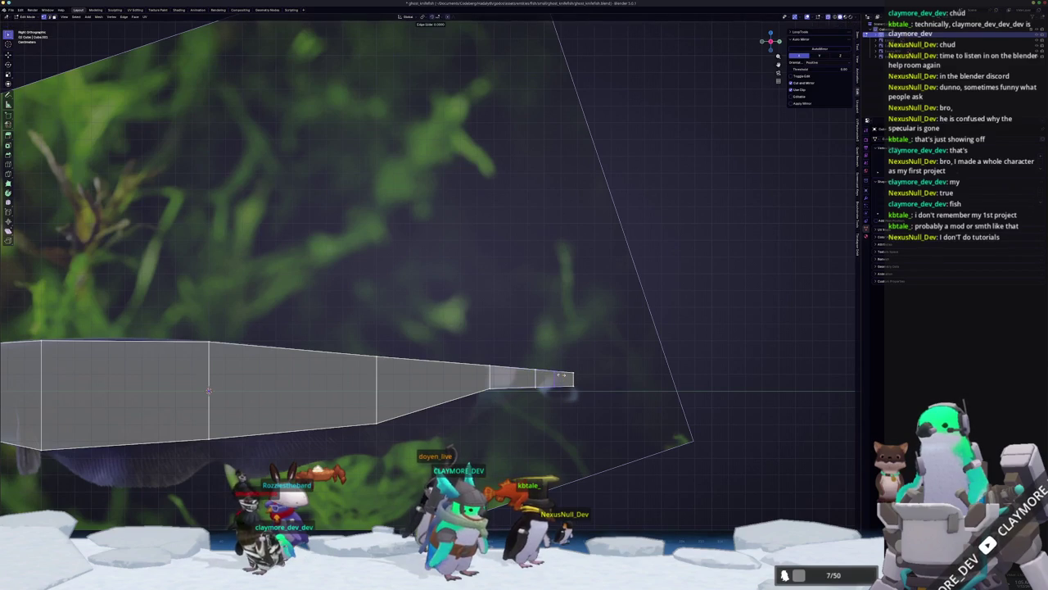
- Restore X-ray view and lower the tail tip vertex with G Z
key(alt+z)
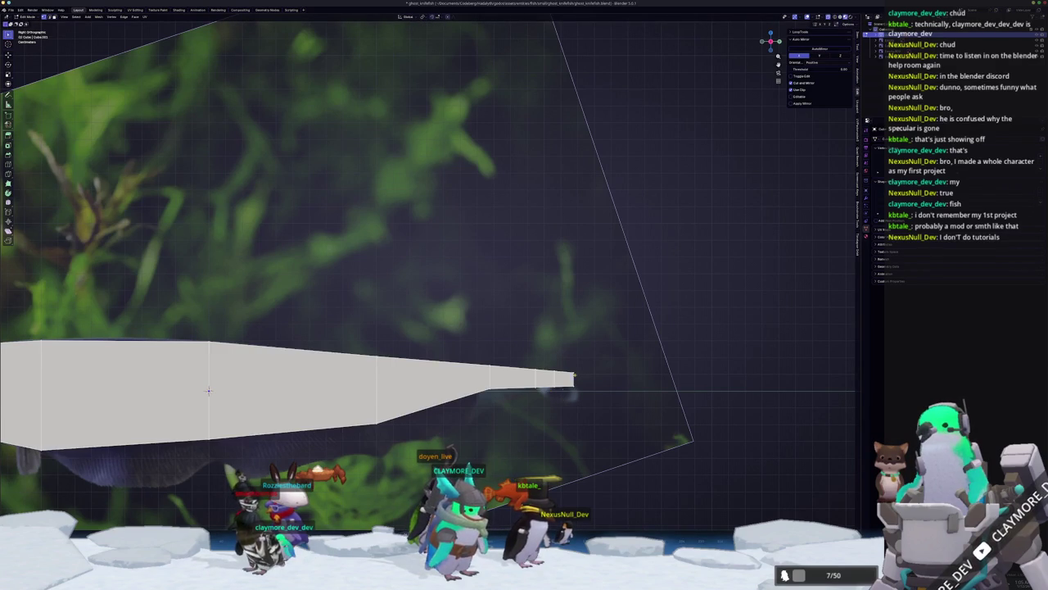
key(alt+z)
key(alt+z)
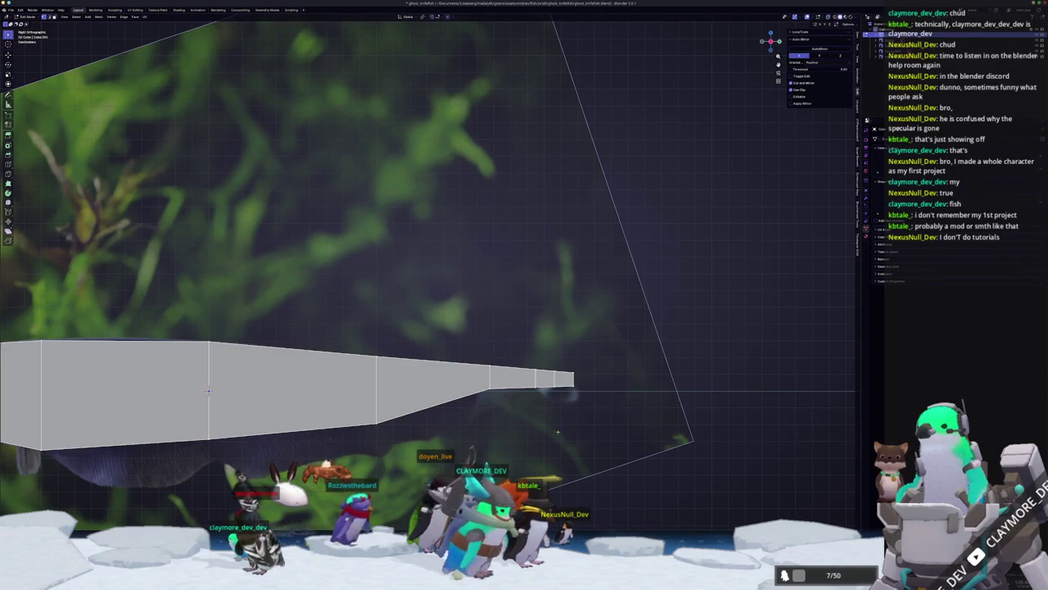
key(alt+z)
key(g)
key(z)
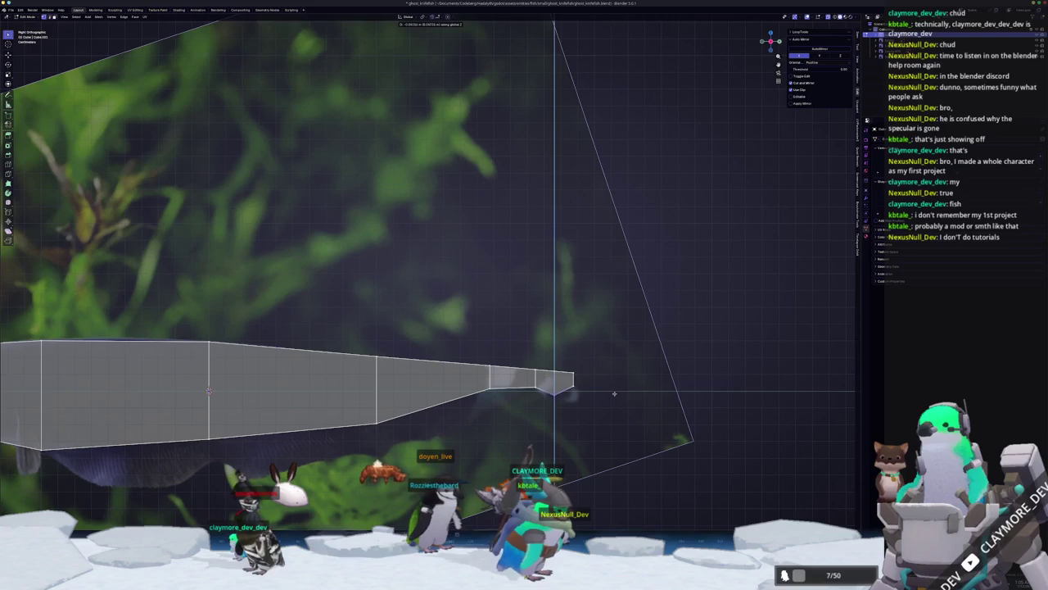
click(613, 396)
scroll(622, 396, up, 1)
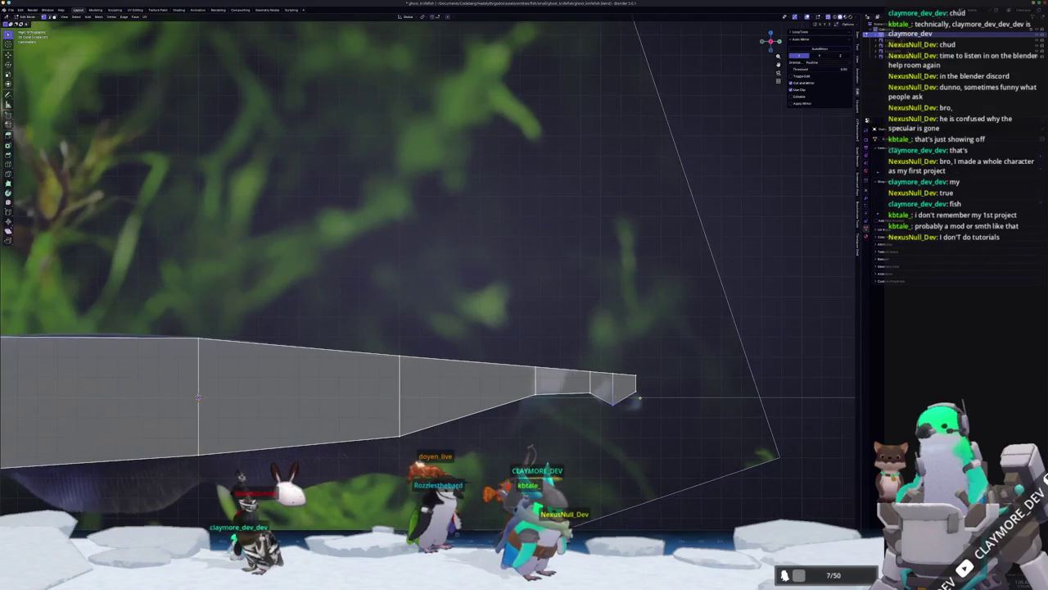
- Attempt further vertical moves of the tip vertex, cancelling them and re-entering Edit Mode
key(g)
key(z)
key(Escape)
key(g)
key(z)
key(Escape)
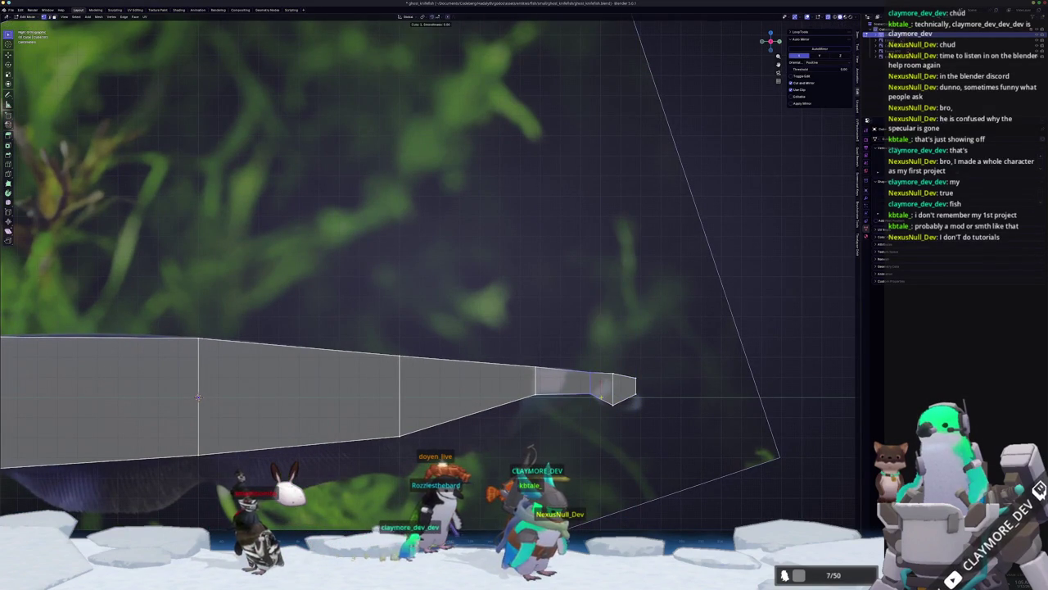
key(g)
key(z)
key(Escape)
scroll(541, 402, down, 3)
key(Tab)
key(Tab)
scroll(540, 402, up, 3)
- Try sliding a tail vertex along its edge, then cancel the slide
key(g)
key(g)
middle_drag(412, 329, 530, 344)
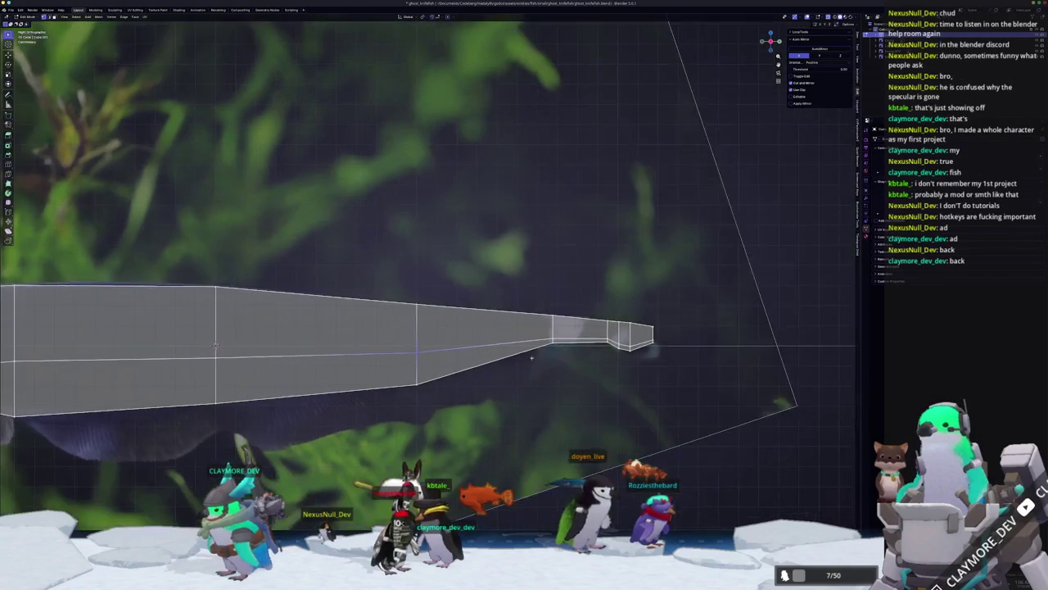
scroll(580, 371, down, 1)
key(g)
key(g)
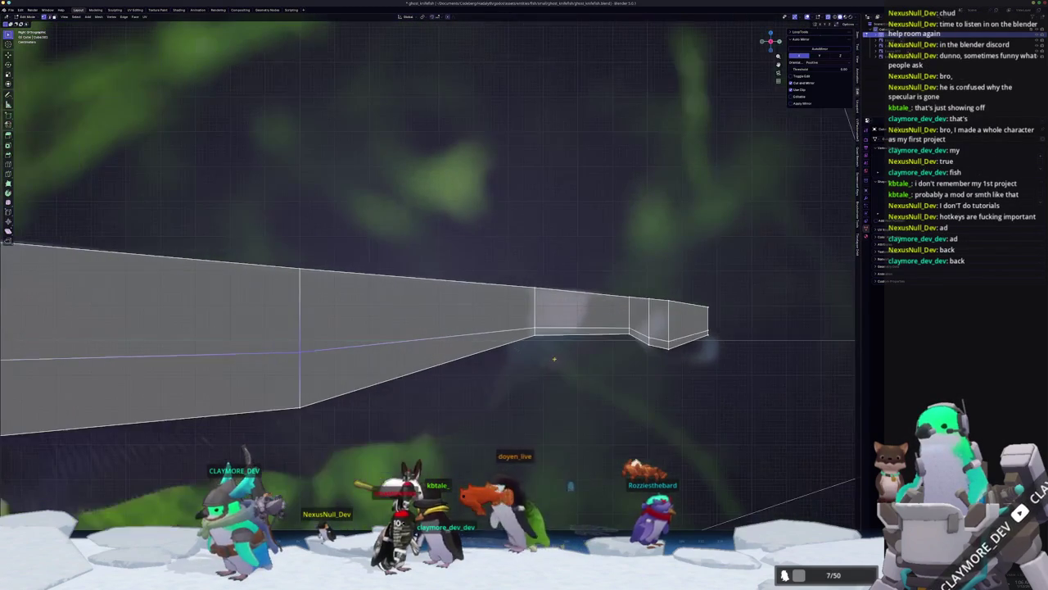
key(Escape)
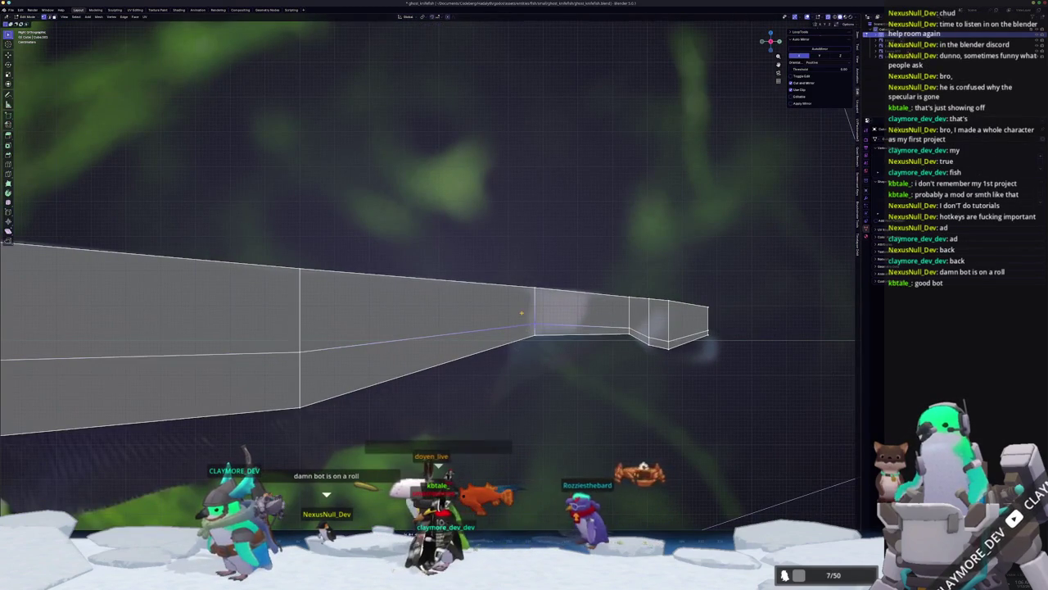
scroll(521, 313, up, 1)
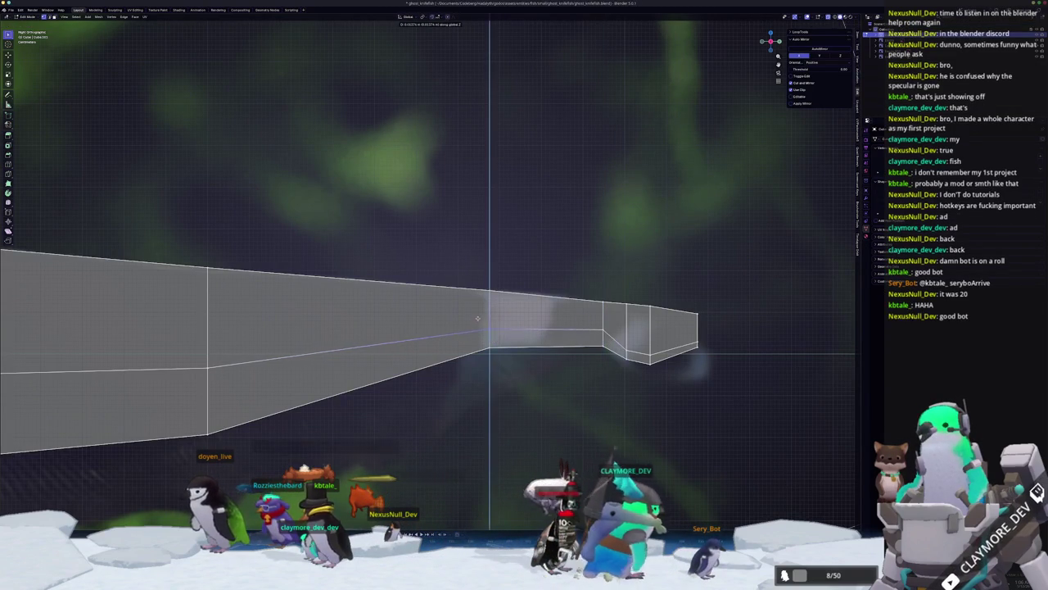
- Move the tail end and tail tip vertices vertically with G Z
scroll(627, 341, up, 2)
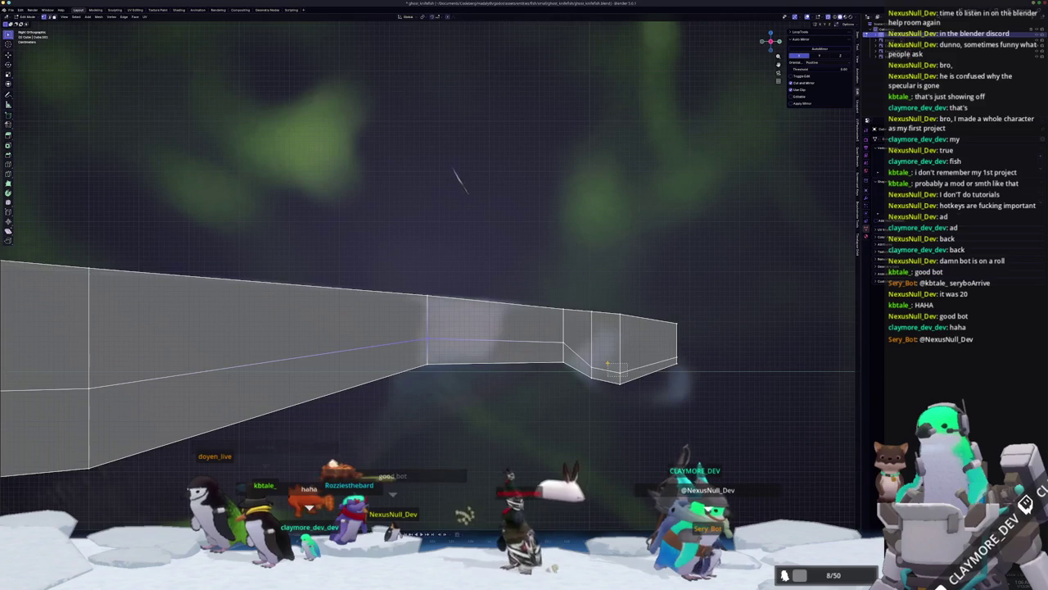
key(g)
key(z)
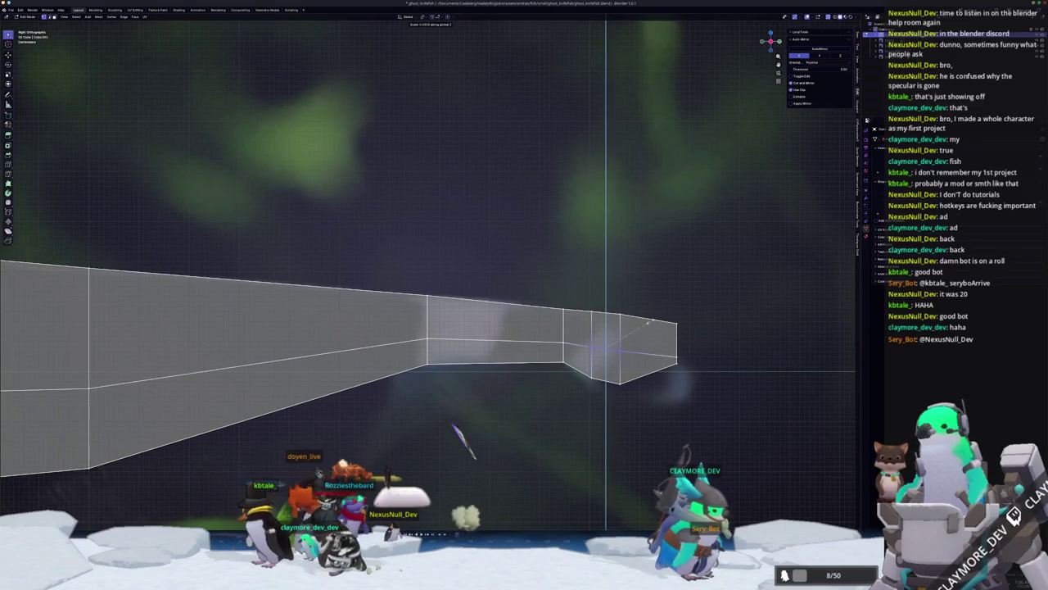
key(Escape)
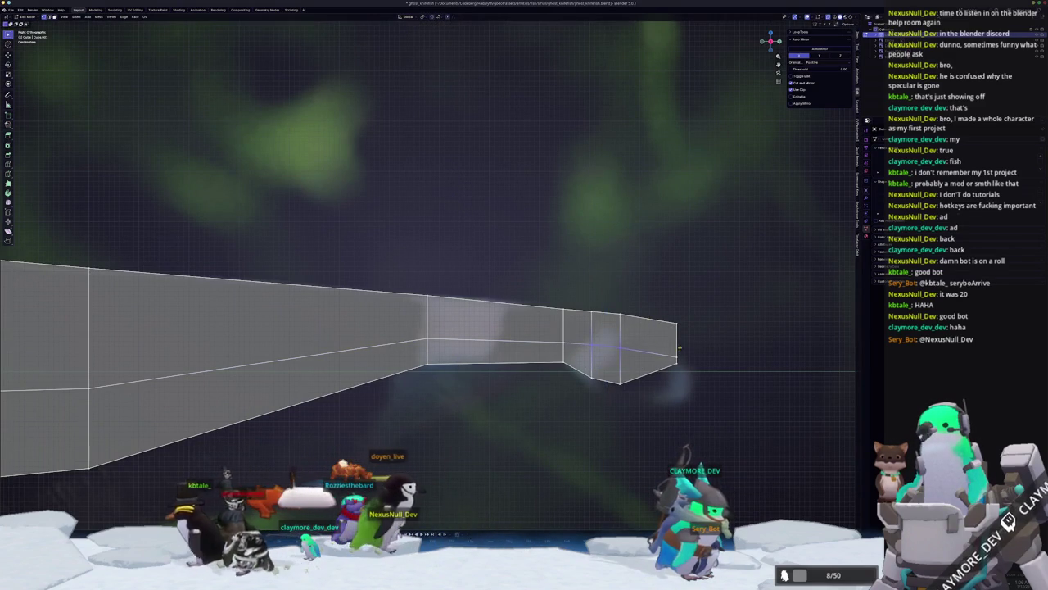
key(g)
key(z)
key(Escape)
- Add neighbouring tail vertices, squash them vertically with S Z, and reposition them
shift+click(580, 332)
key(s)
key(z)
click(580, 332)
middle_drag(580, 332, 601, 344)
key(g)
key(z)
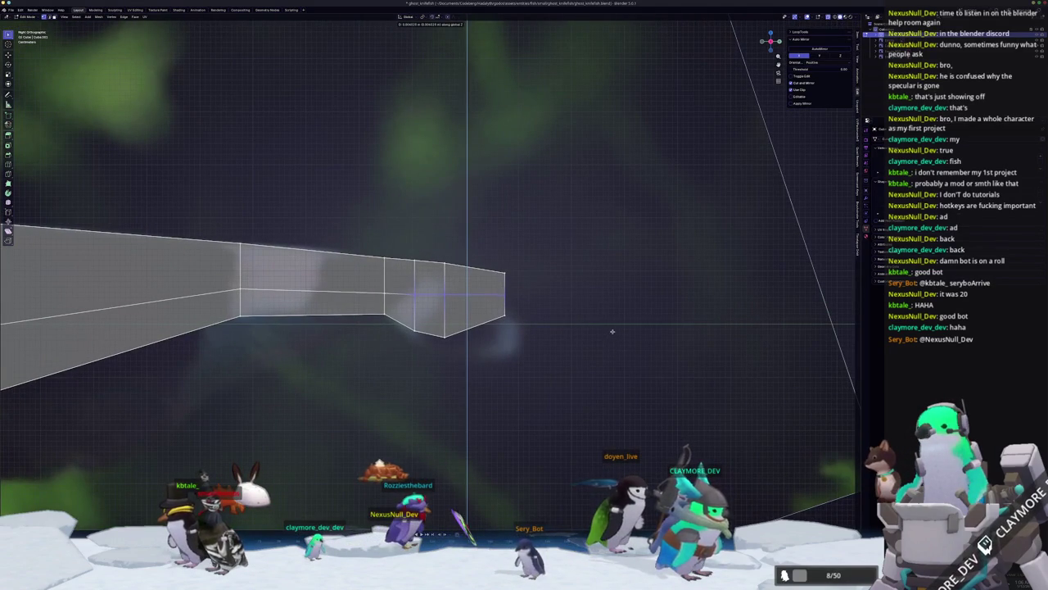
click(619, 320)
- Check the tail from along its length and fine-tune the tip vertices' height
mouse_move(618, 319)
middle_down()
mouse_move(487, 319)
mouse_move(414, 265)
mouse_move(728, 216)
middle_up()
key(g)
key(z)
click(459, 303)
- Move selected body vertices vertically (G Z) to follow the photo's outline
key(g)
key(z)
click(415, 265)
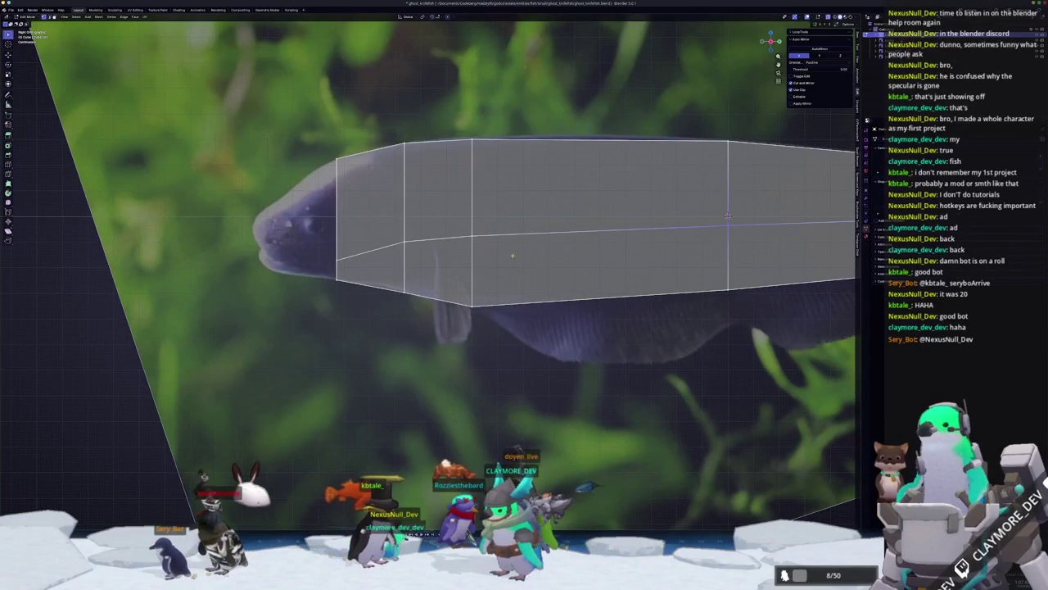
key(g)
key(z)
click(393, 225)
- Lower the front vertex onto the bottom-left corner of the head outline
scroll(393, 225, up, 1)
shift+middle_drag(393, 225, 470, 306)
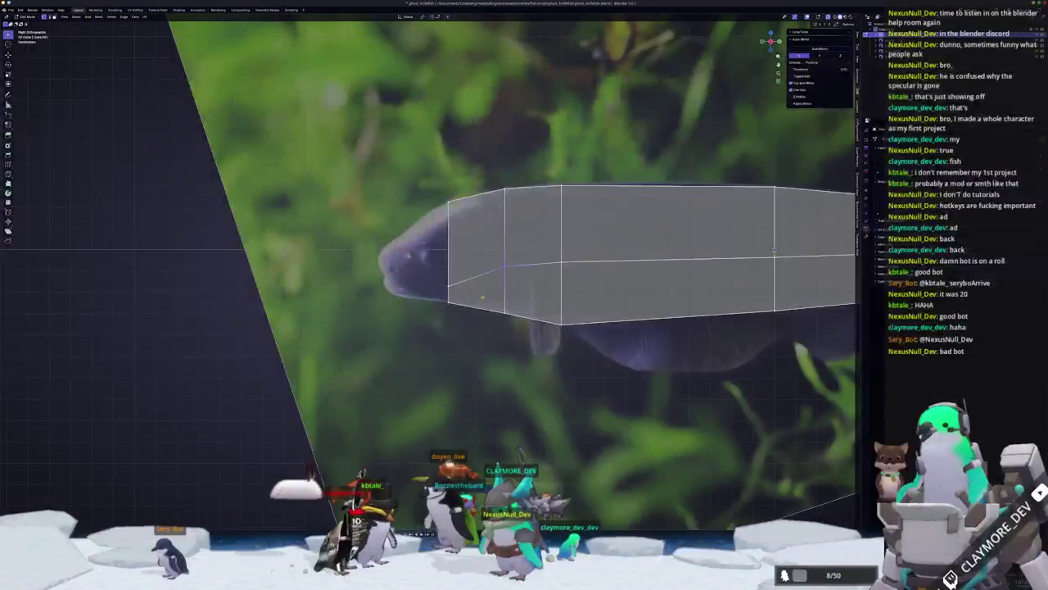
key(g)
key(z)
click(462, 369)
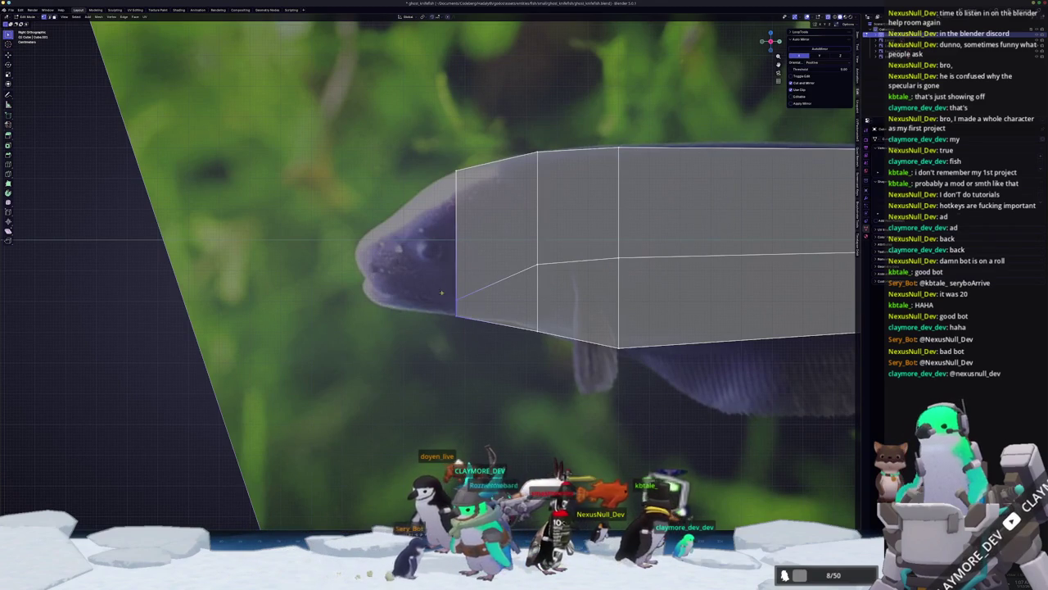
- Extrude the front edge down along Z into a strip under the head, matching the mouth line
key(e)
key(z)
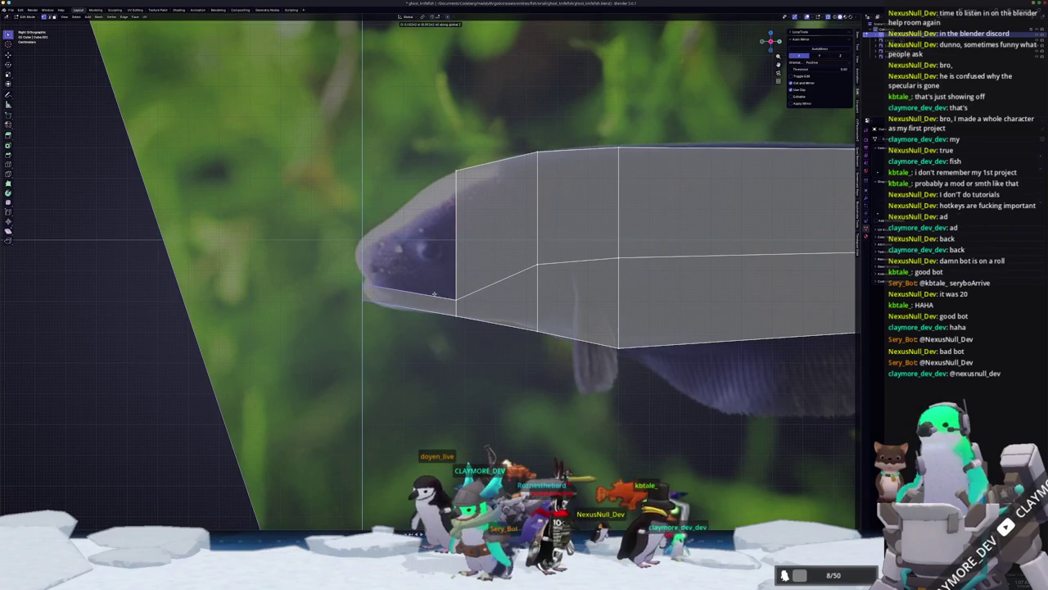
scroll(434, 293, up, 2)
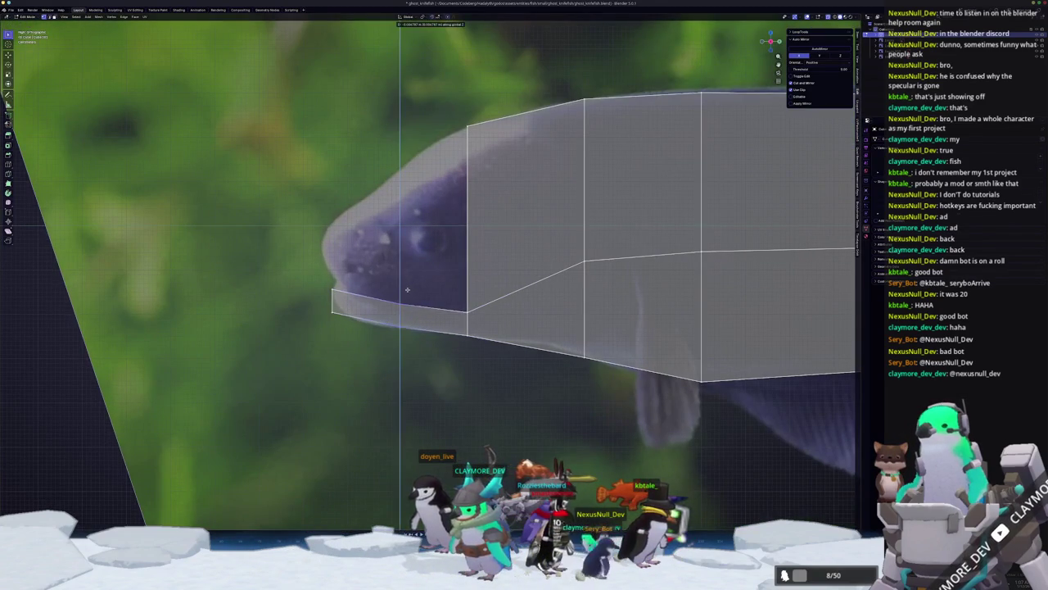
click(407, 289)
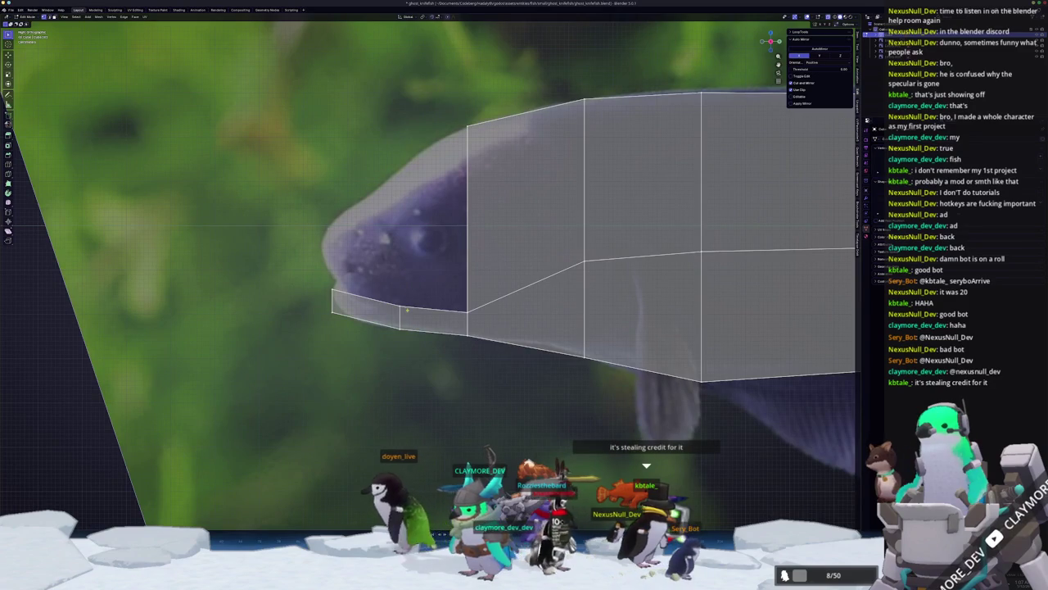
key(g)
key(z)
click(387, 295)
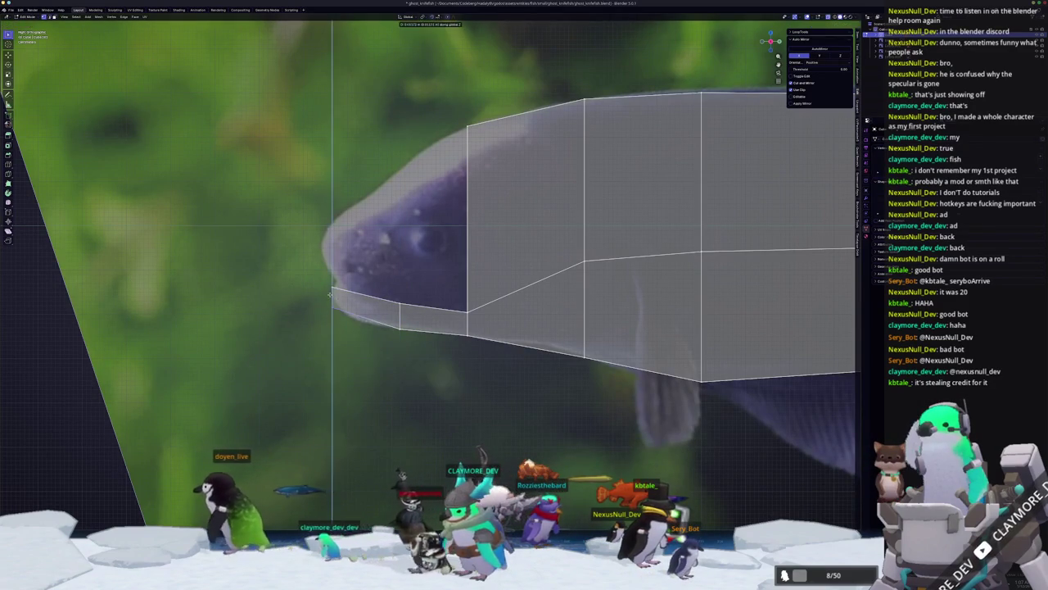
- Extrude the front edge loop forward into a new face over the head toward the snout
shift+middle_drag(479, 313, 490, 337)
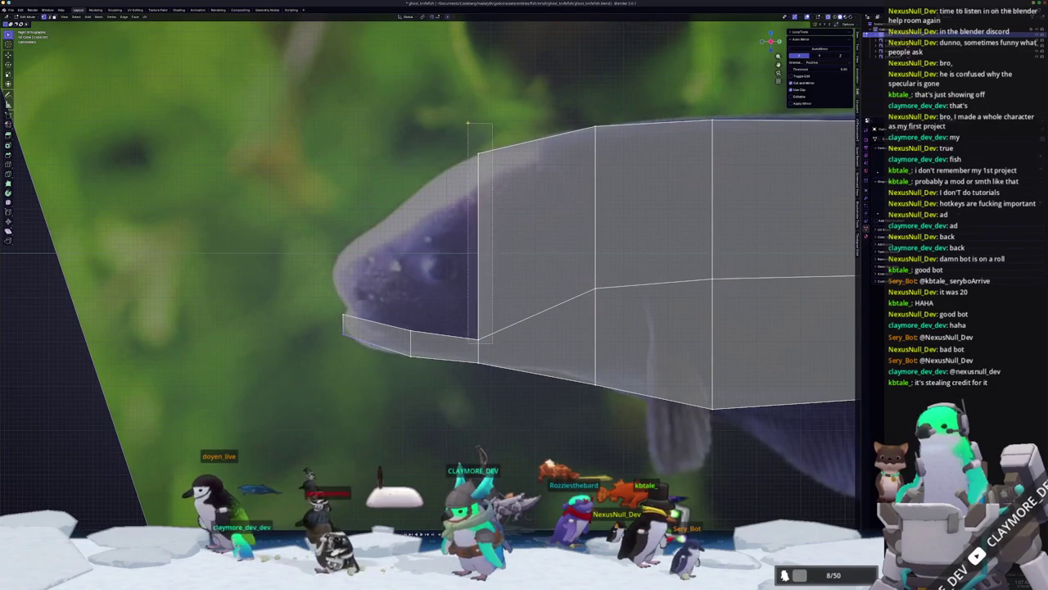
key(e)
click(289, 253)
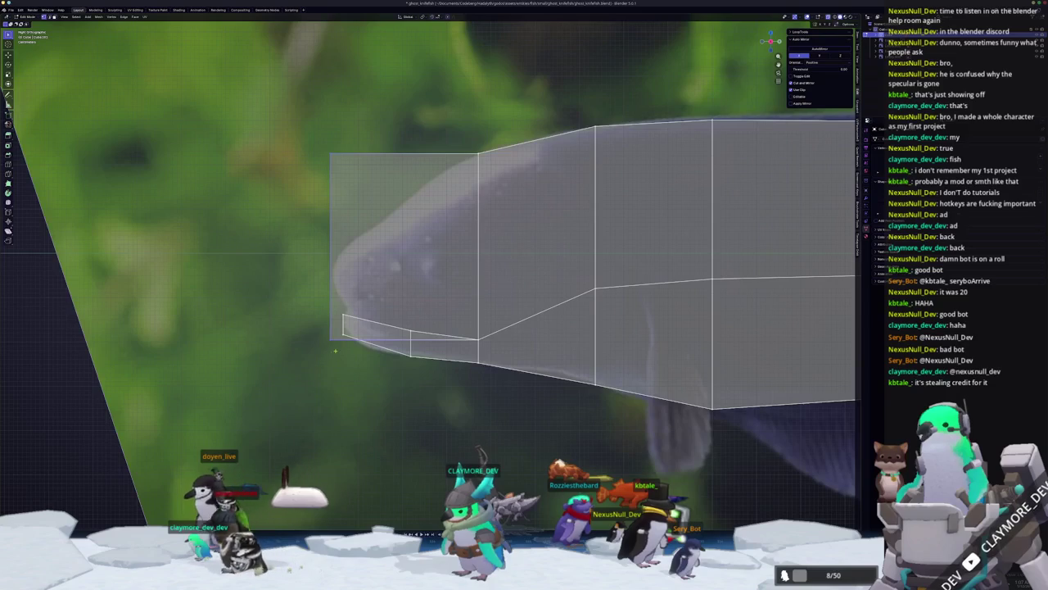
key(g)
key(z)
click(329, 304)
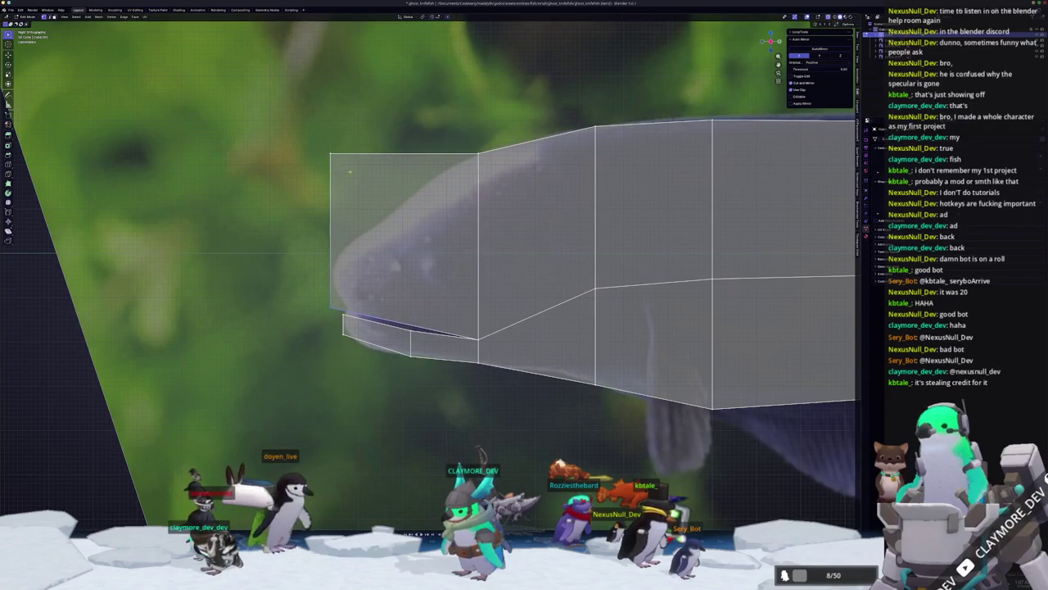
- Knife a vertical cut across the head
key(g)
key(z)
click(404, 204)
click(404, 325)
scroll(369, 364, up, 2)
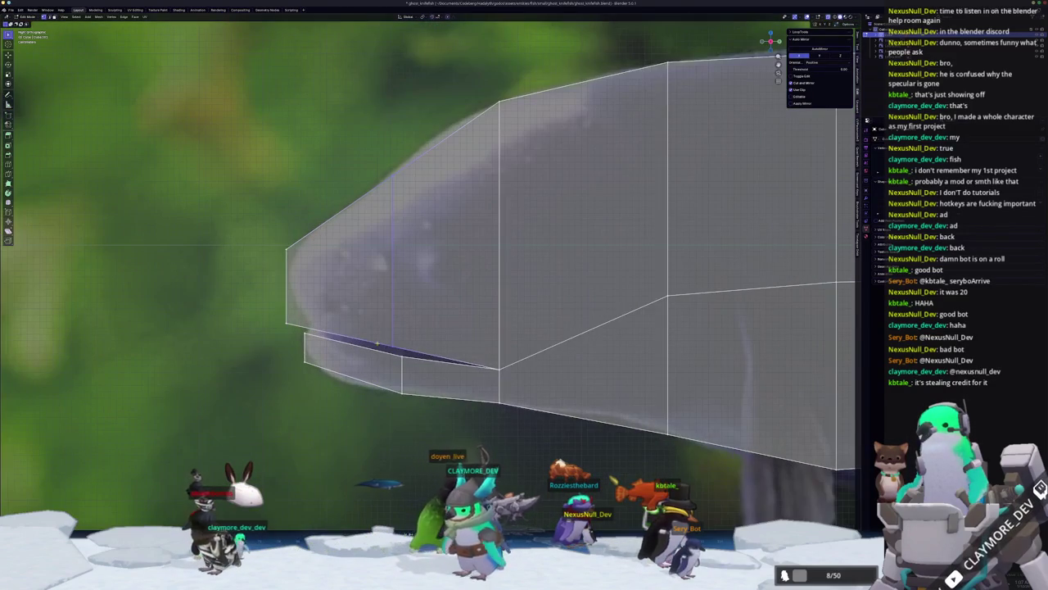
key(Return)
- Add a second vertical knife cut across the head
key(g)
key(z)
right_click(392, 361)
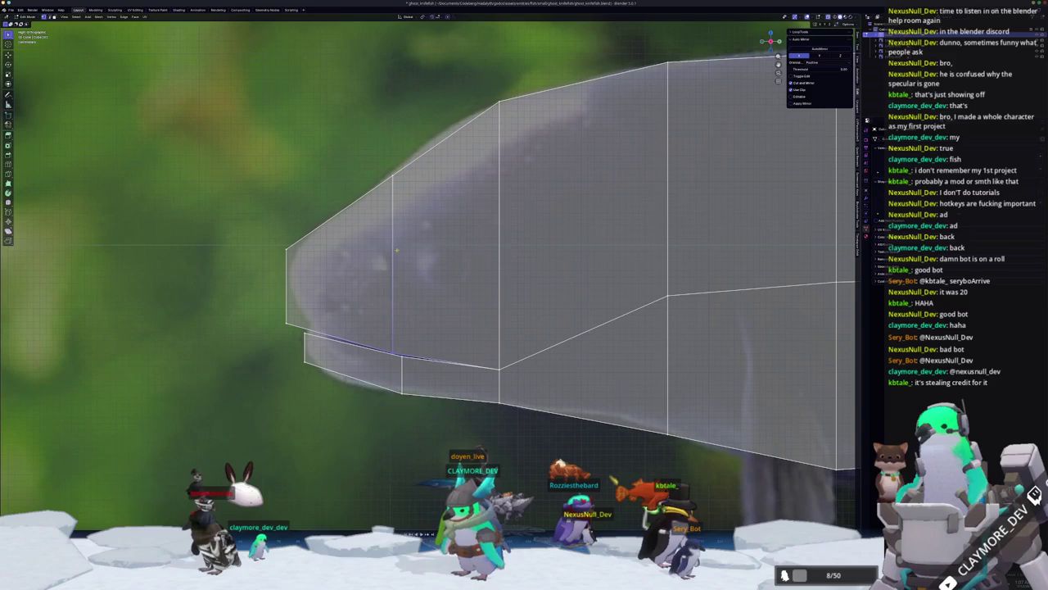
key(k)
click(446, 361)
click(446, 135)
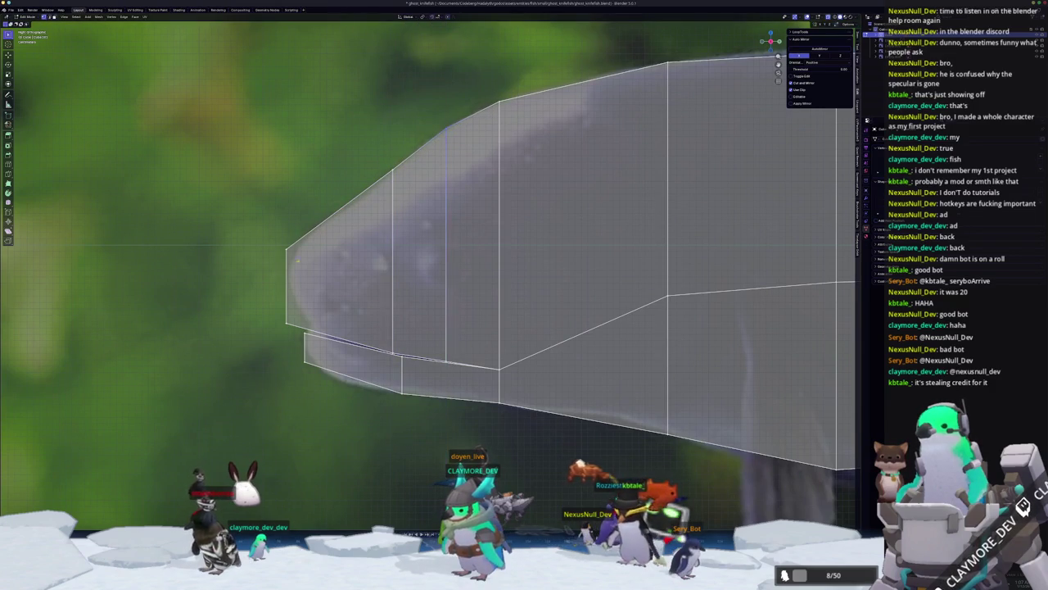
- Slide the cut edge and move the head vertices vertically to fit the photo
key(g)
key(z)
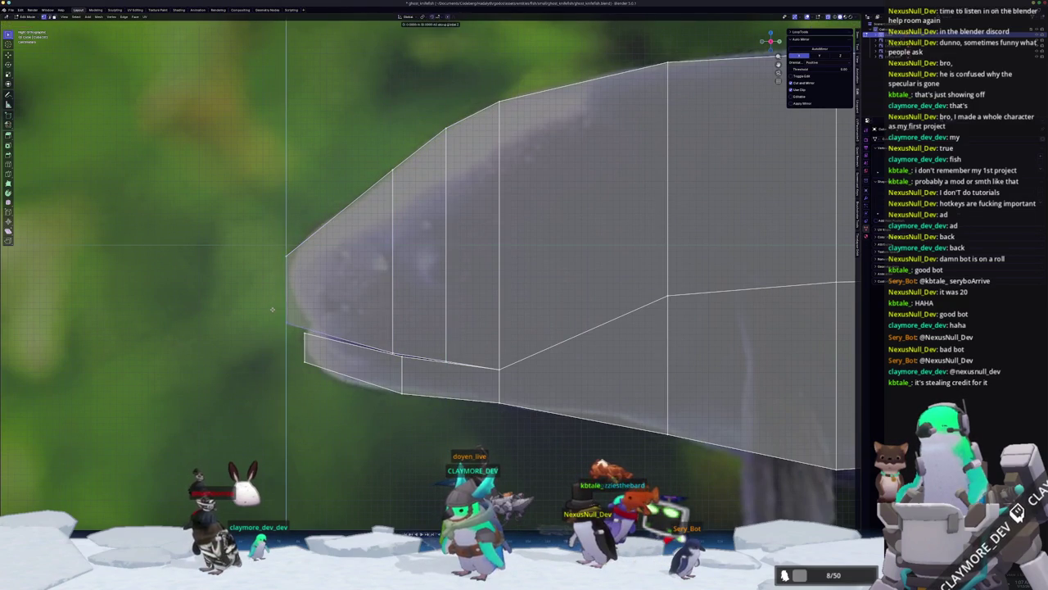
key(g)
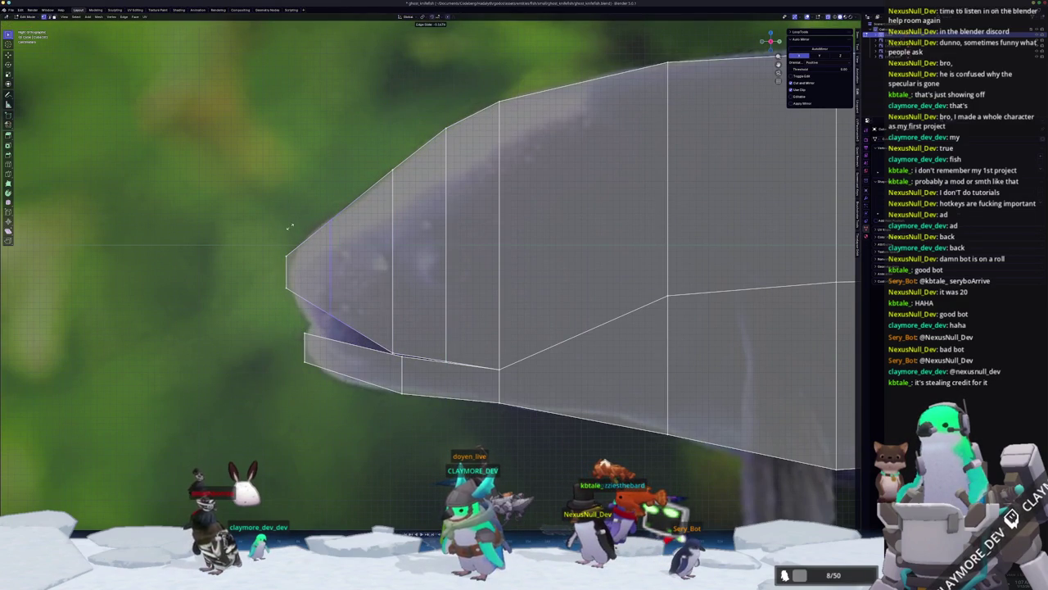
click(234, 215)
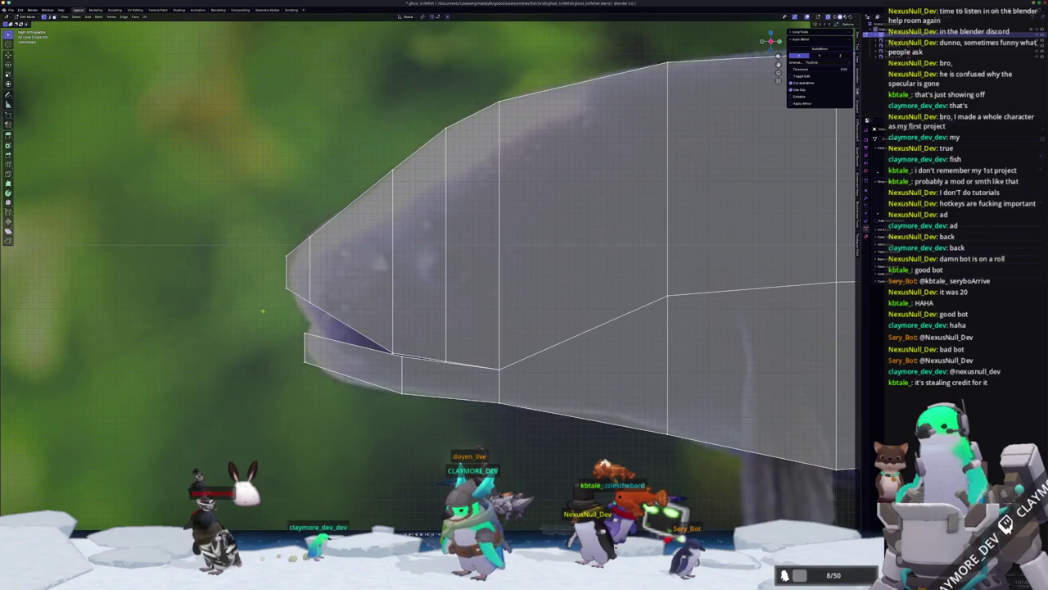
key(g)
key(z)
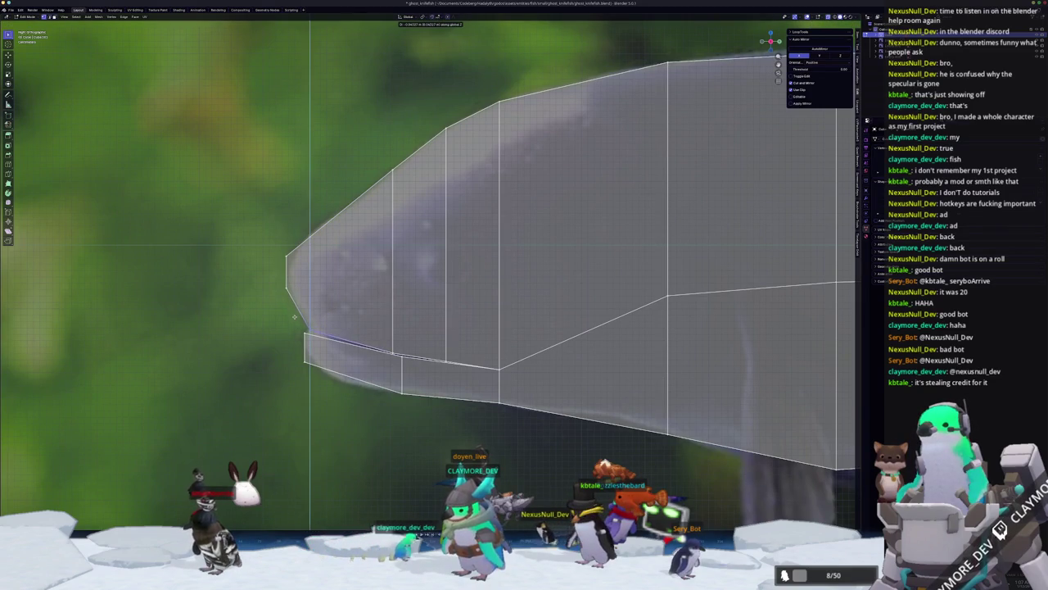
click(294, 316)
- Edge-slide the vertical head edge leftward toward the snout
scroll(260, 346, up, 1)
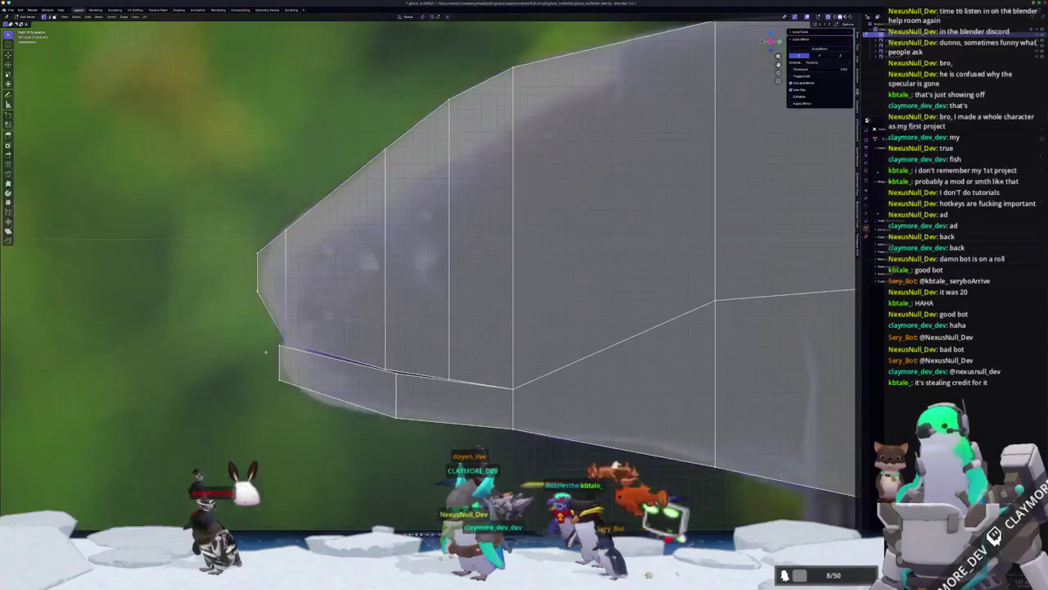
scroll(260, 345, up, 2)
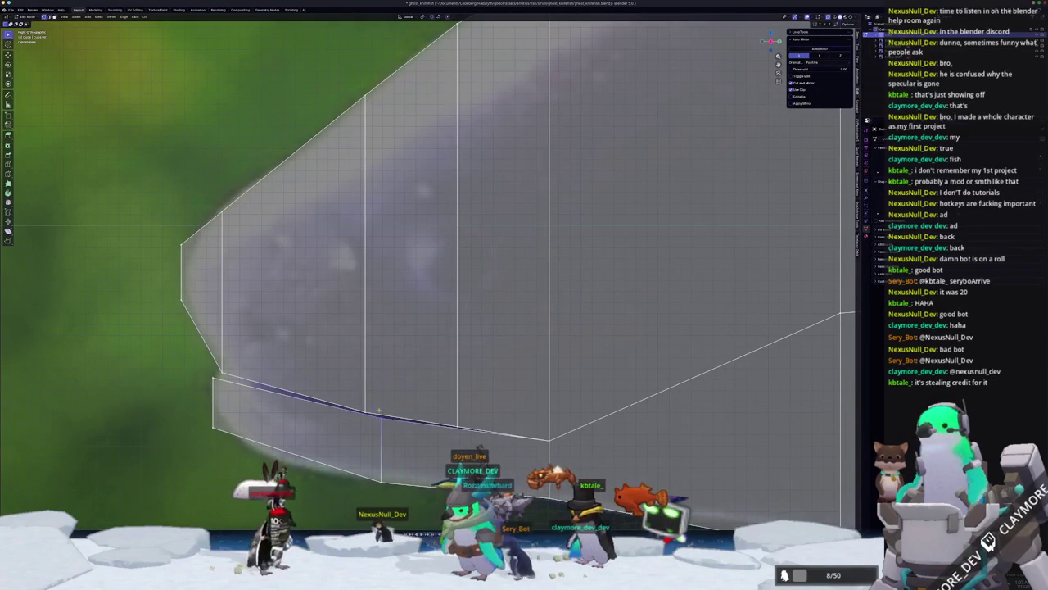
key(g)
key(g)
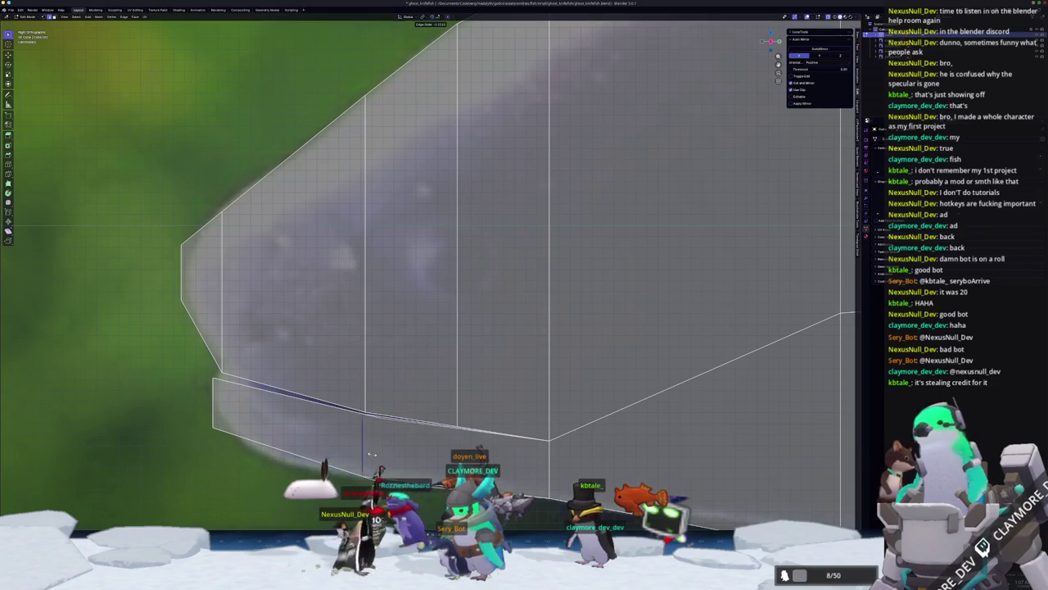
key(Escape)
key(g)
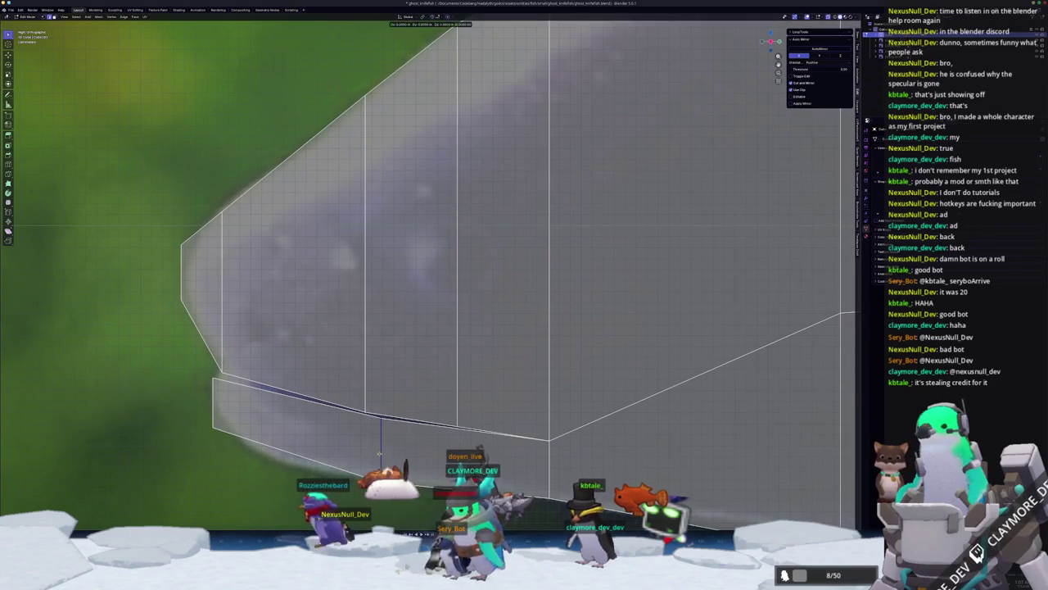
key(g)
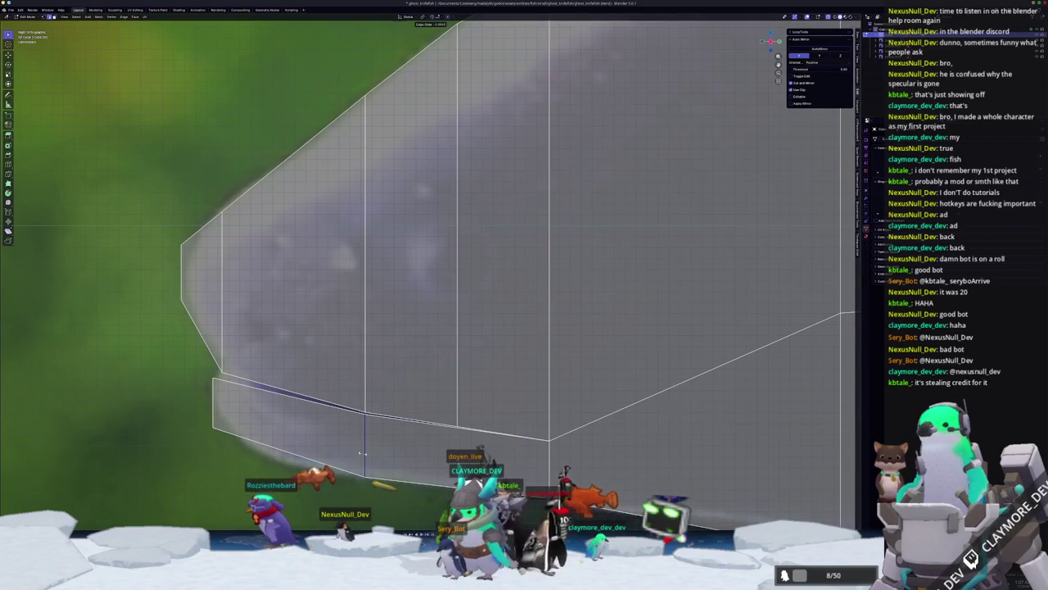
click(361, 453)
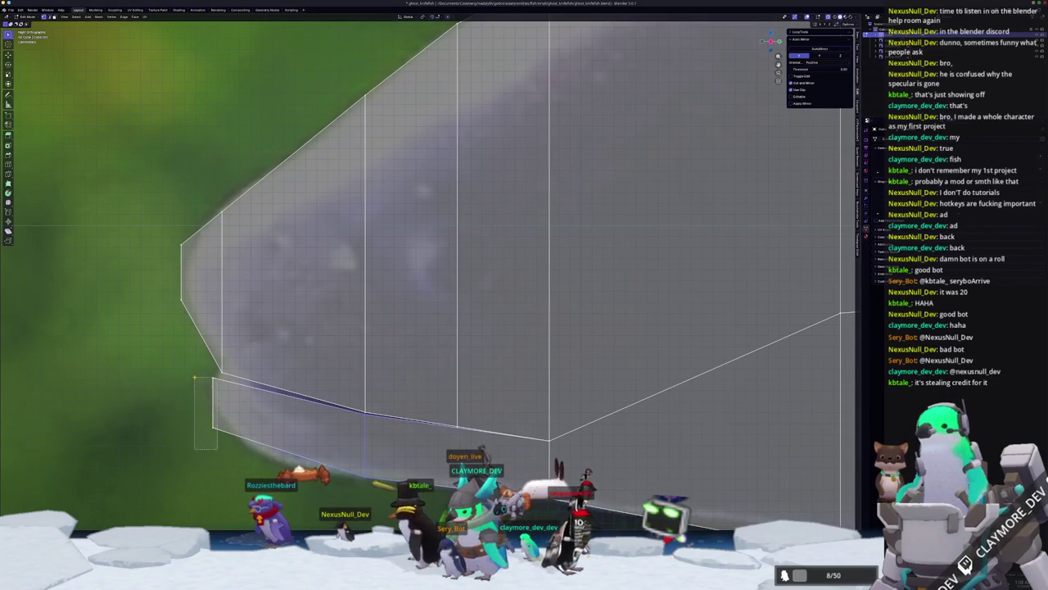
- Make a final vertical vertex adjustment and return to Object Mode to view the whole fish
key(g)
key(g)
key(g)
key(z)
click(199, 369)
scroll(328, 344, down, 5)
key(Tab)
- In top view, box-select the bottom vertices and move them along X to the centre line
middle_drag(452, 333, 429, 233)
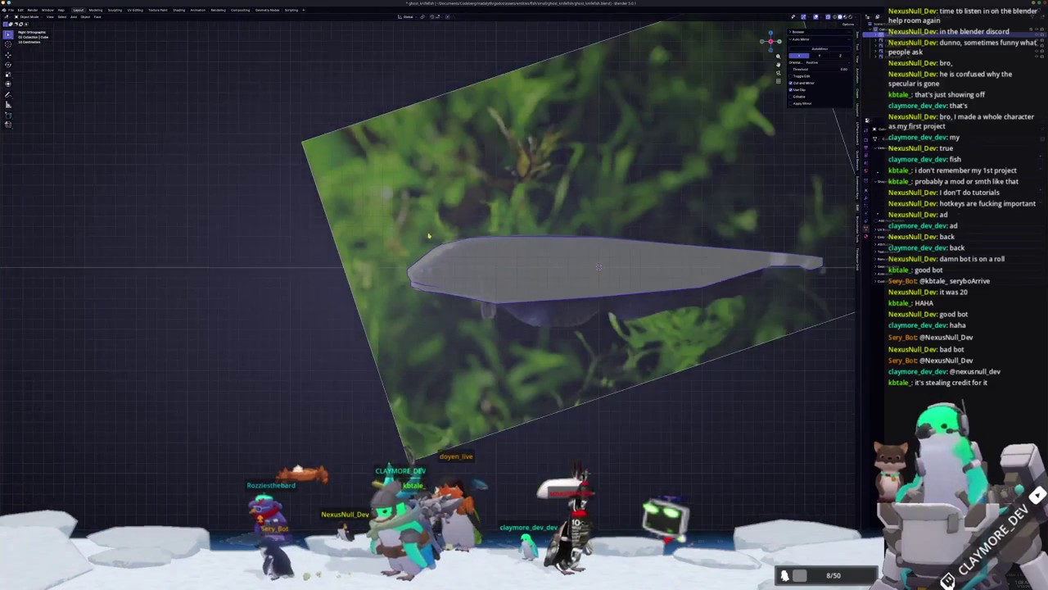
key(KP_7)
key(Tab)
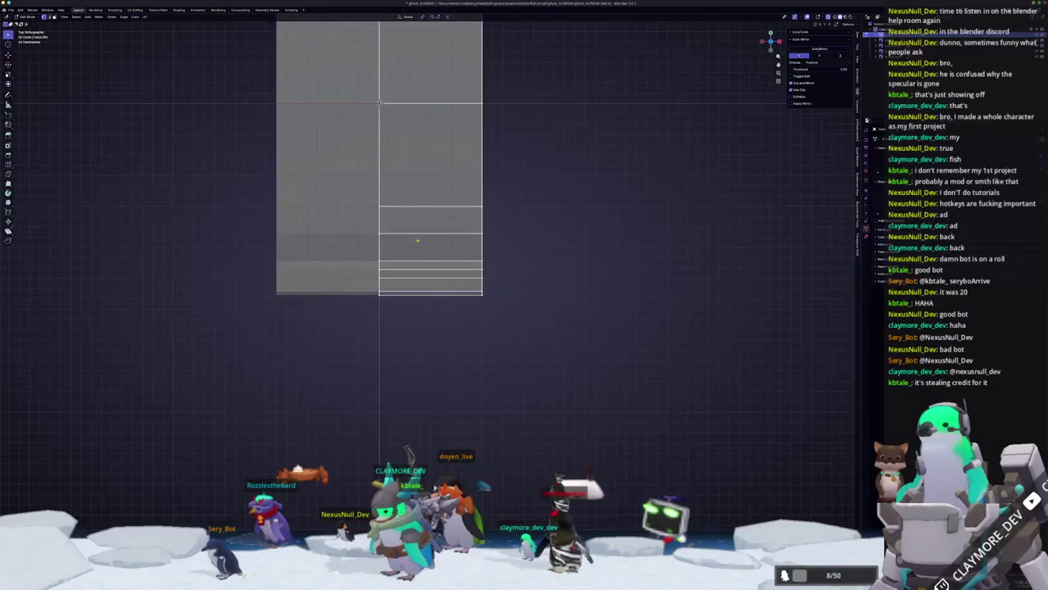
scroll(451, 238, up, 3)
mouse_move(578, 362)
mouse_down()
mouse_move(512, 324)
mouse_move(524, 313)
mouse_up()
key(g)
key(x)
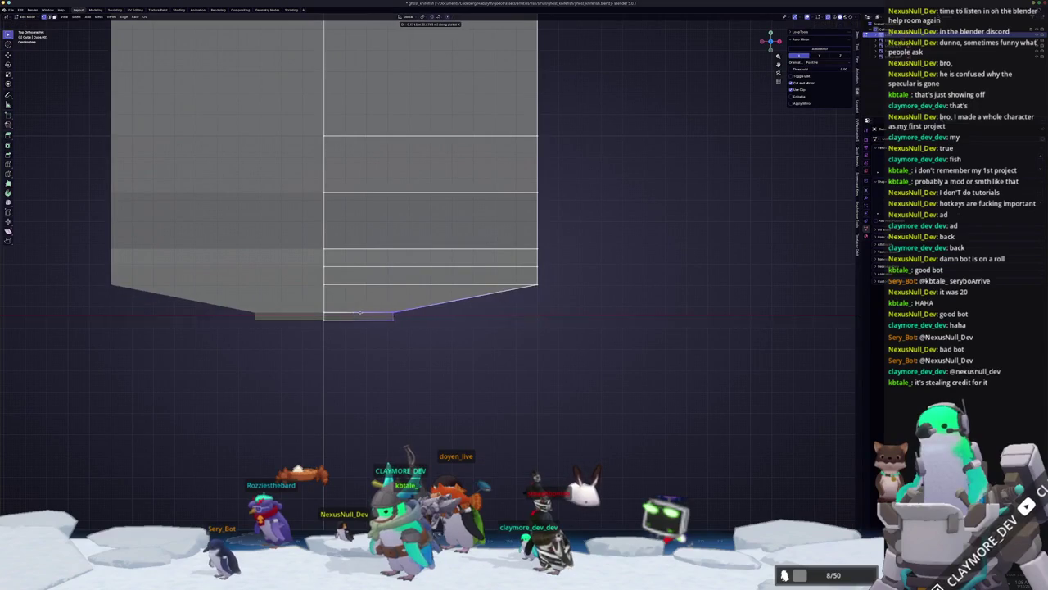
click(298, 321)
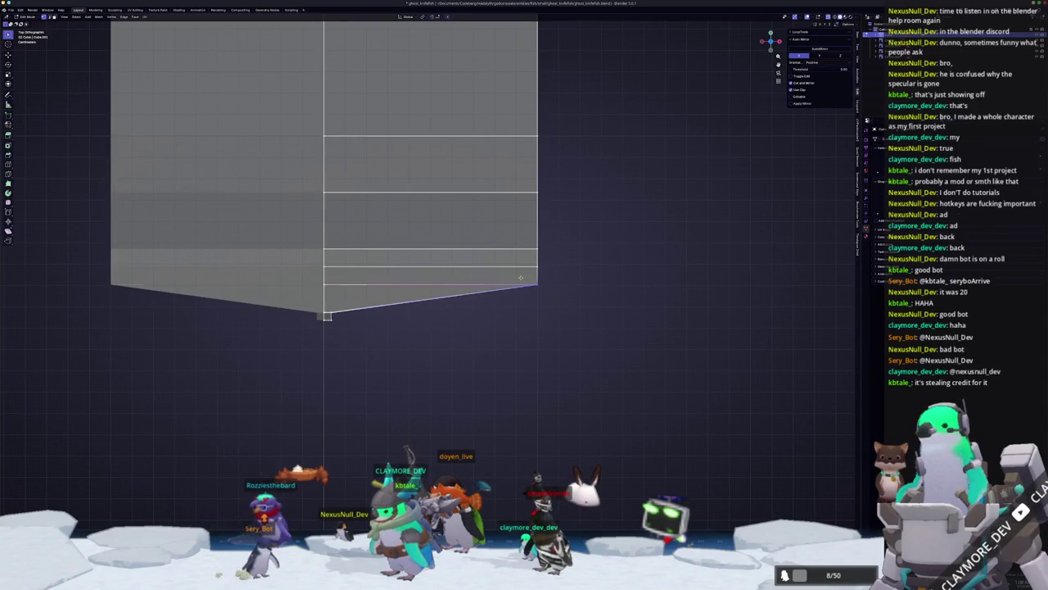
- Shift the bottom tip vertex further along X for a pointed, narrower lower end
key(g)
key(x)
click(340, 287)
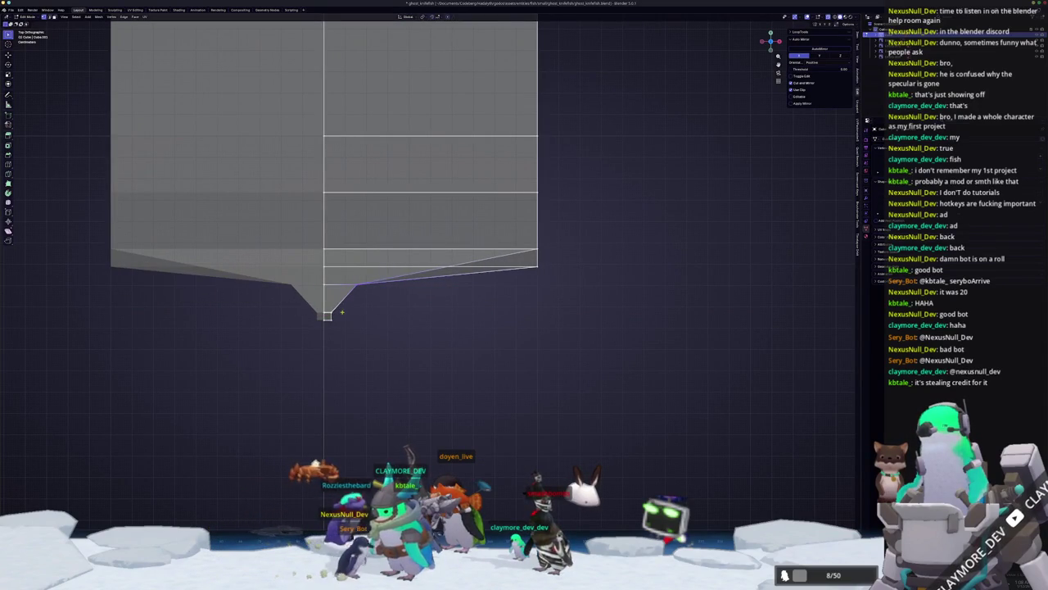
click(328, 312)
key(g)
key(x)
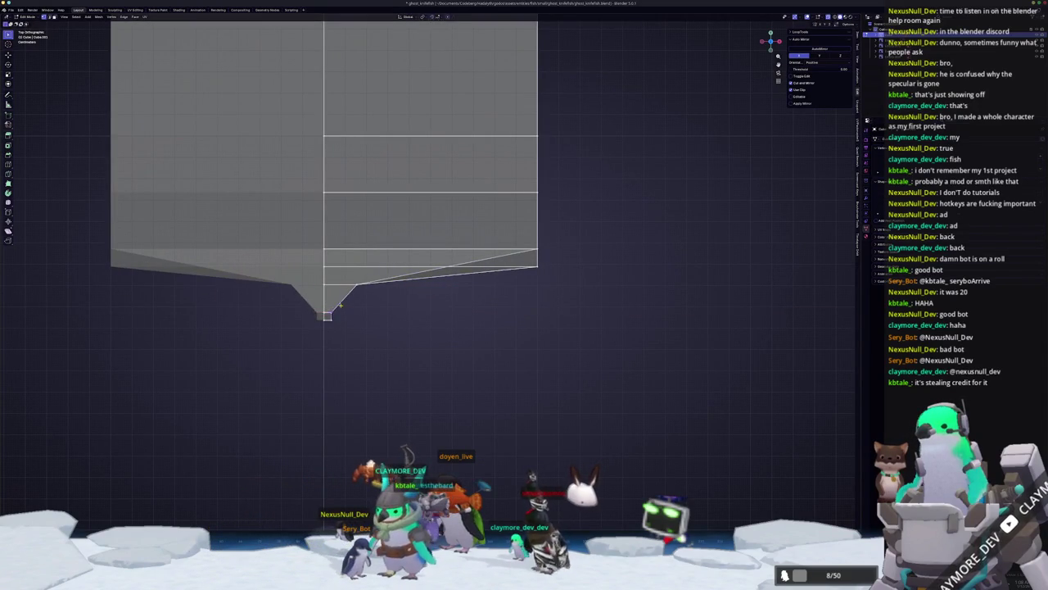
scroll(348, 306, up, 1)
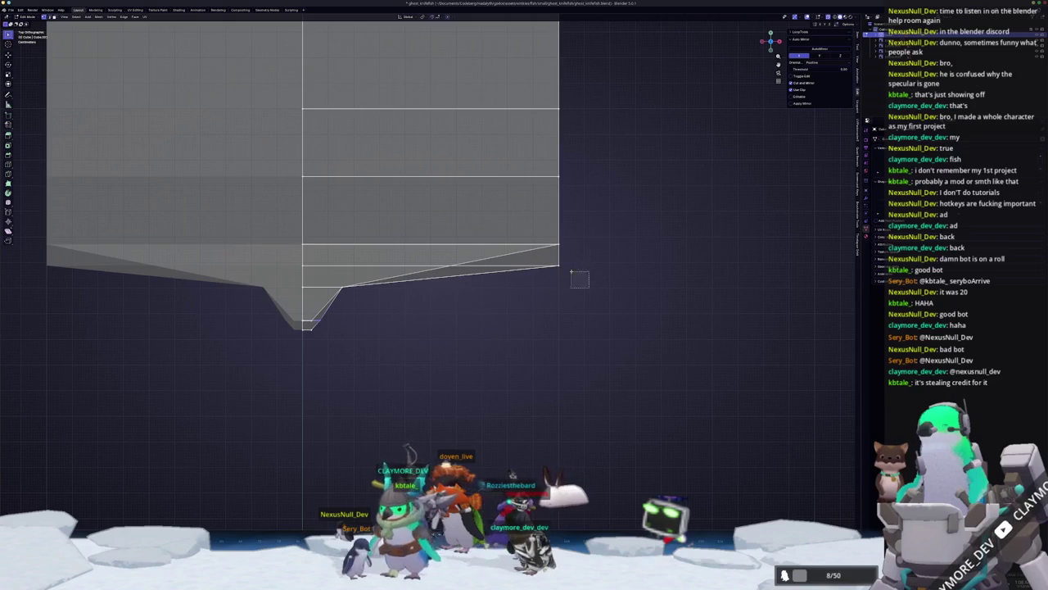
click(334, 204)
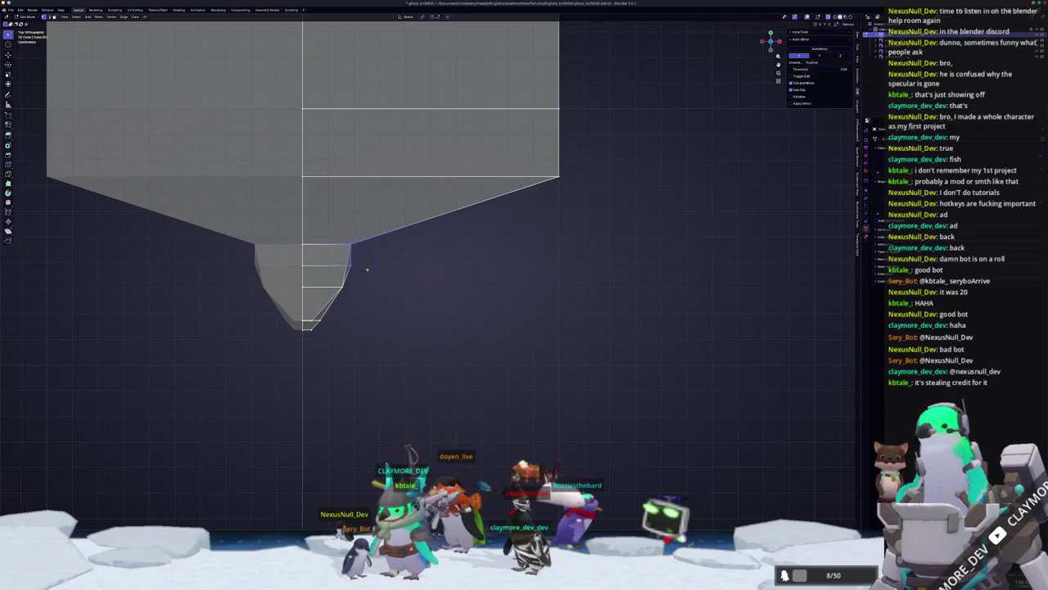
- Pull the lower-right vertices inward along X
key(g)
key(x)
click(332, 255)
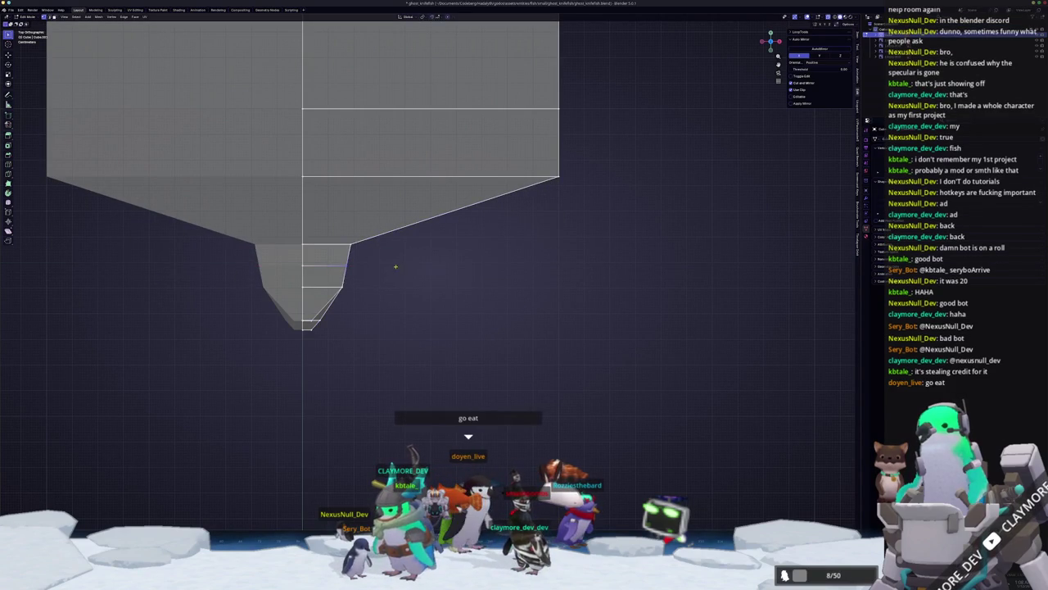
shift+middle_drag(395, 266, 423, 319)
key(g)
key(x)
click(375, 190)
- Move the right corner vertex sideways along X
shift+middle_drag(448, 207, 494, 306)
drag(600, 223, 599, 224)
key(g)
key(x)
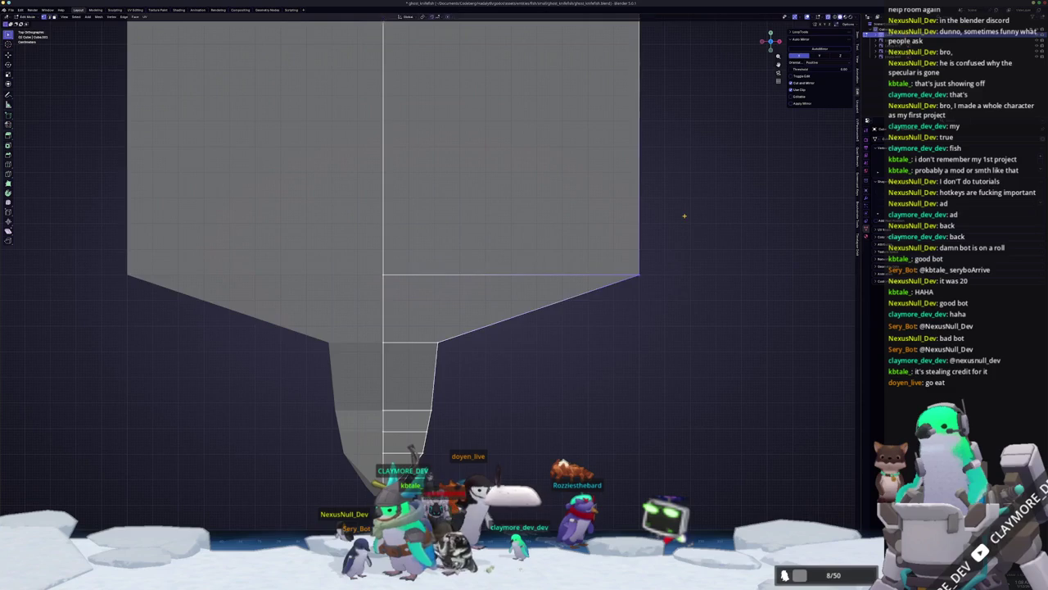
click(486, 187)
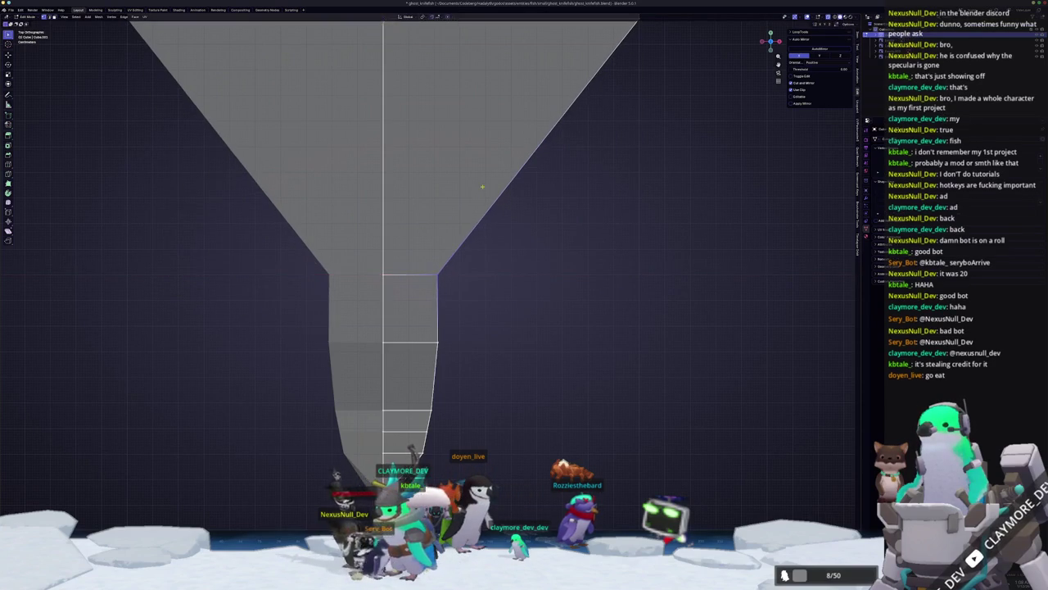
- Move the funnel vertices along Y so the neck runs straight
scroll(485, 187, down, 4)
key(g)
key(y)
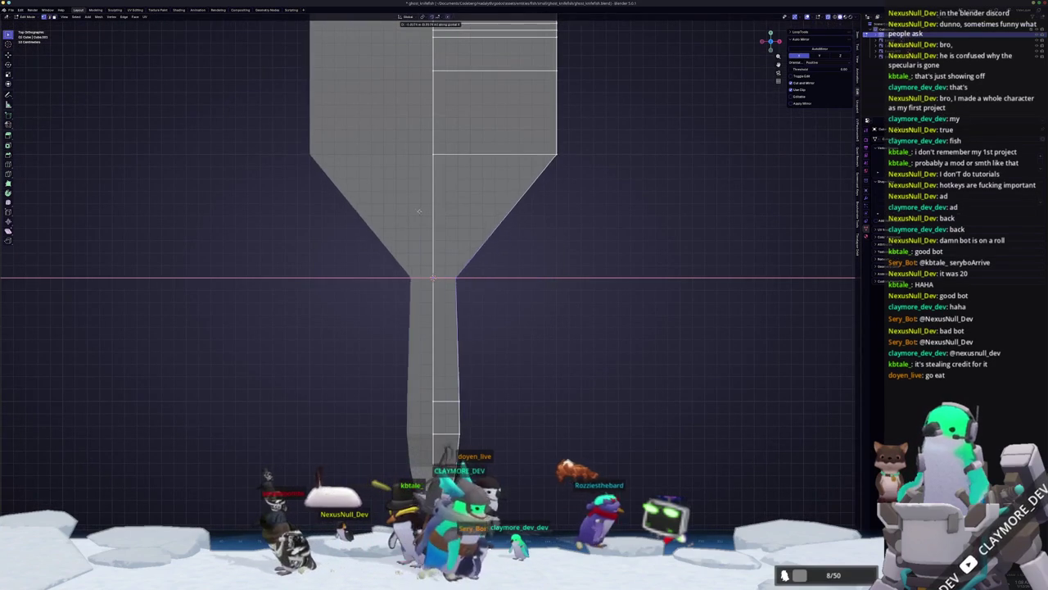
scroll(419, 211, down, 3)
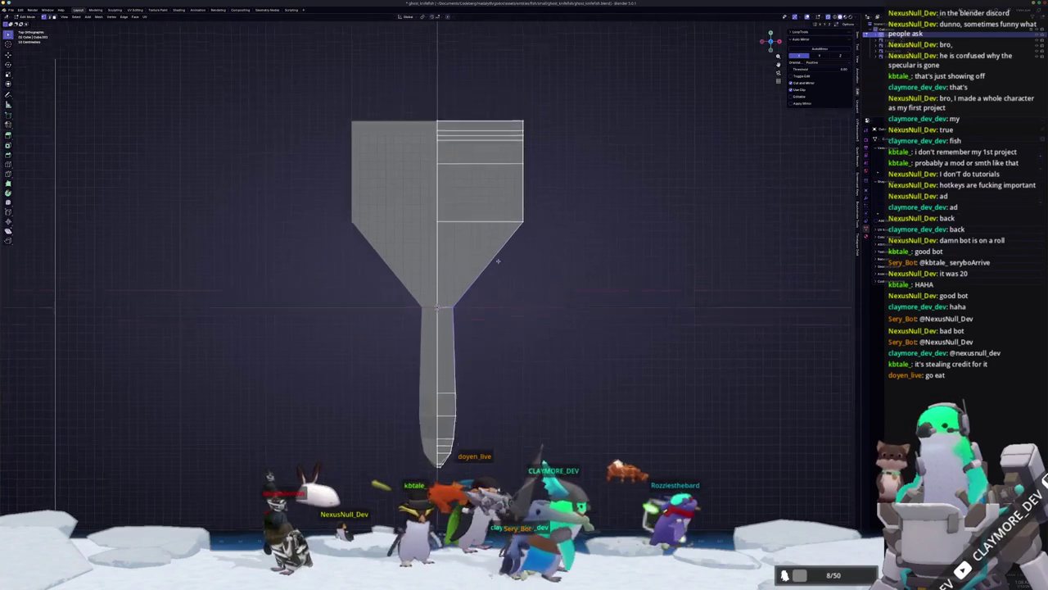
scroll(452, 218, up, 1)
click(415, 272)
scroll(415, 272, up, 1)
shift+middle_drag(415, 272, 508, 361)
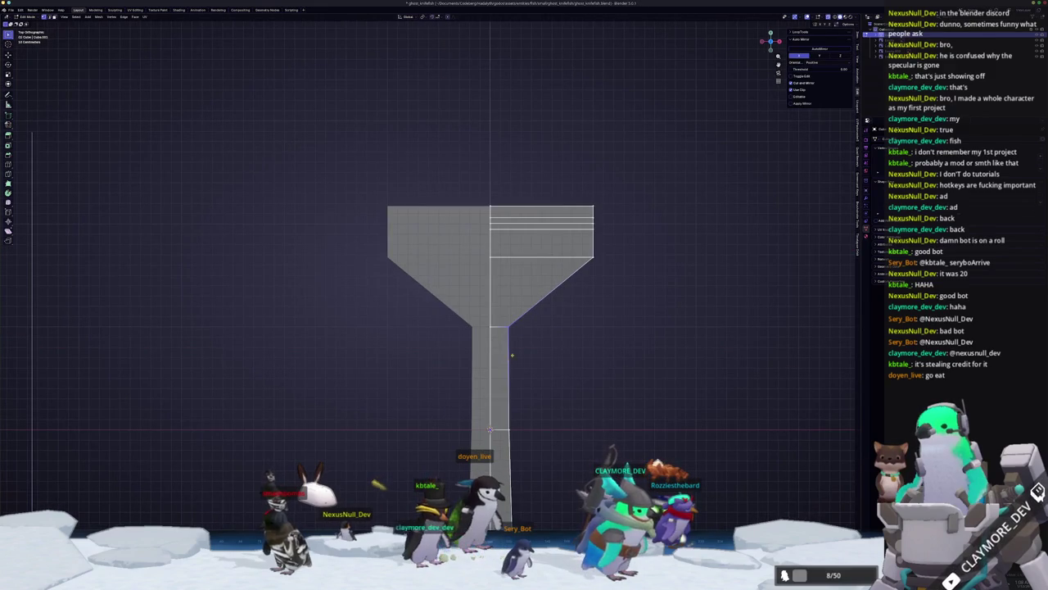
- Raise the neck-top and funnel-corner vertices, then narrow the neck along X
drag(630, 324, 585, 253)
key(g)
click(499, 249)
key(g)
key(x)
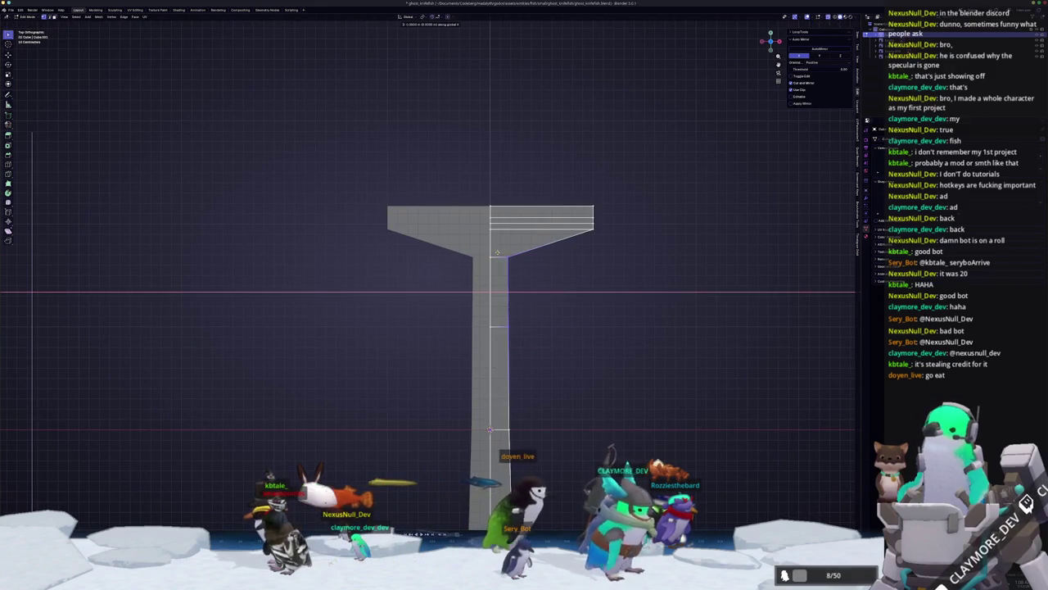
click(494, 252)
- Adjust the neck vertices sideways along X into a slim column
shift+middle_drag(552, 362, 578, 312)
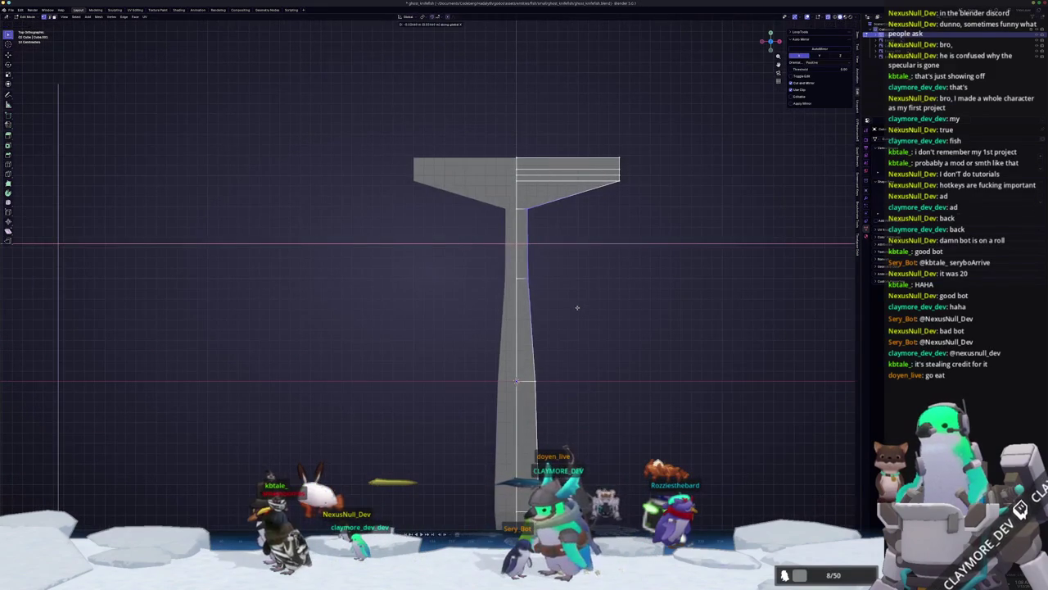
key(g)
key(x)
click(590, 376)
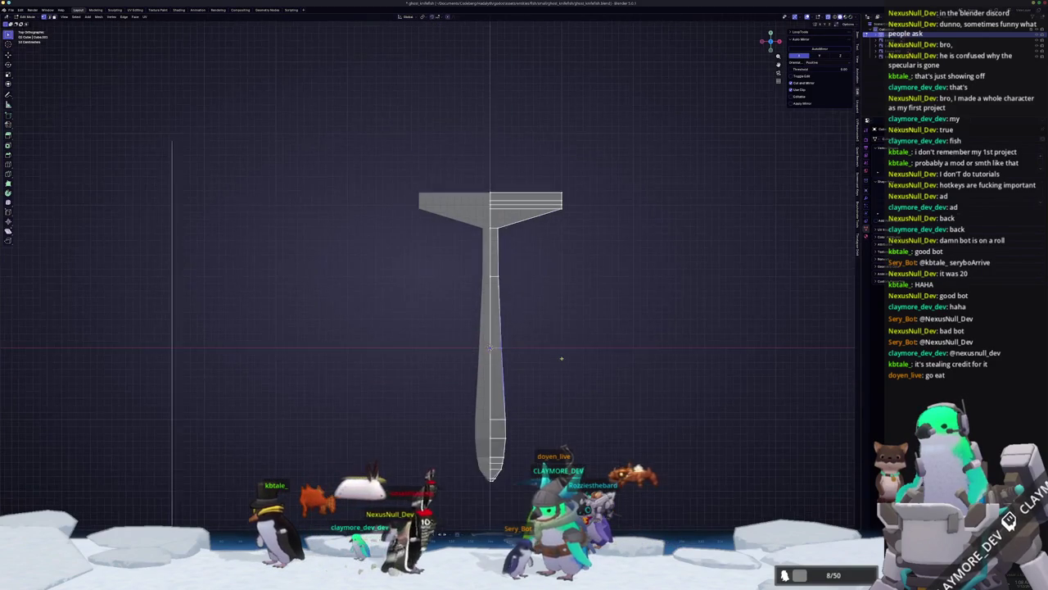
scroll(565, 401, down, 2)
scroll(565, 401, up, 2)
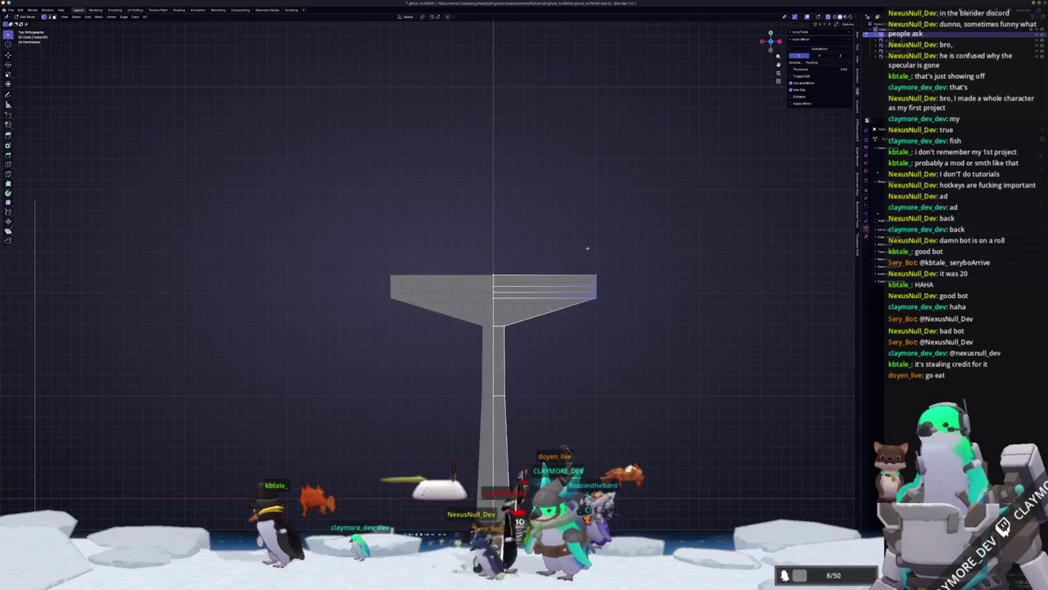
- Pull the strip's top vertices inward along X toward the centre
key(g)
key(x)
click(492, 232)
scroll(542, 346, down, 1)
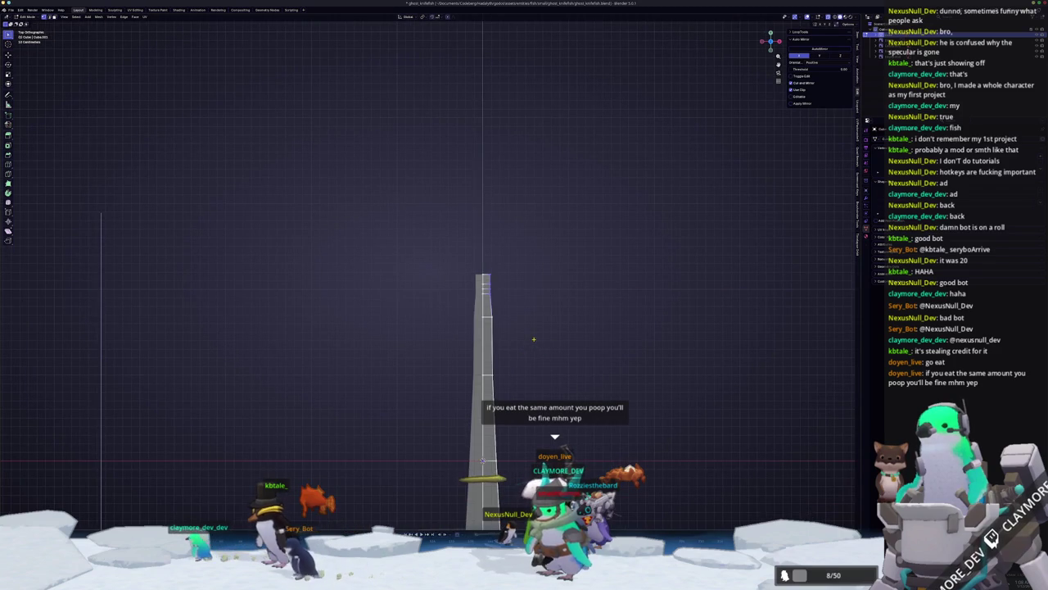
scroll(528, 270, up, 4)
scroll(514, 274, up, 1)
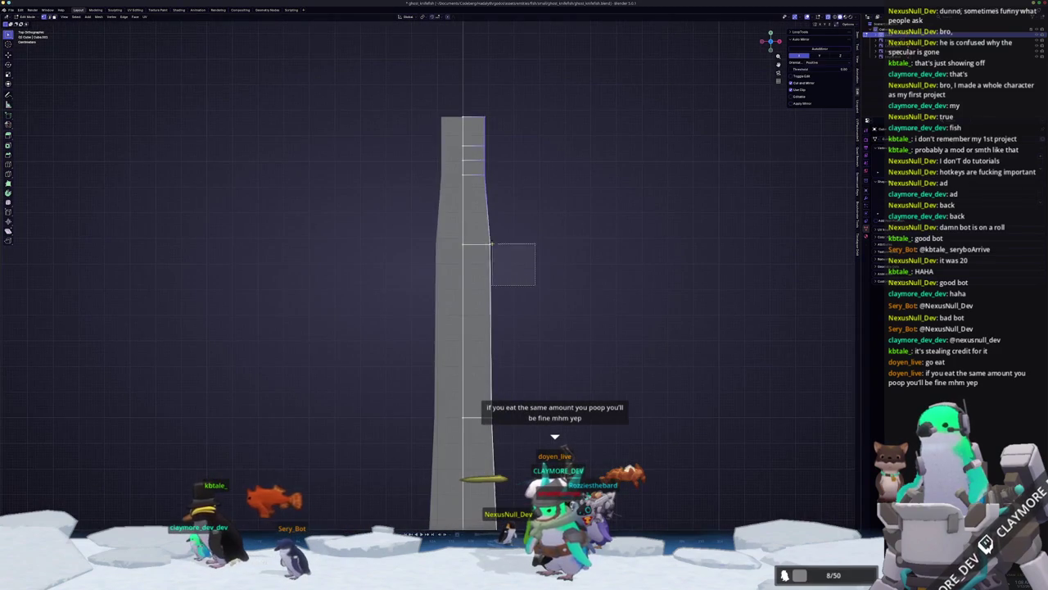
key(g)
key(x)
click(490, 232)
scroll(500, 180, up, 1)
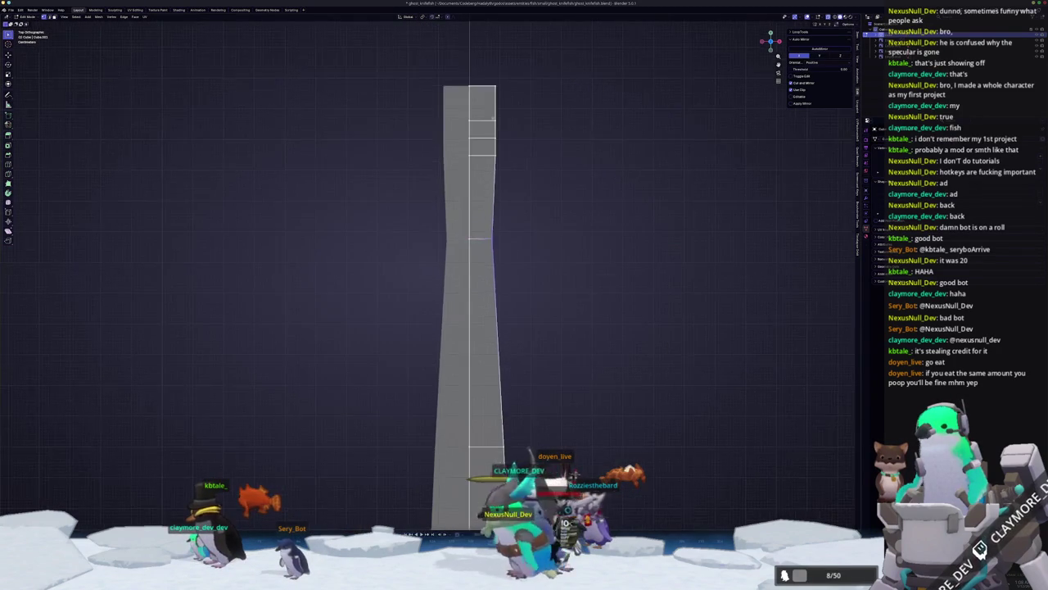
- Shift the top and mid-strip vertices sideways along X, widening the strip midway
key(g)
key(x)
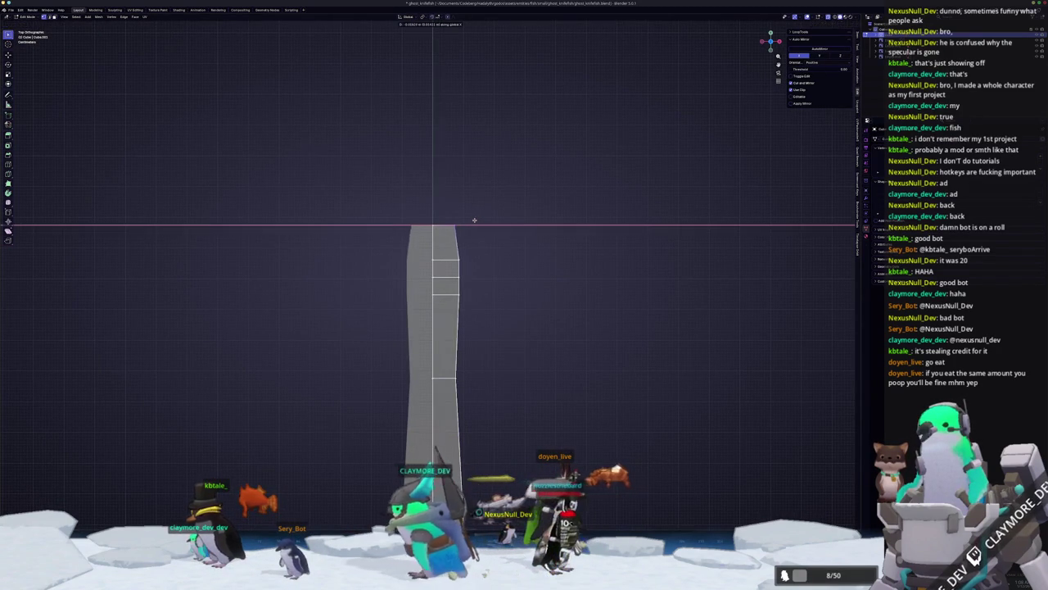
click(466, 218)
key(g)
key(x)
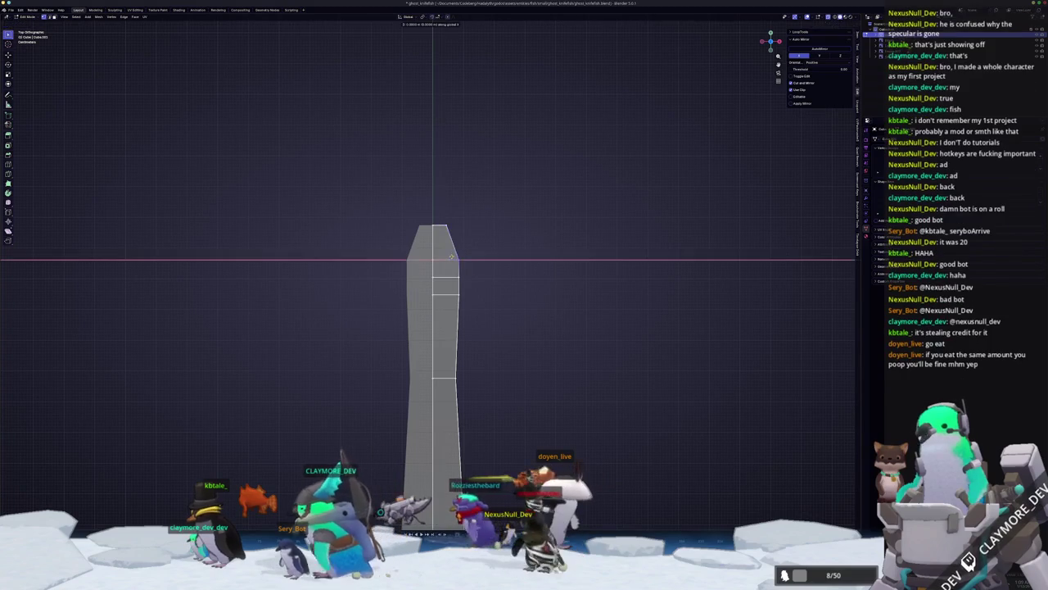
click(444, 257)
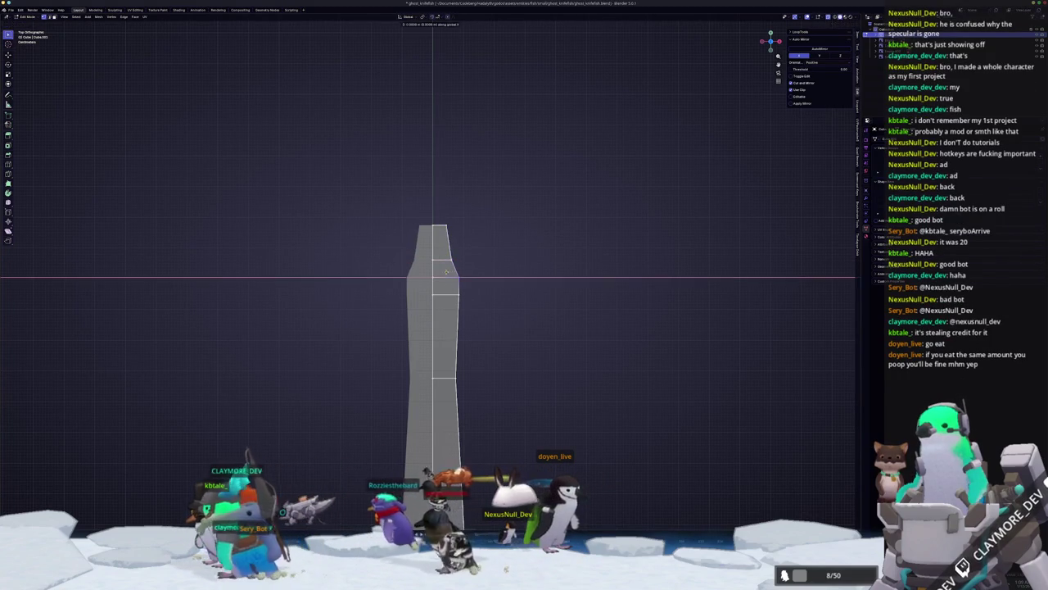
key(g)
key(x)
click(463, 330)
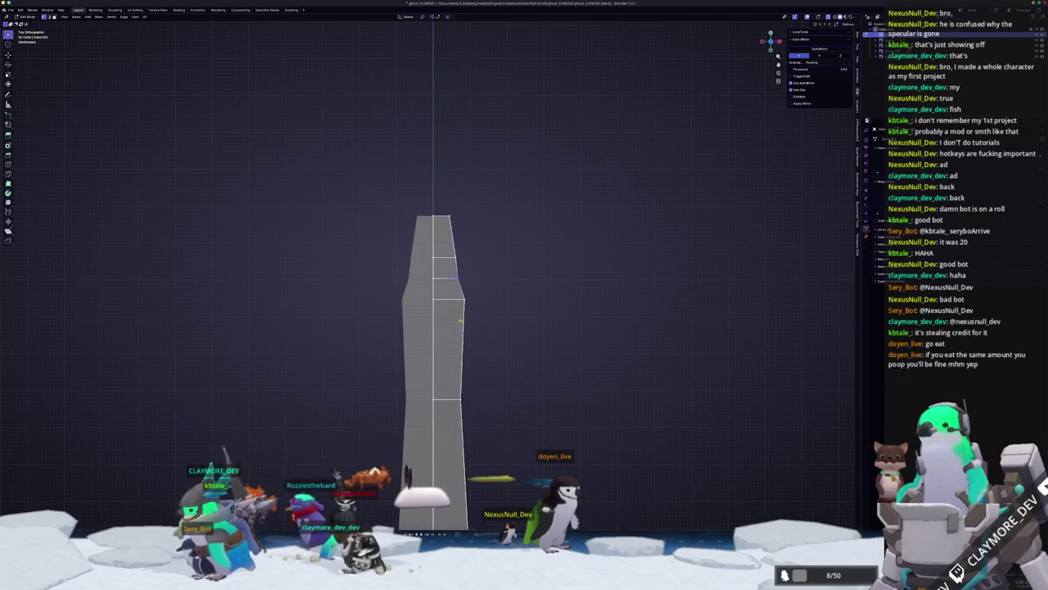
key(g)
key(x)
click(464, 291)
- Move the top vertex and the tip vertices along X to reshape the strip's tip
shift+middle_drag(445, 237, 478, 264)
key(g)
key(x)
click(474, 264)
click(477, 237)
key(g)
key(x)
click(473, 235)
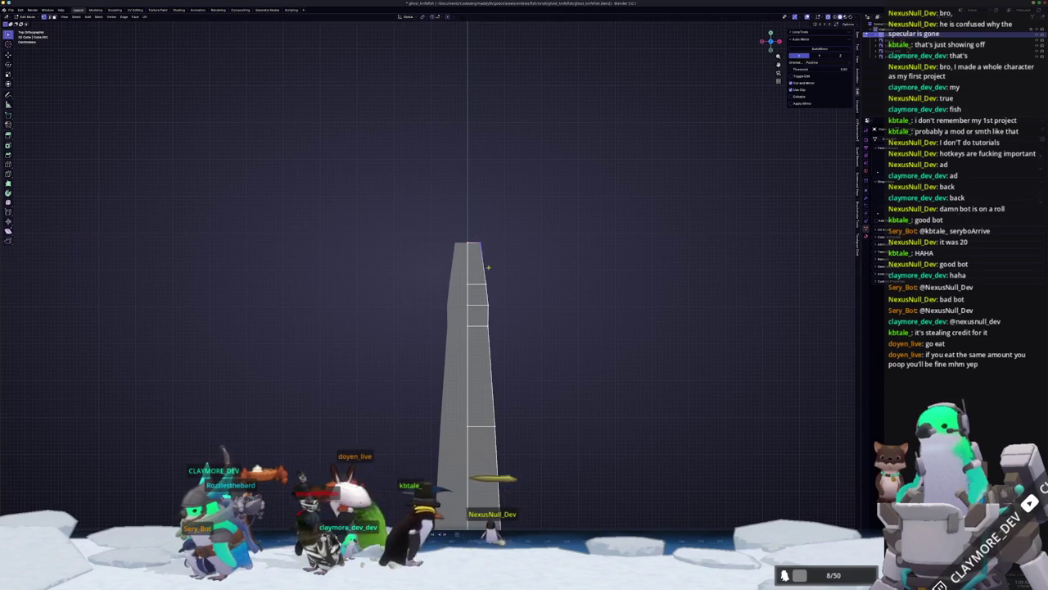
shift+middle_drag(511, 370, 543, 326)
key(g)
key(x)
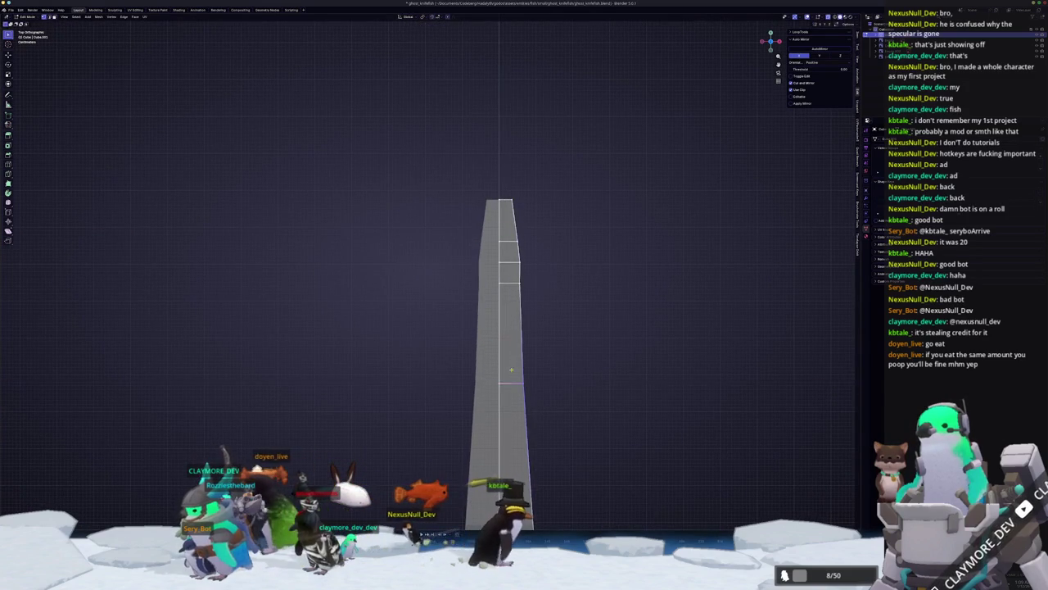
click(510, 368)
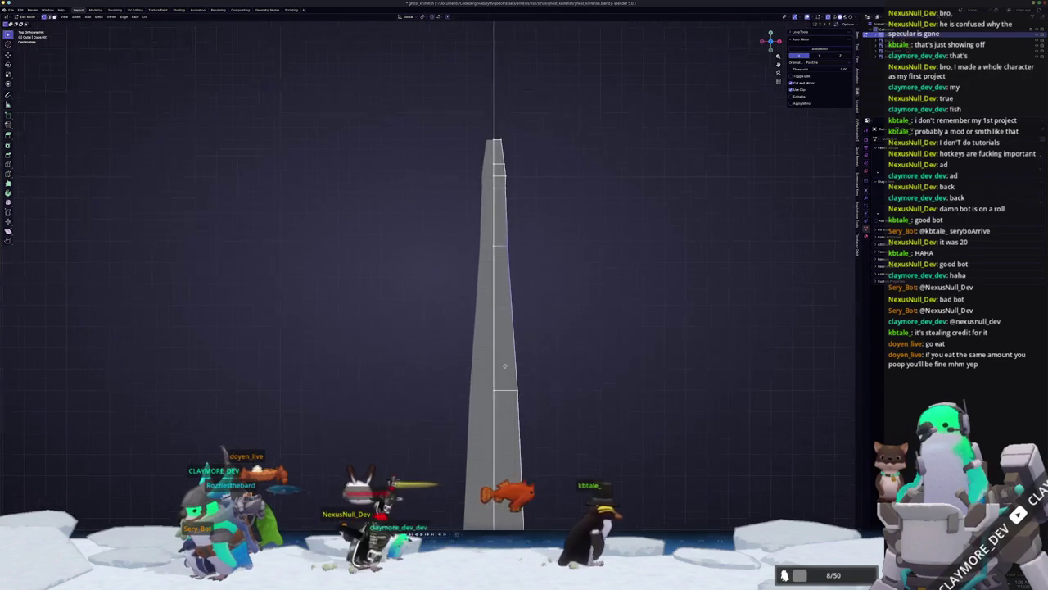
- Slide the selected edge vertices along X to refine the strip's edge shape
scroll(534, 353, up, 2)
key(g)
key(x)
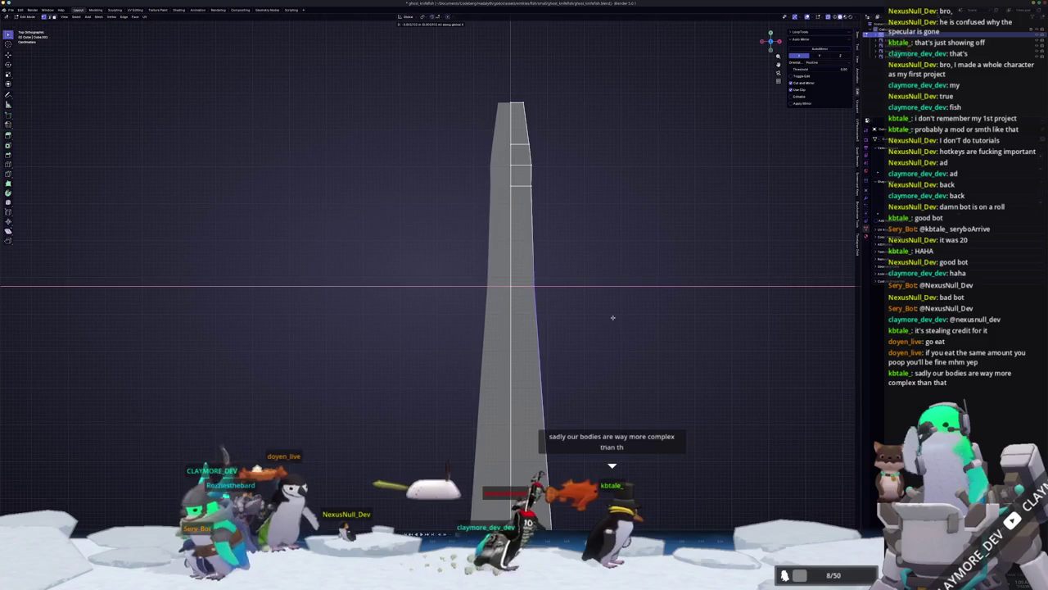
key(Escape)
scroll(568, 359, down, 1)
mouse_move(569, 359)
shift+middle_down()
mouse_move(546, 316)
mouse_move(543, 271)
shift+middle_up()
shift+middle_drag(515, 396, 505, 352)
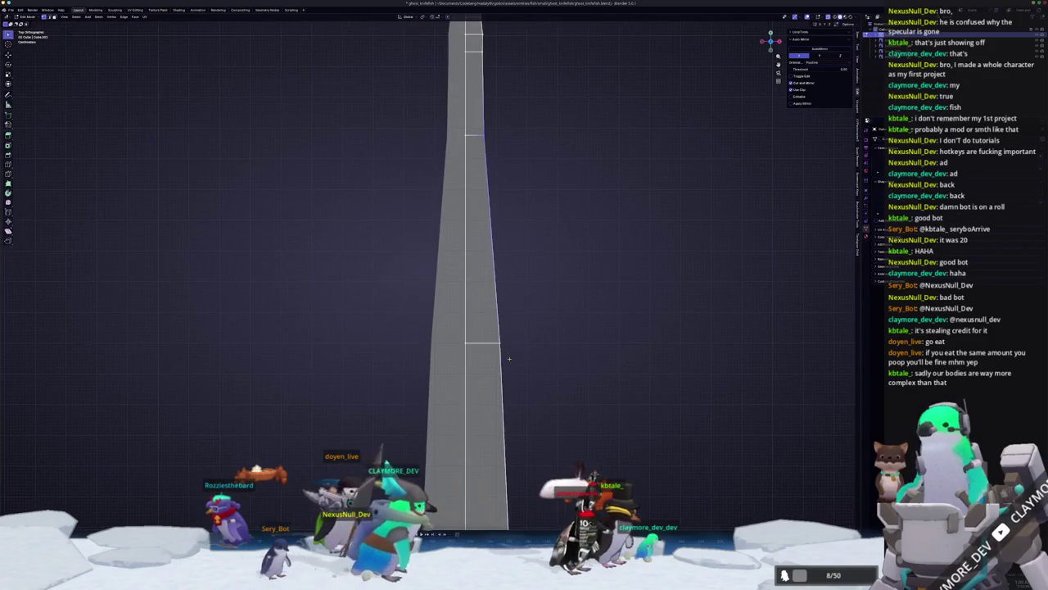
key(g)
key(x)
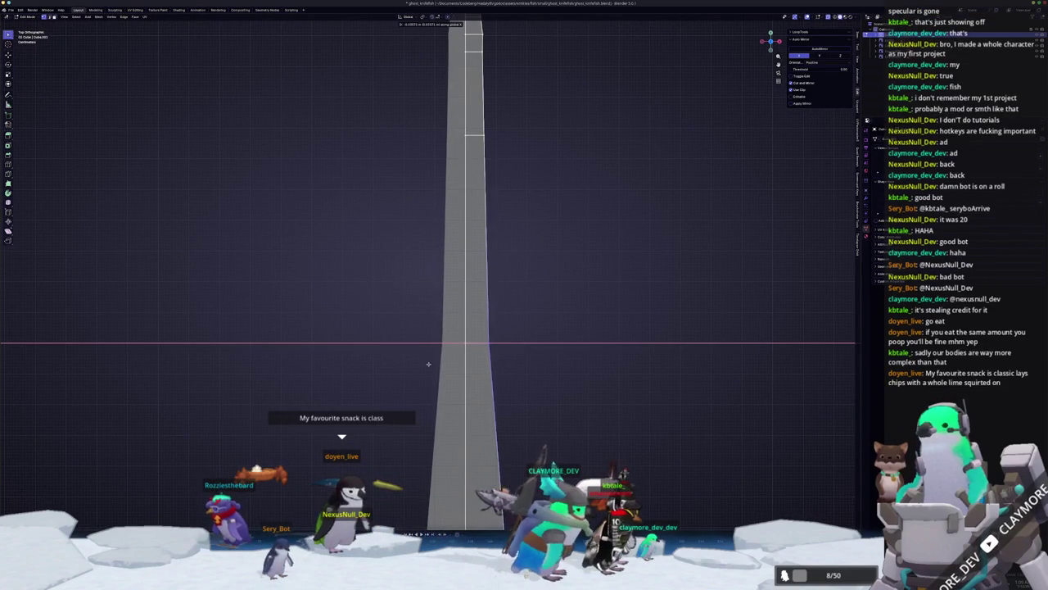
click(482, 396)
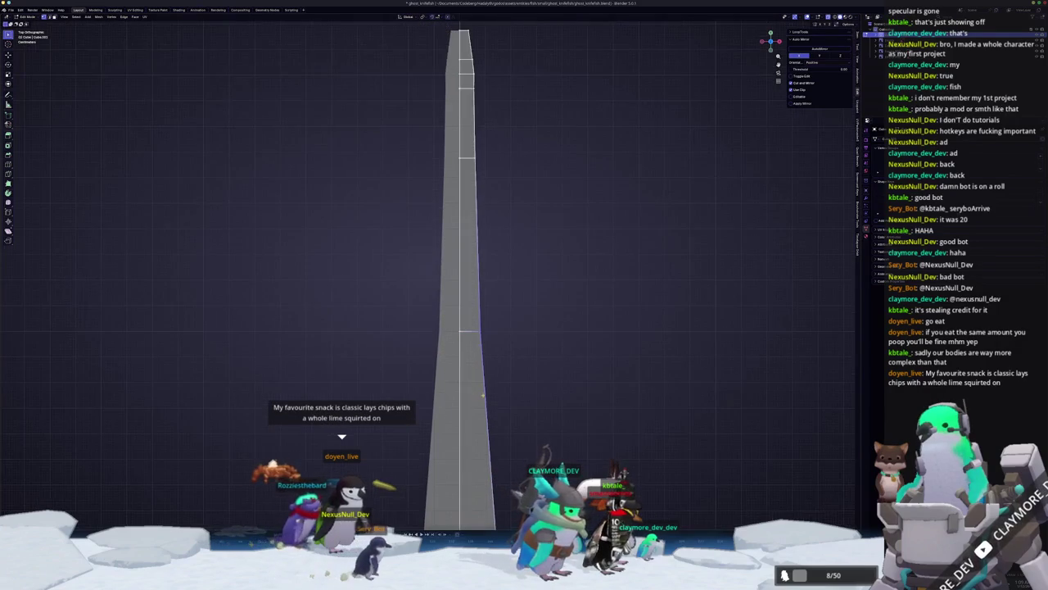
- Nudge the vertices near the strip's lower end sideways along X
scroll(483, 395, up, 3)
key(g)
key(x)
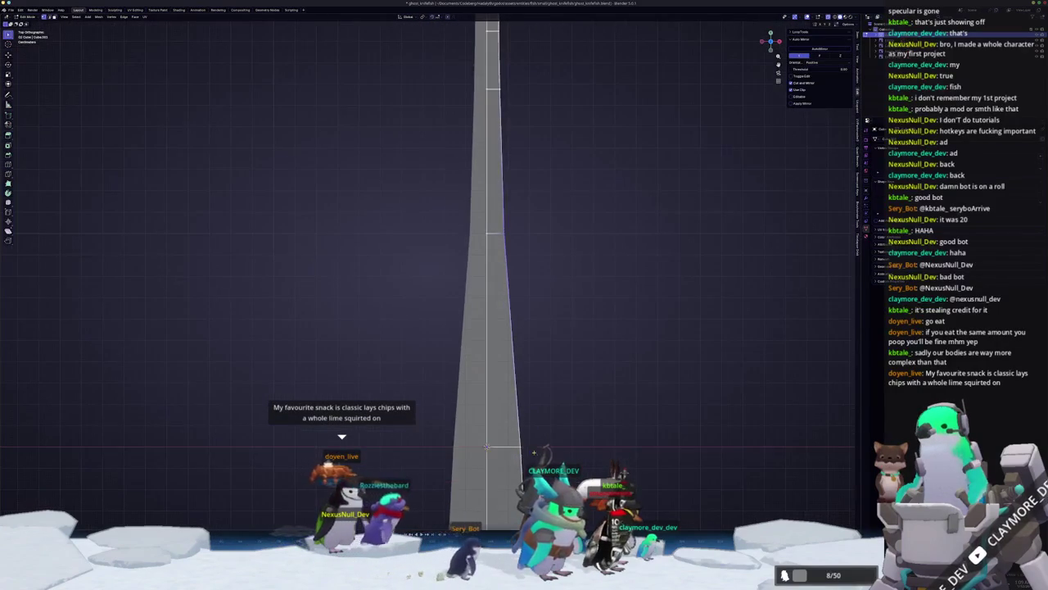
key(g)
key(x)
click(501, 423)
- Reposition a single strip-edge vertex along X, then move the selection vertically along Y
drag(498, 214, 500, 216)
key(g)
key(x)
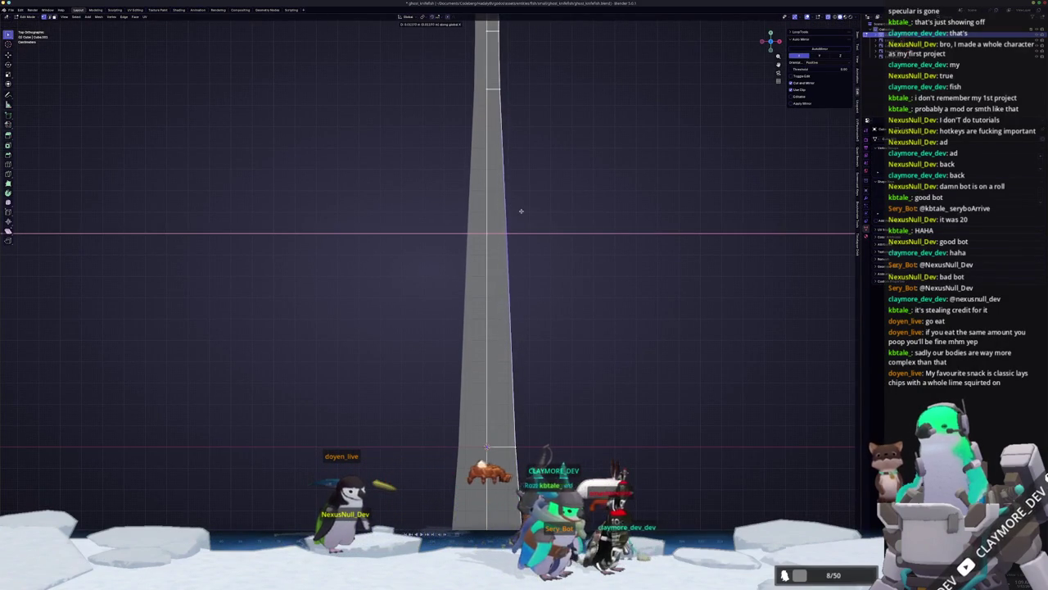
click(521, 211)
scroll(526, 287, down, 2)
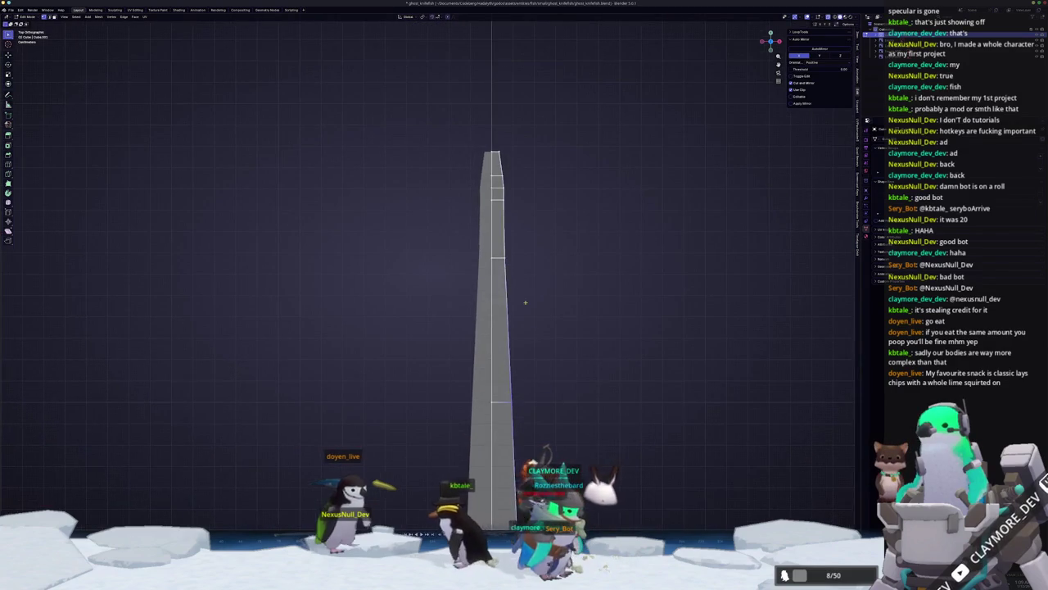
key(g)
key(x)
click(509, 252)
shift+middle_drag(512, 251, 534, 319)
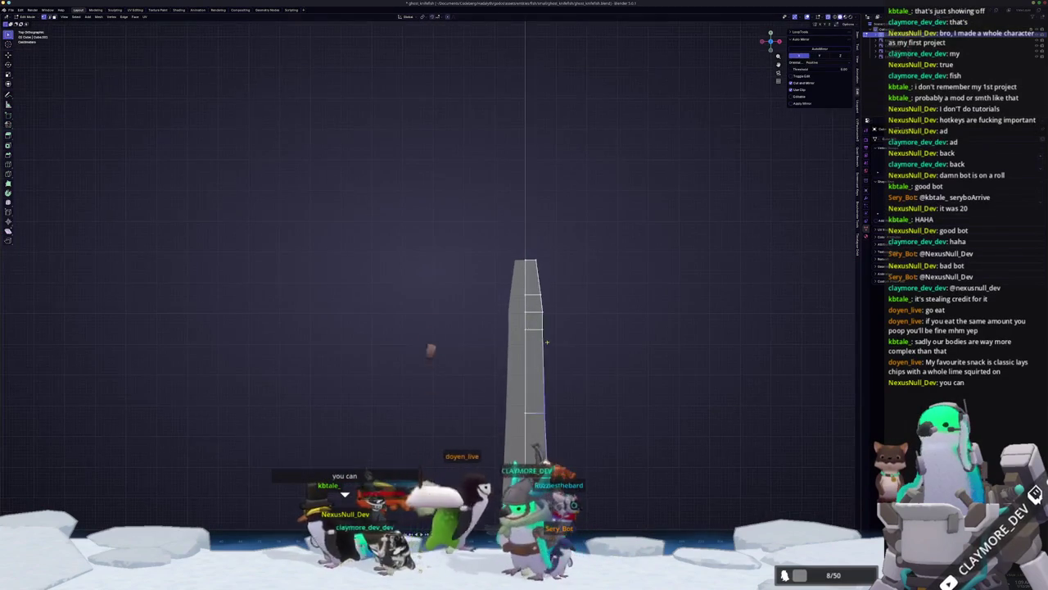
key(g)
key(y)
click(526, 318)
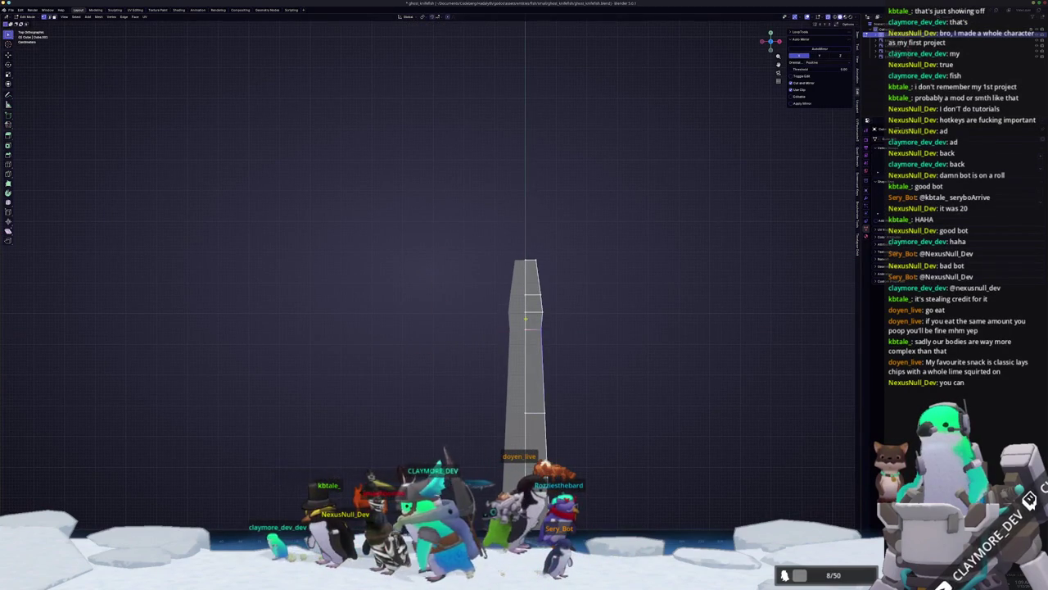
- Align the top vertices along X to finish the angled tip
shift+middle_drag(552, 347, 556, 326)
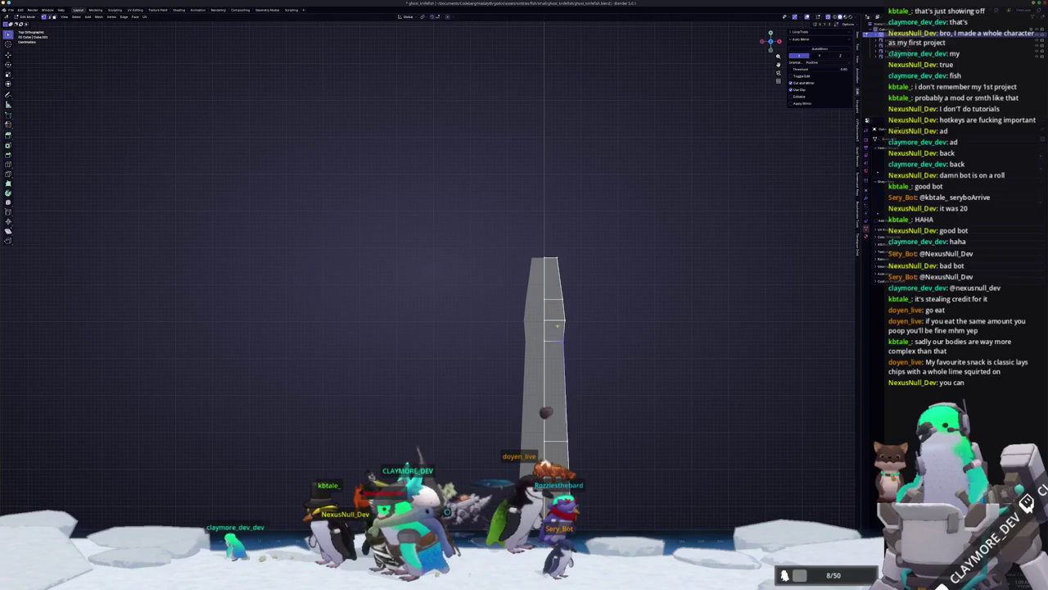
key(g)
key(x)
click(540, 242)
shift+middle_drag(593, 334, 574, 334)
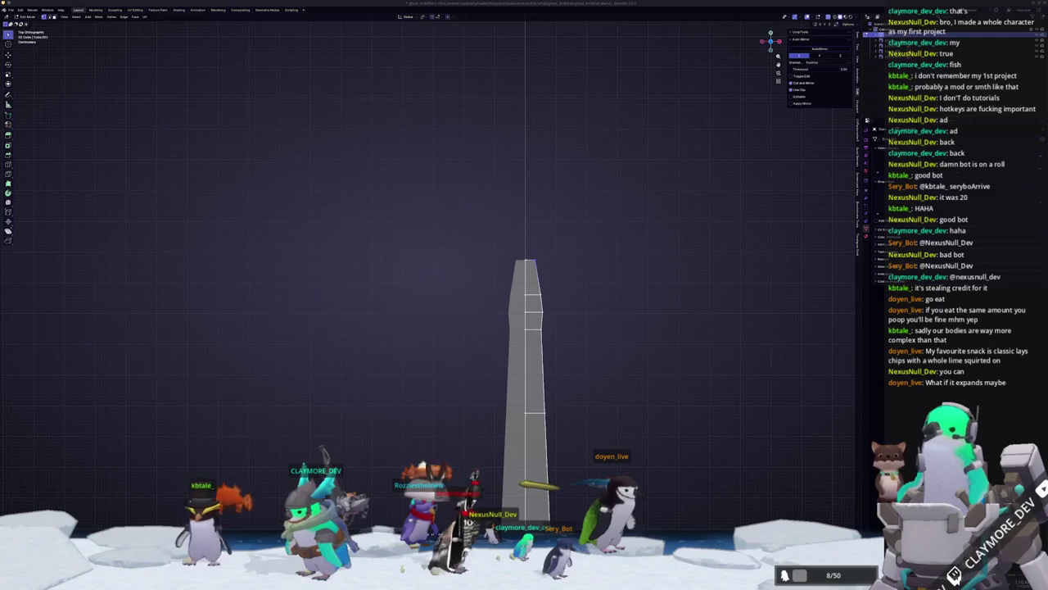
- Save the blend file and recentre the view on the body mesh
key(ctrl+s)
scroll(592, 366, up, 1)
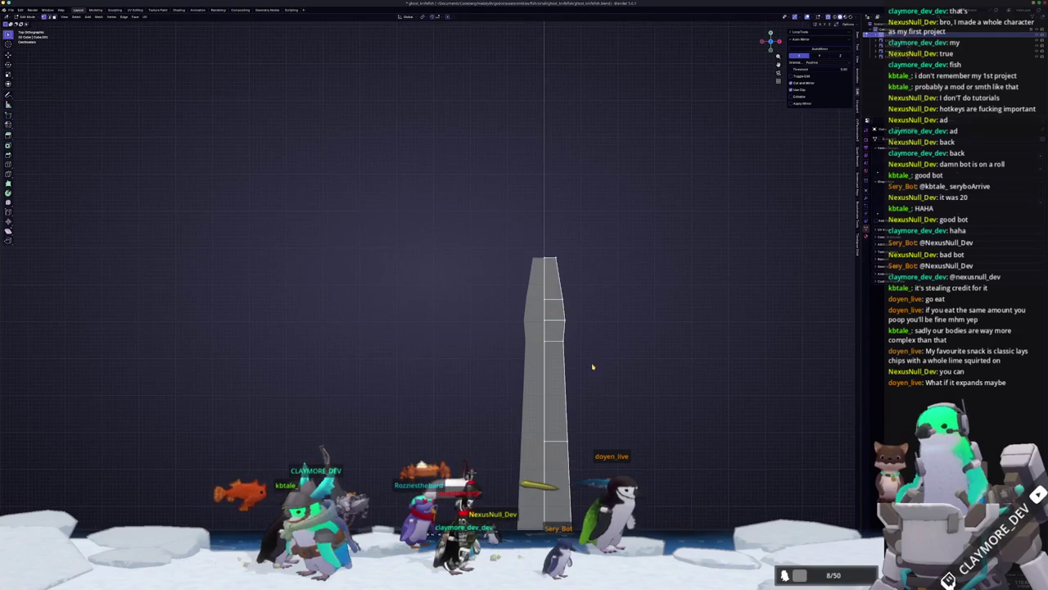
key(KP_Decimal)
key(g)
key(x)
key(Escape)
- Box-select a group of body vertices and try sideways X moves on them
shift+middle_drag(538, 363, 529, 275)
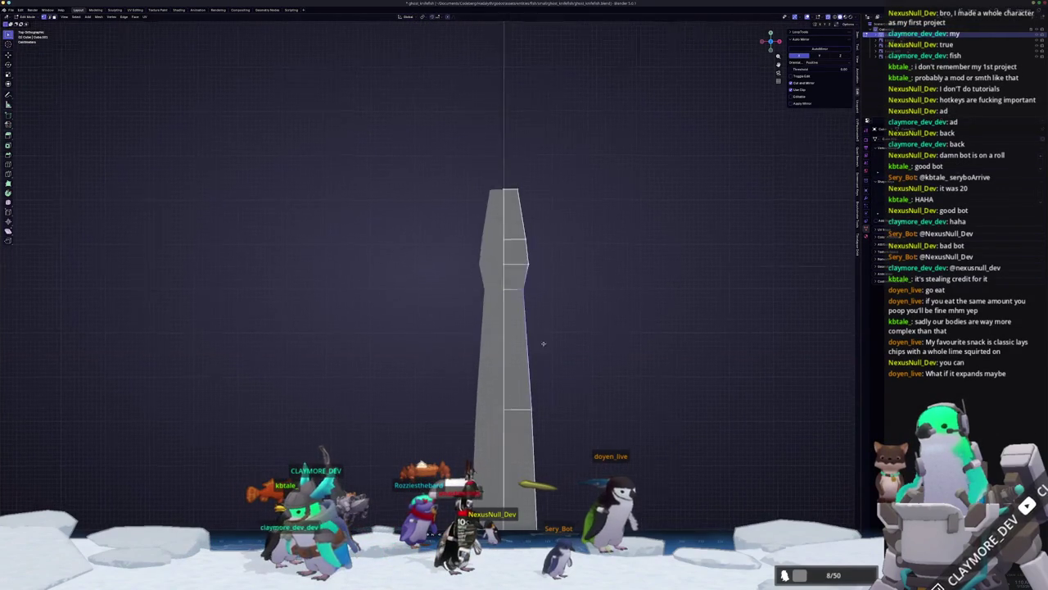
key(g)
key(x)
key(Escape)
shift+middle_drag(531, 214, 515, 306)
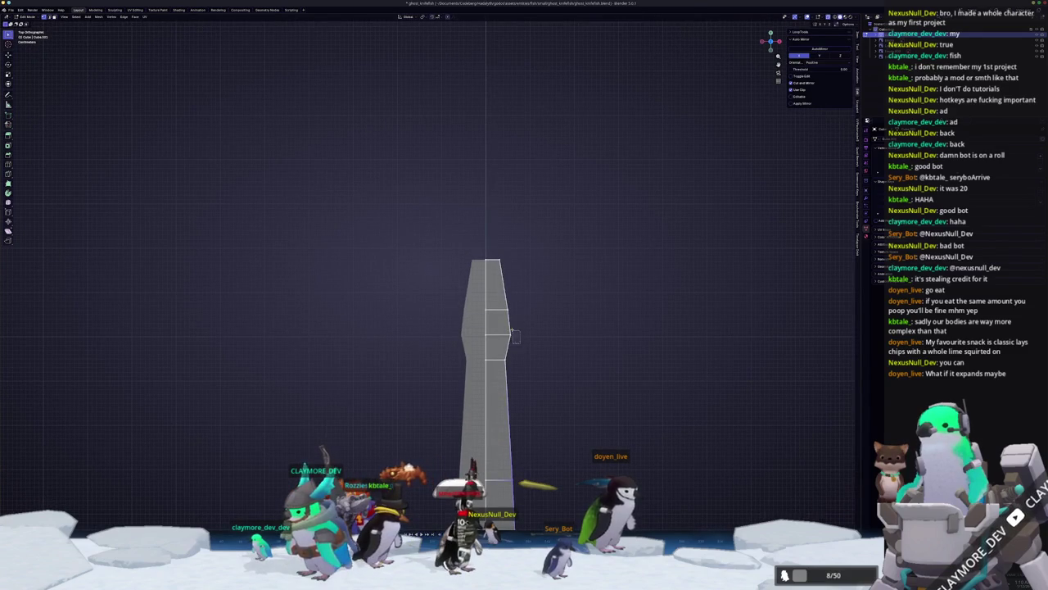
key(g)
key(x)
key(Escape)
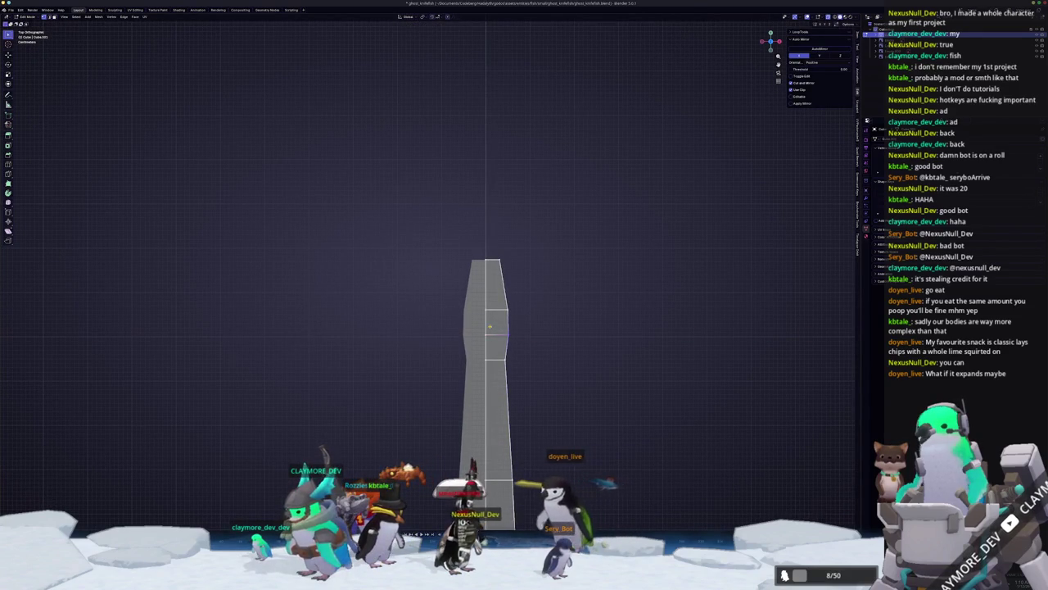
drag(526, 354, 487, 253)
key(g)
key(x)
key(Escape)
- Zoom along the body, testing X moves on the selection without changing it
scroll(473, 240, down, 3)
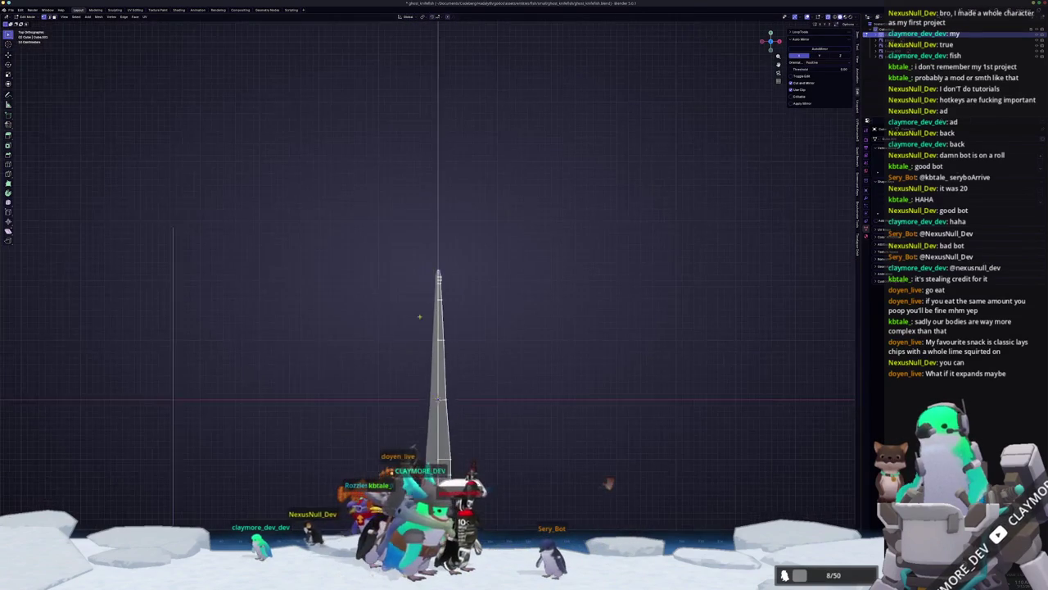
scroll(512, 335, up, 5)
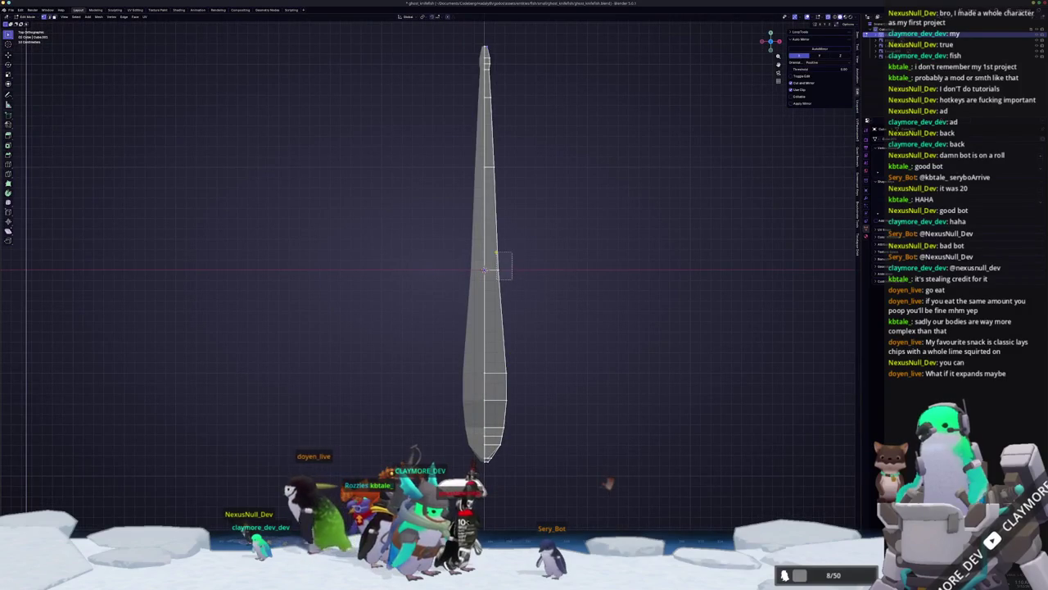
scroll(509, 397, up, 2)
scroll(492, 328, up, 2)
key(g)
key(x)
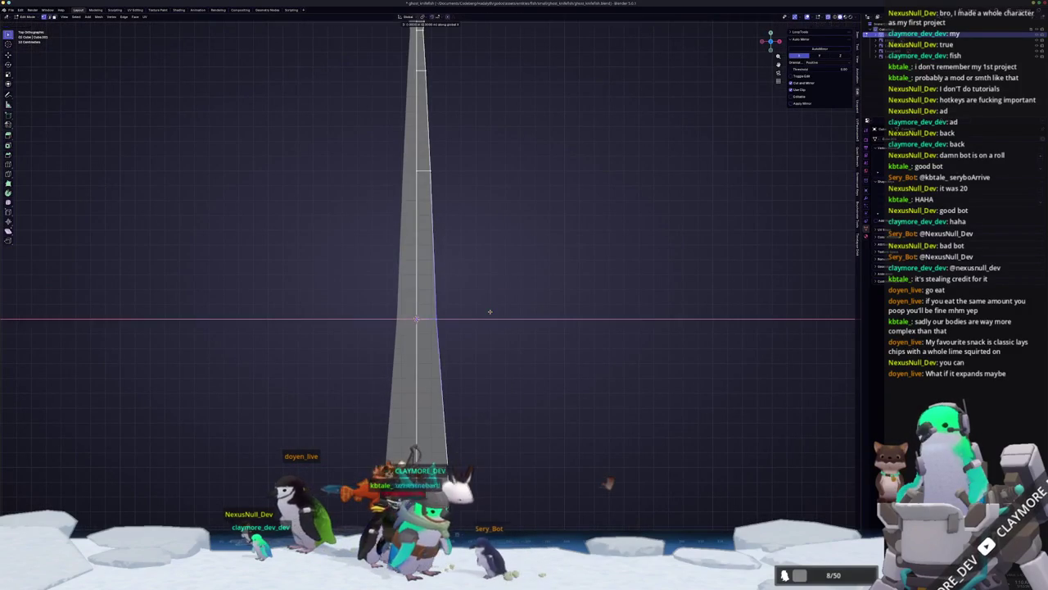
key(Escape)
scroll(486, 318, down, 2)
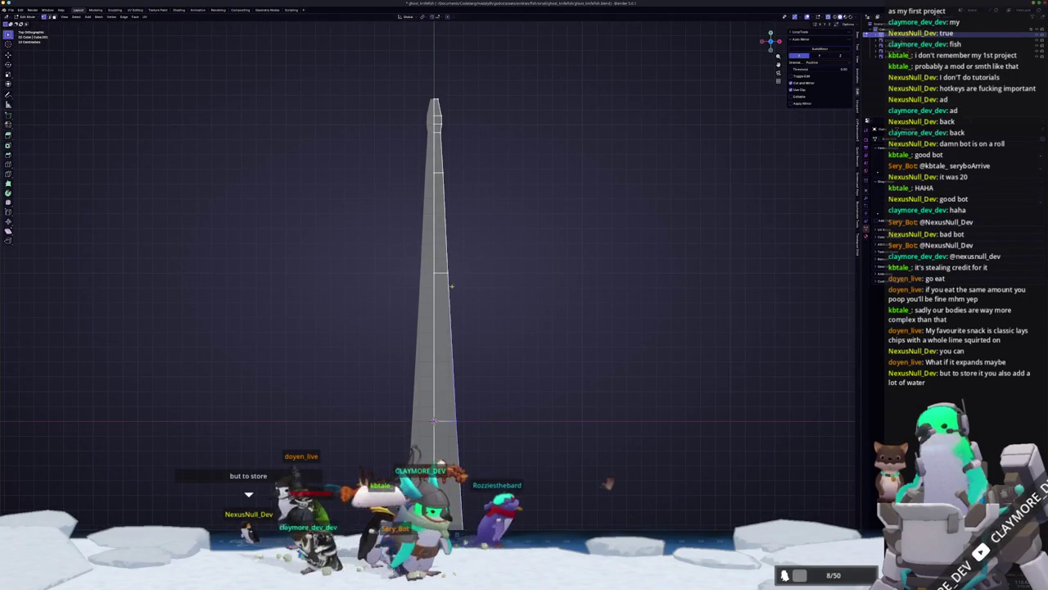
key(g)
key(x)
key(Escape)
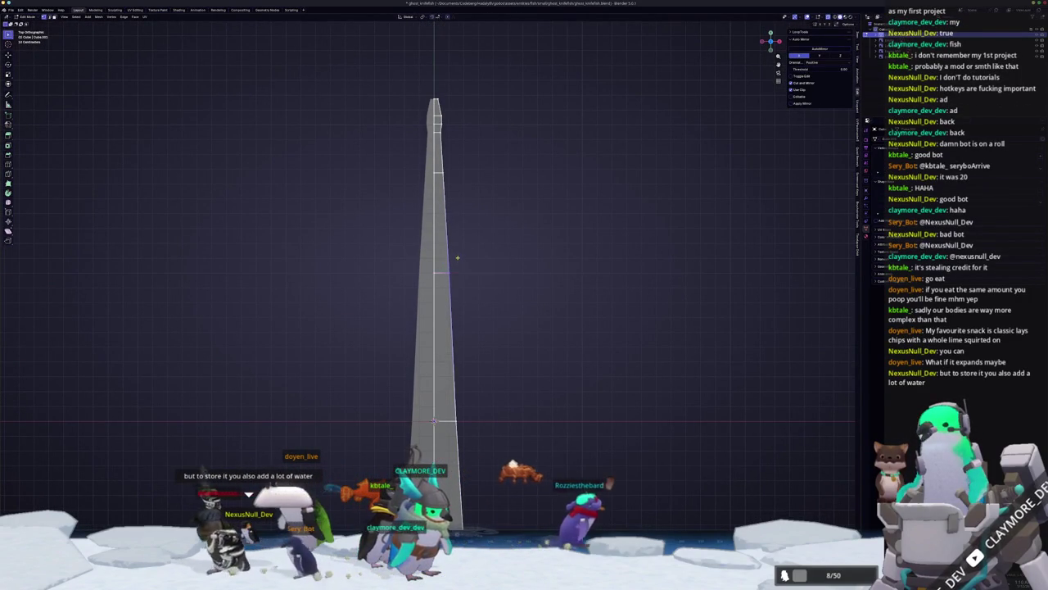
key(g)
key(x)
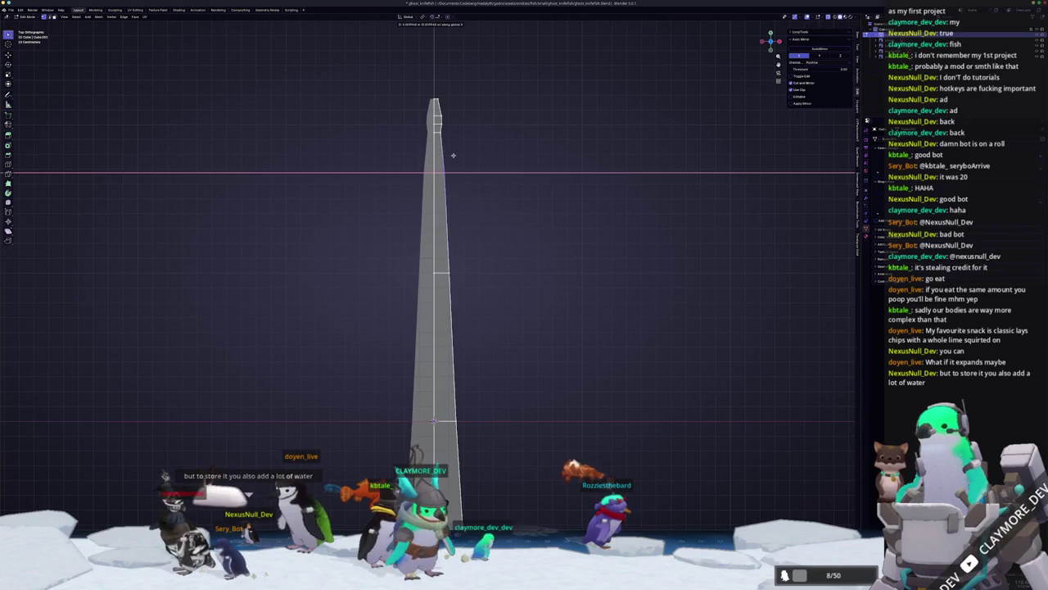
key(Escape)
- Reframe the body and adjust the lower loop's width along X
scroll(463, 255, down, 2)
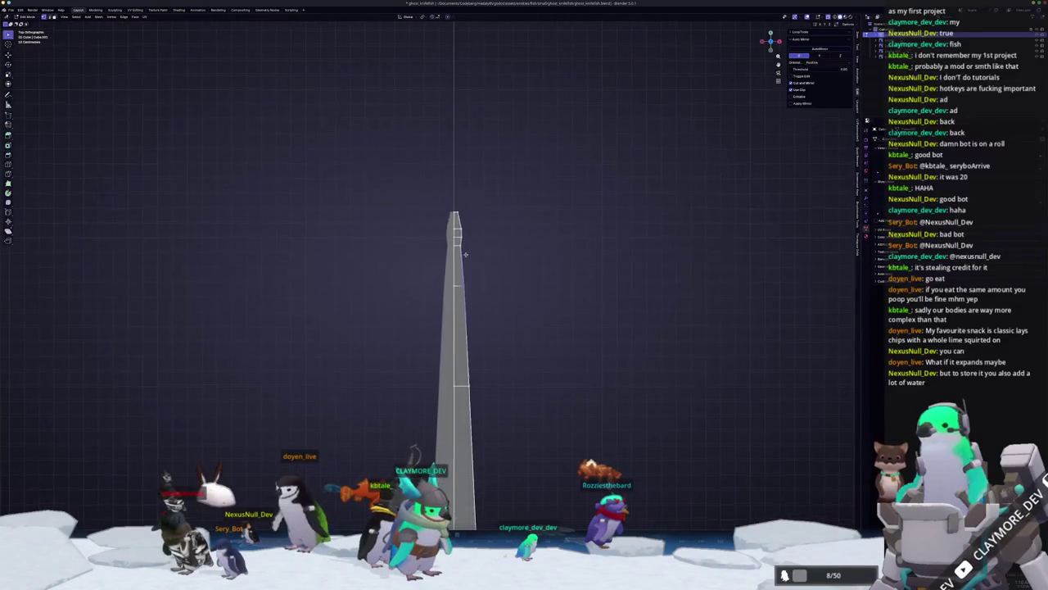
scroll(464, 255, up, 2)
scroll(468, 265, up, 1)
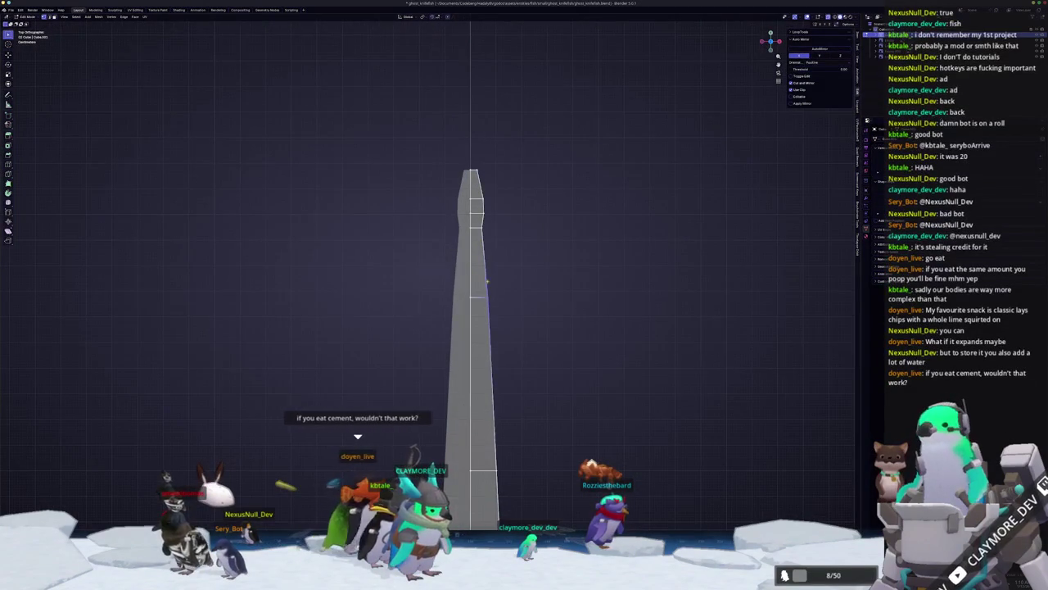
key(g)
key(x)
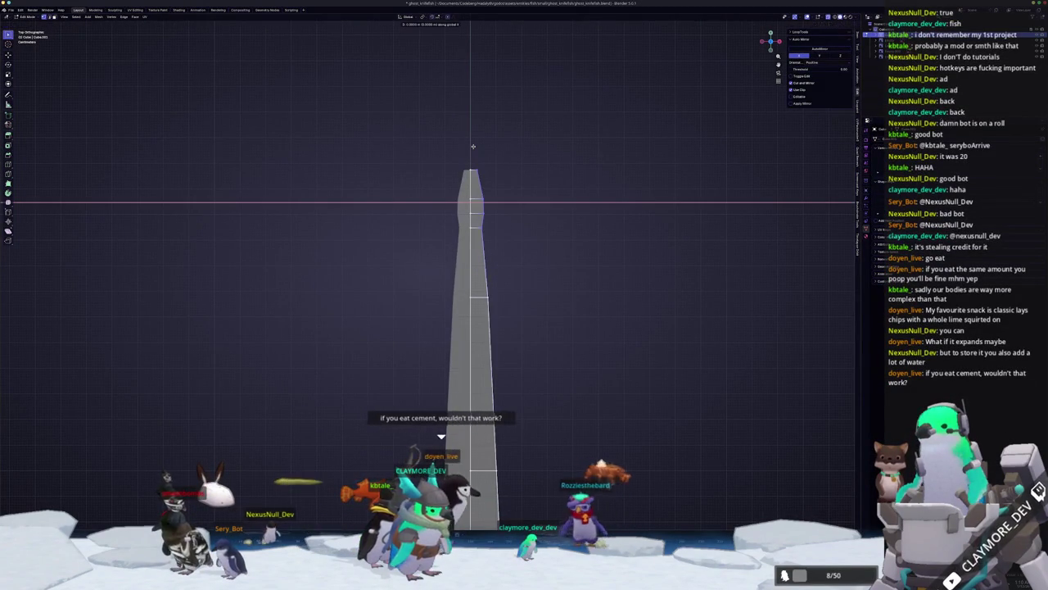
key(Escape)
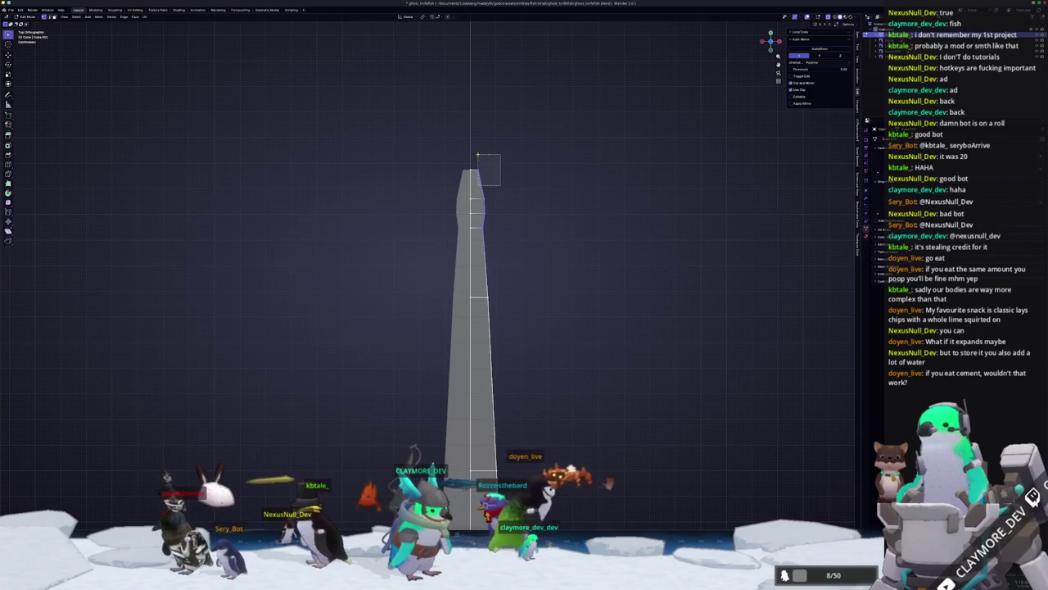
key(g)
key(x)
key(Escape)
mouse_move(447, 263)
shift+middle_down()
mouse_move(441, 280)
mouse_move(485, 356)
shift+middle_up()
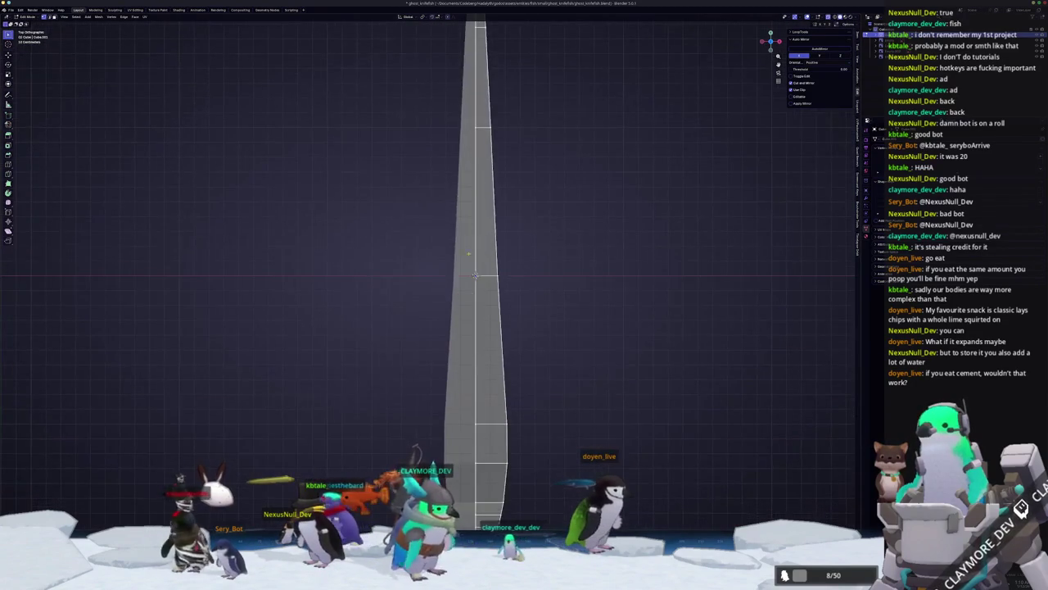
scroll(492, 361, up, 2)
key(g)
key(x)
key(Escape)
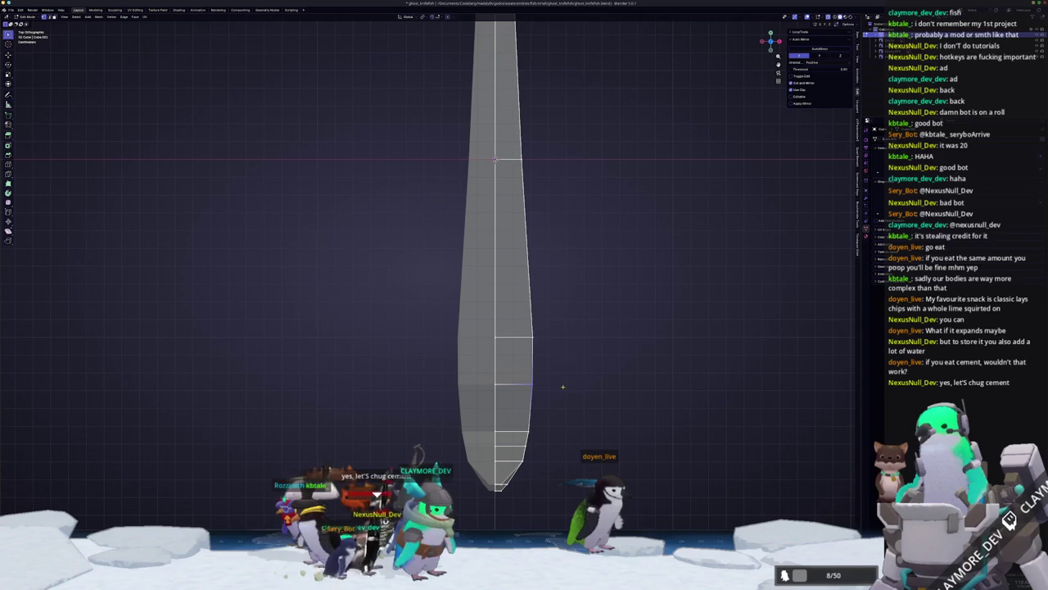
- Move a single body vertex sideways along X to refine the outline
key(g)
key(x)
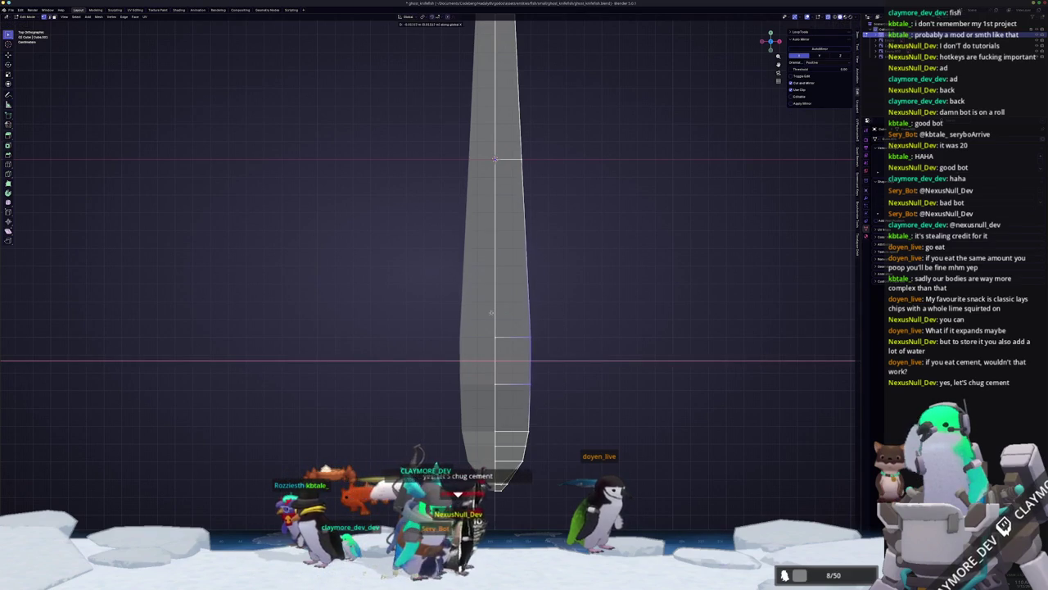
key(g)
key(x)
click(522, 380)
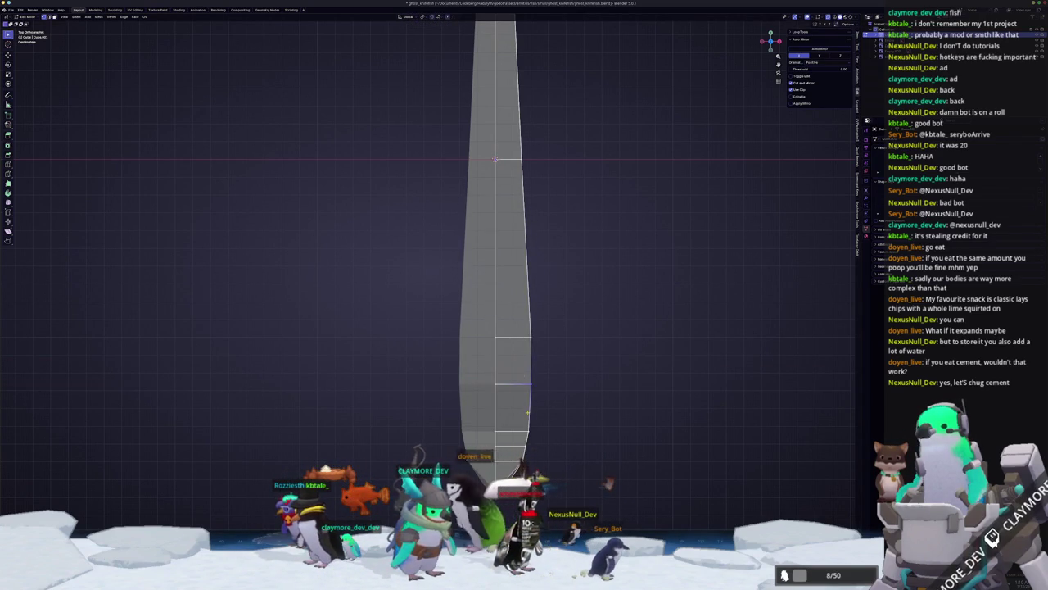
- Check the body in perspective, return to top view, and exit to Object Mode
mouse_move(532, 444)
middle_down()
mouse_move(476, 346)
mouse_move(486, 362)
middle_up()
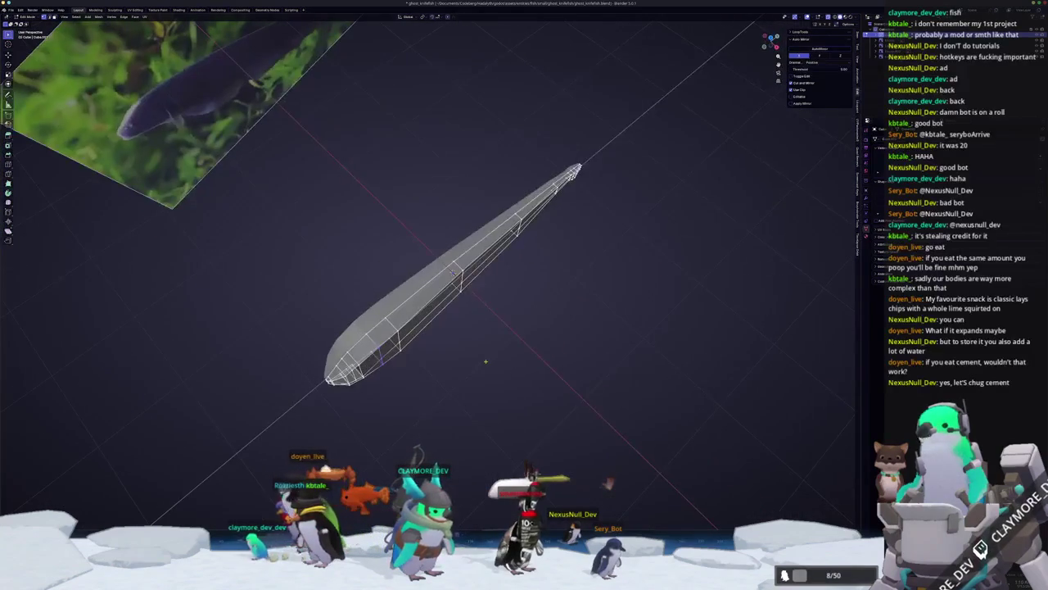
key(KP_7)
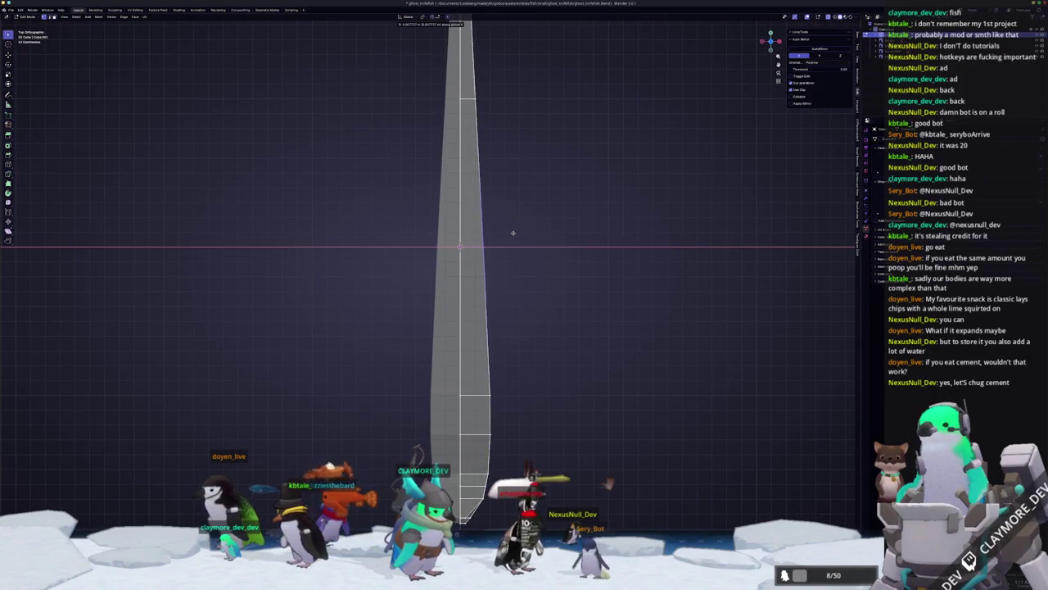
scroll(508, 242, down, 1)
scroll(503, 249, down, 1)
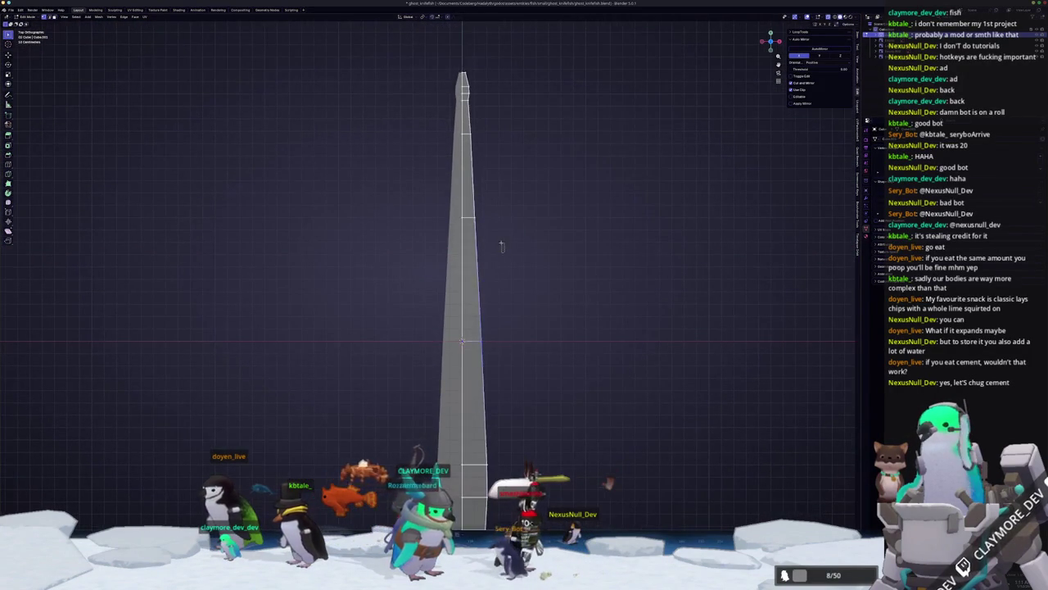
key(Tab)
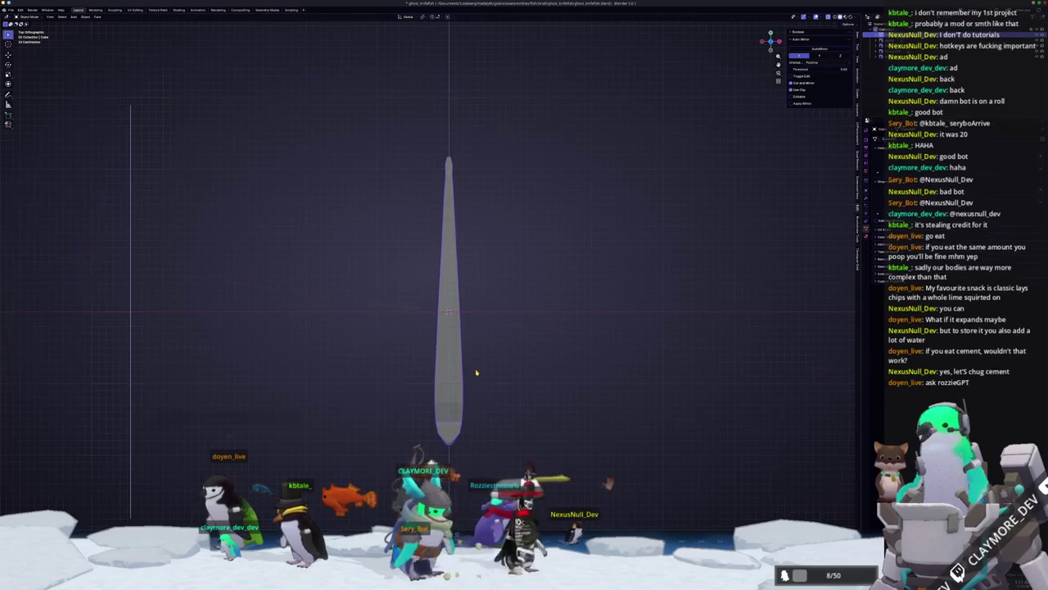
- From the side view, re-enter Edit Mode and edge-slide the upper loop toward the top
key(KP_3)
middle_drag(475, 373, 472, 304)
key(Tab)
middle_drag(456, 242, 516, 254)
key(g)
key(g)
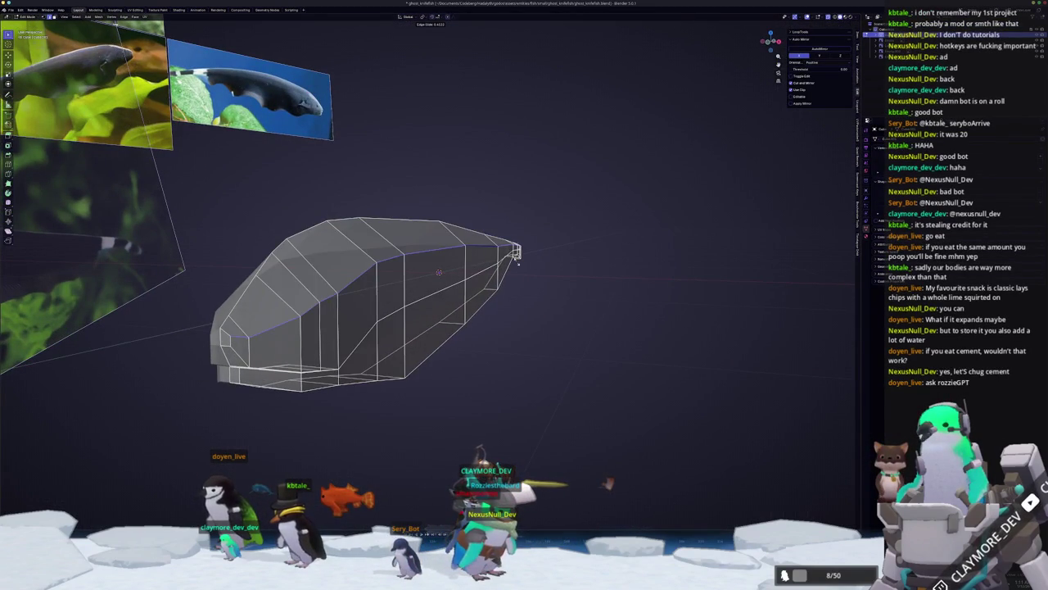
click(517, 259)
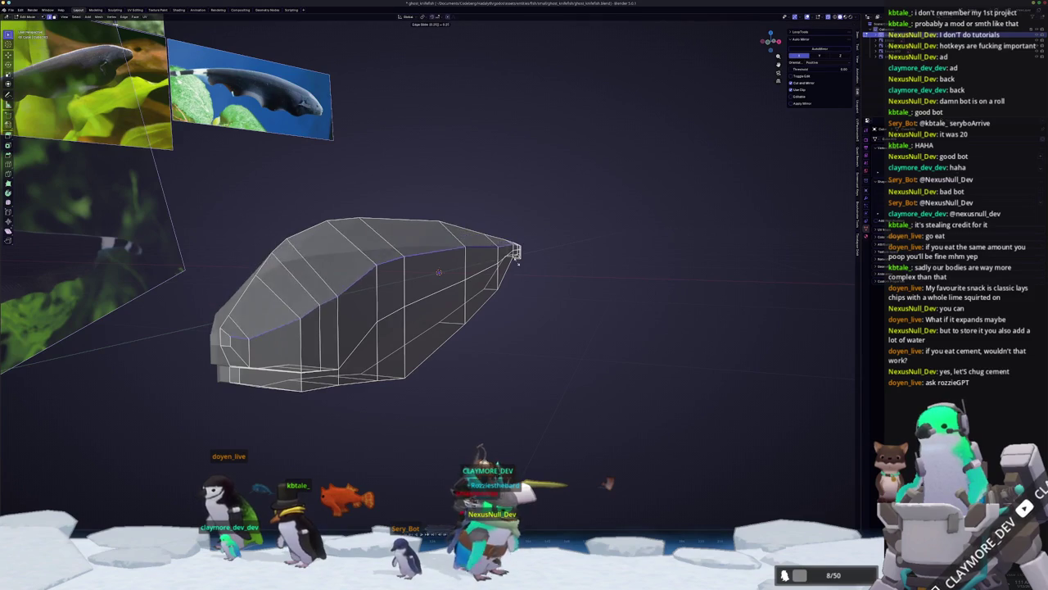
click(443, 344)
- Edge-slide the lower loop to reshape the belly, then view the fish from the front
alt+click(442, 344)
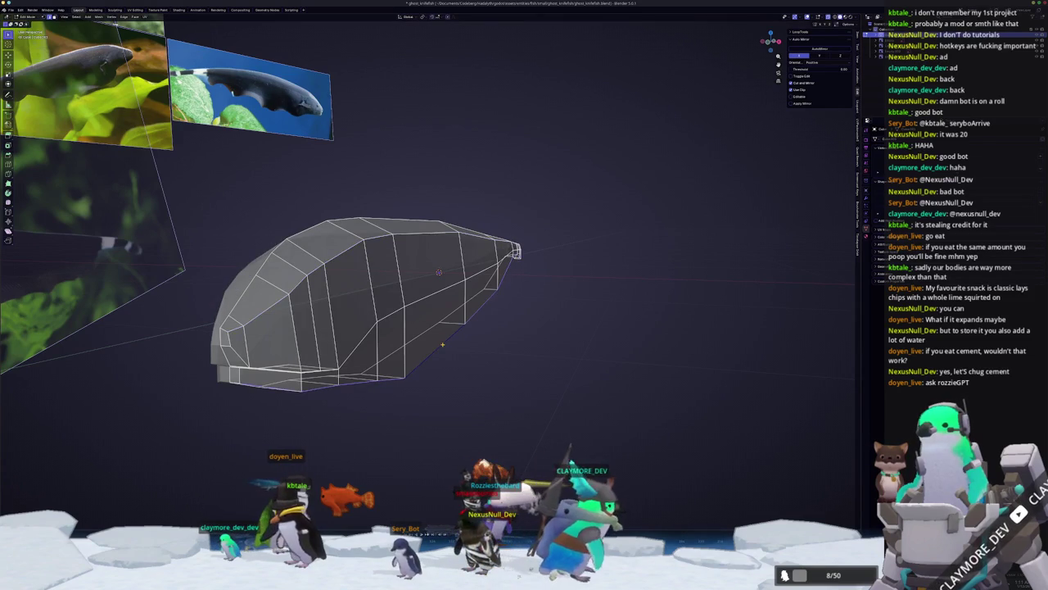
key(g)
key(g)
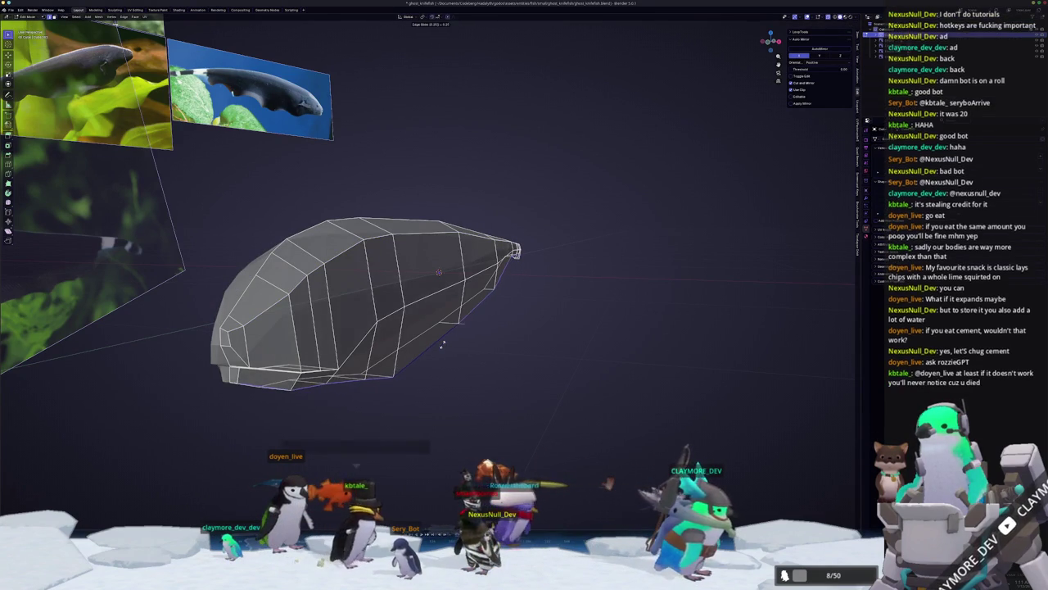
click(443, 345)
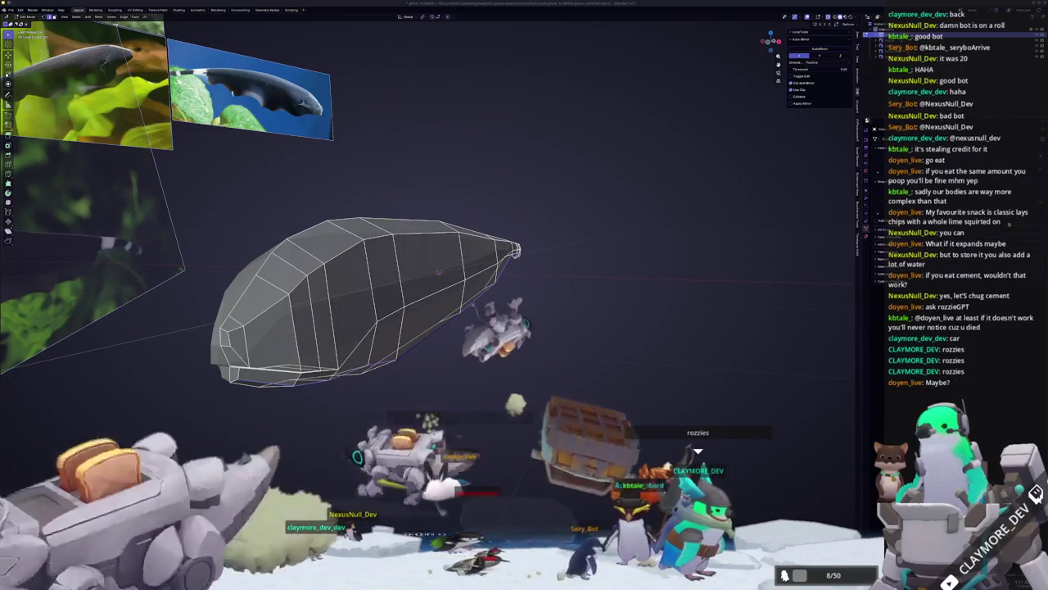
middle_drag(492, 311, 557, 337)
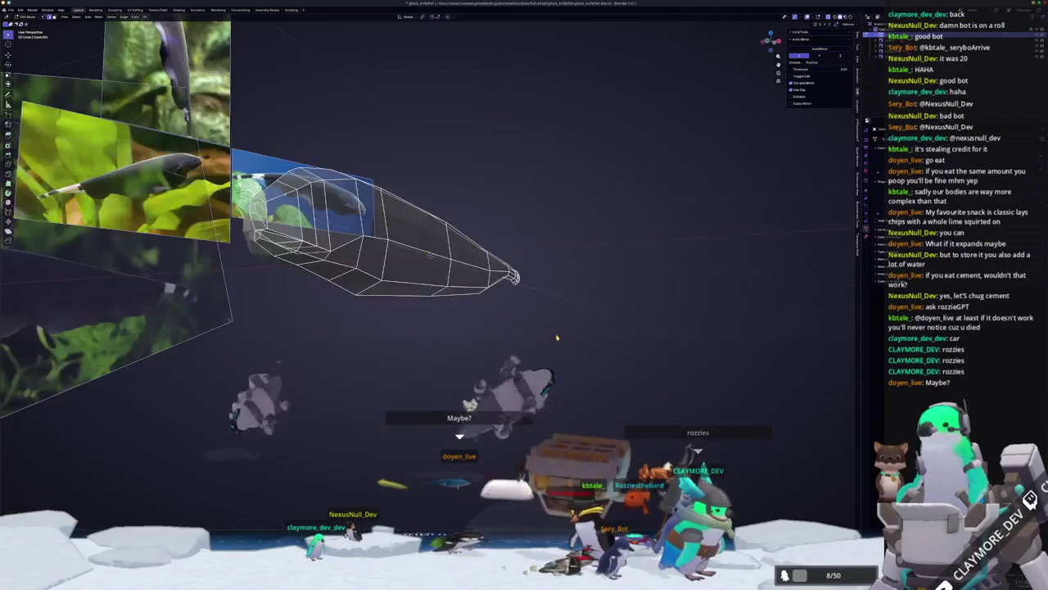
key(KP_1)
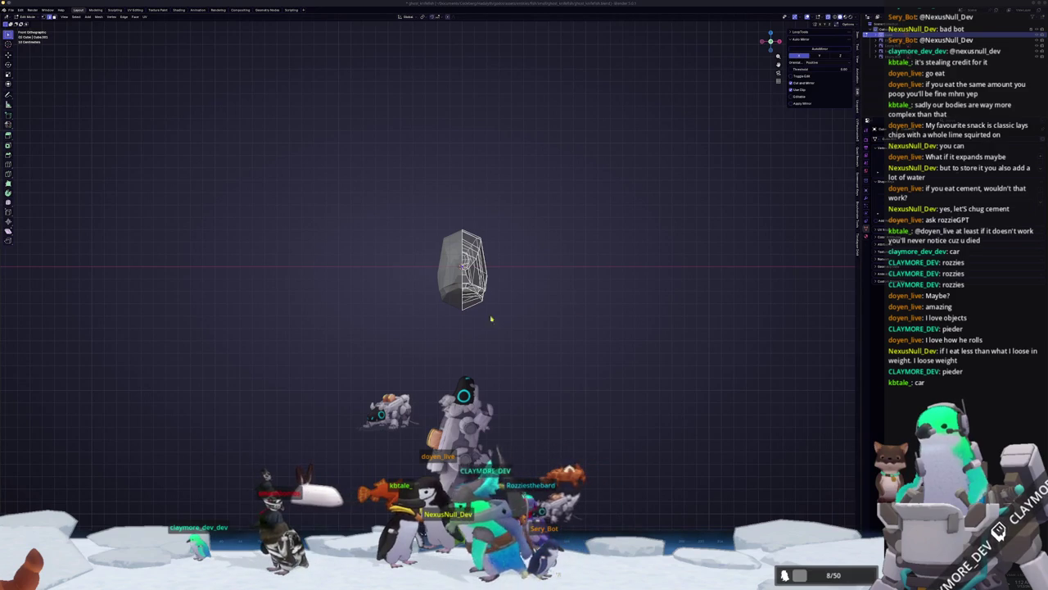
- Compare the fish in top, front and side views, ending on the side reference photo
key(KP_7)
key(KP_1)
key(KP_3)
key(KP_1)
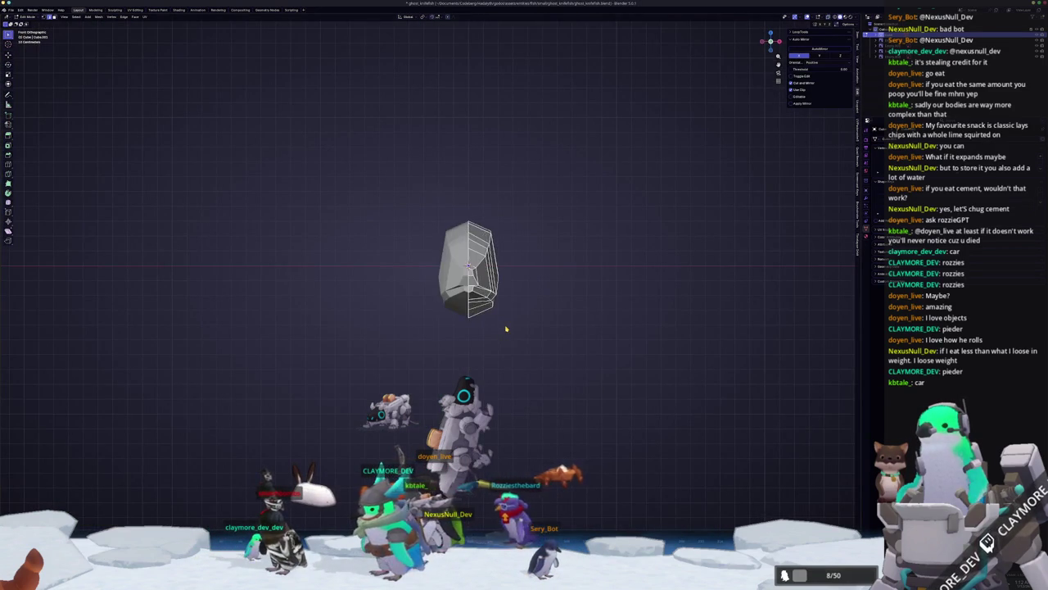
key(KP_7)
key(KP_1)
key(KP_7)
key(KP_1)
key(KP_3)
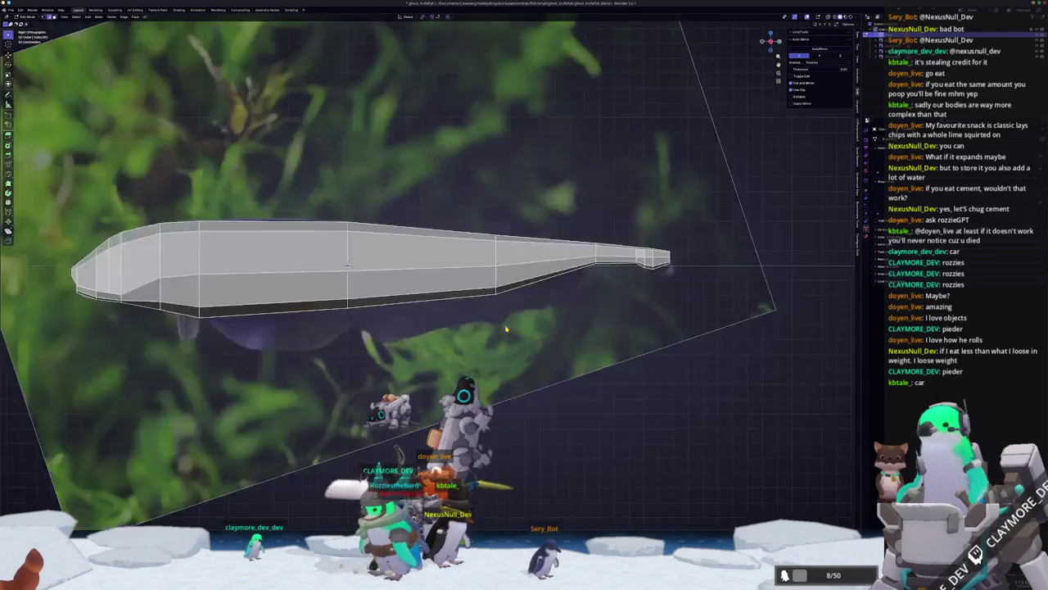
key(KP_1)
key(KP_3)
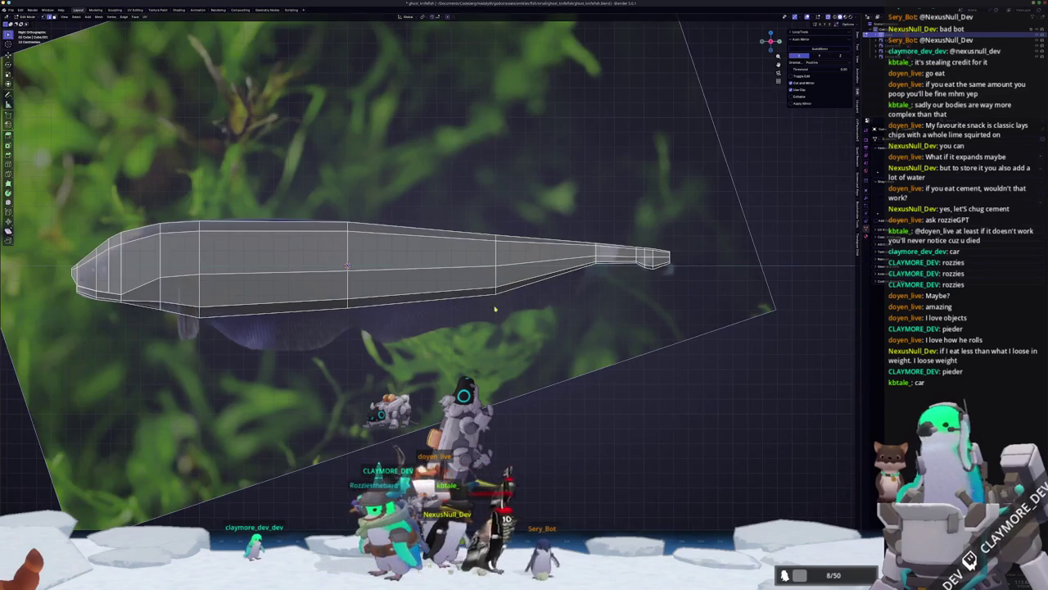
- Select the three bottom belly edges along the underside, then orbit to view the fish at an angle
scroll(504, 319, up, 2)
click(354, 301)
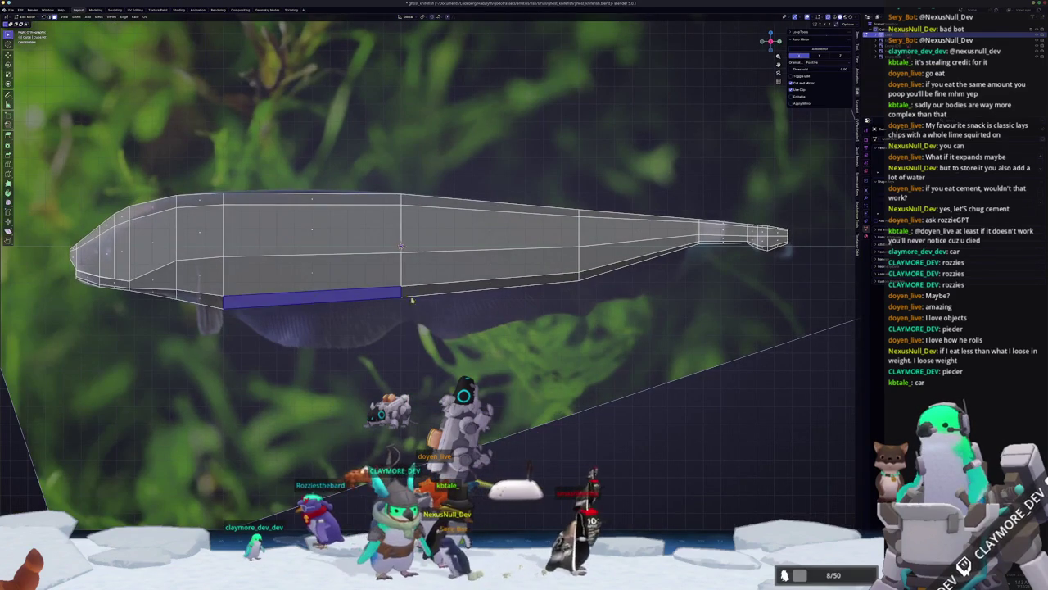
shift+click(486, 287)
shift+click(642, 262)
shift+middle_drag(642, 261, 681, 232)
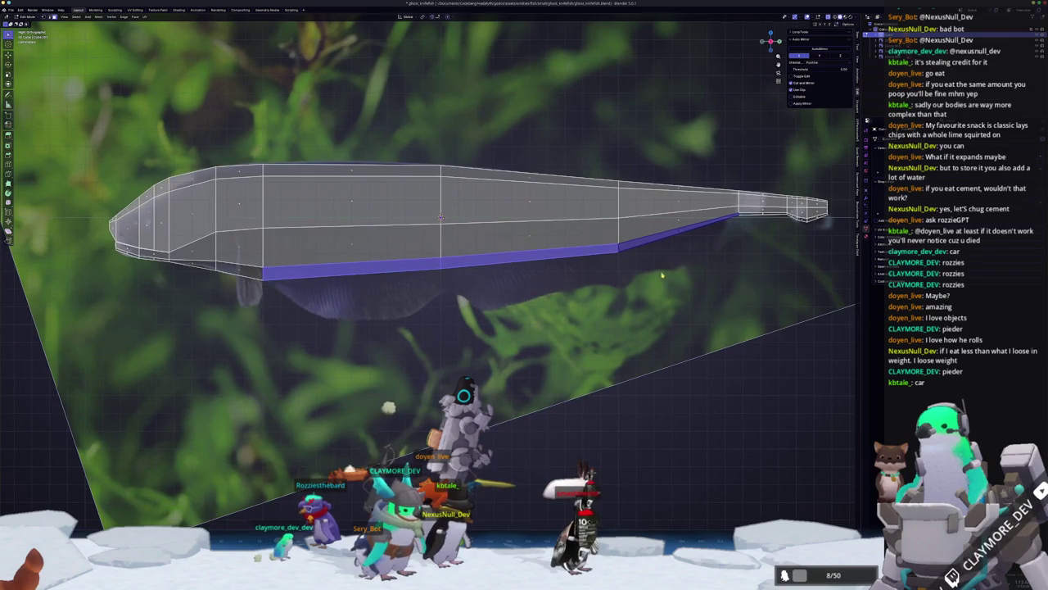
shift+middle_drag(664, 275, 676, 261)
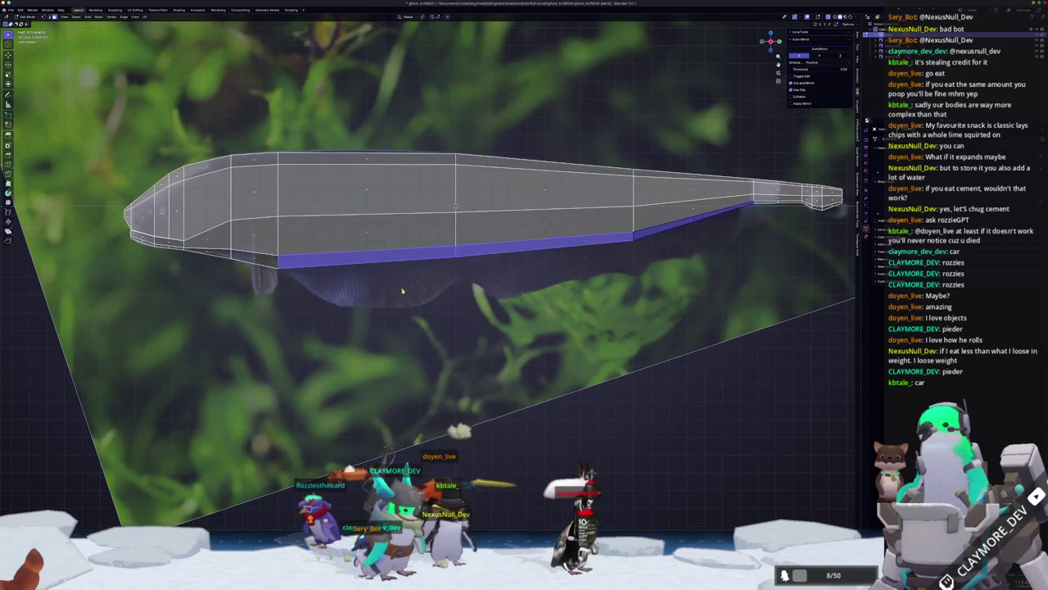
middle_drag(454, 288, 367, 250)
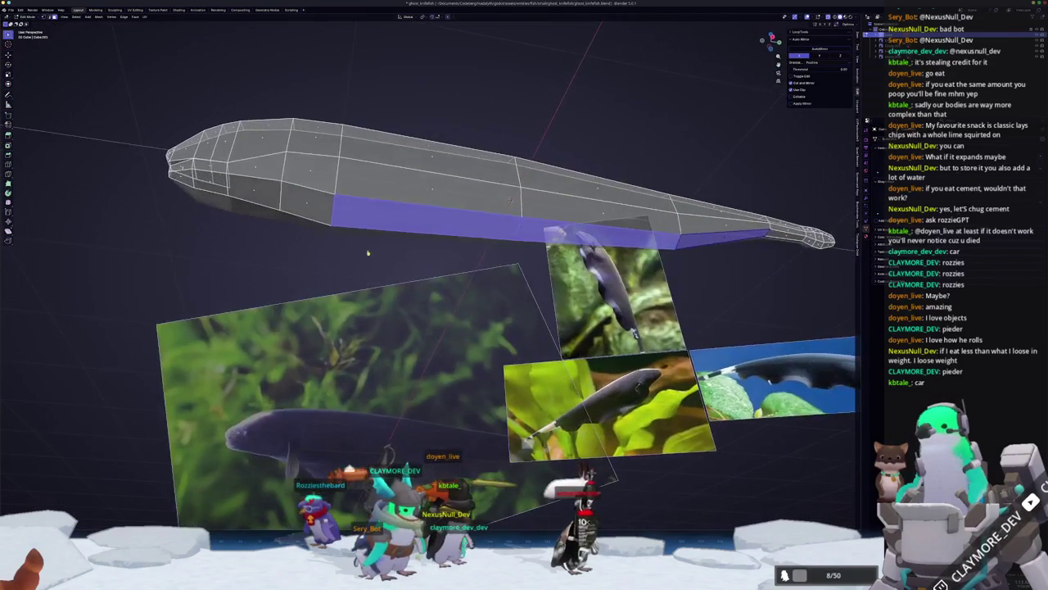
- Inset the selected belly faces with reduced thickness, forming a thin inner band along the underside
click(8, 145)
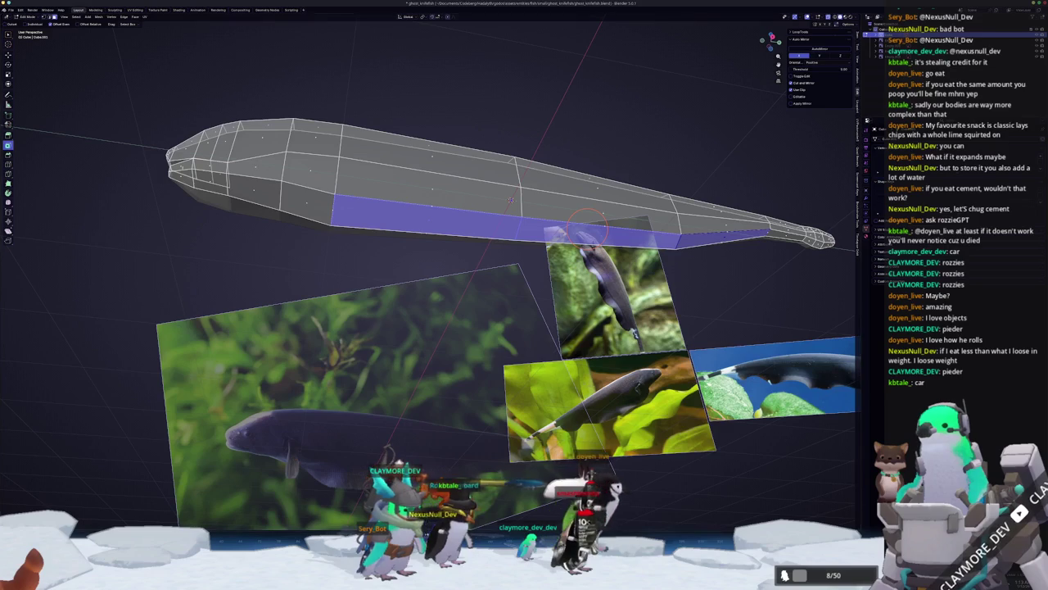
click(510, 199)
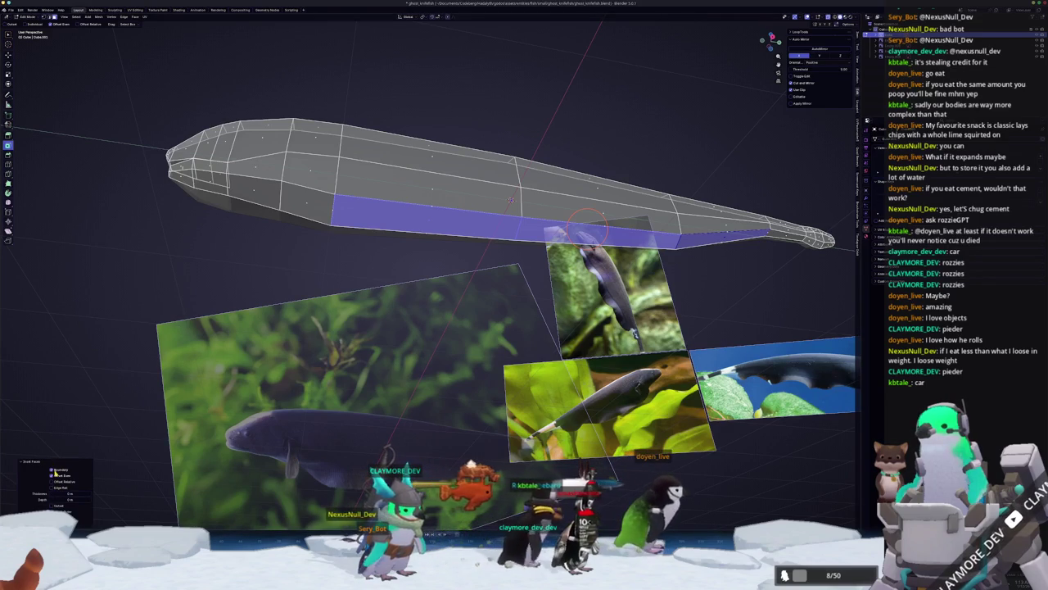
drag(66, 493, 78, 493)
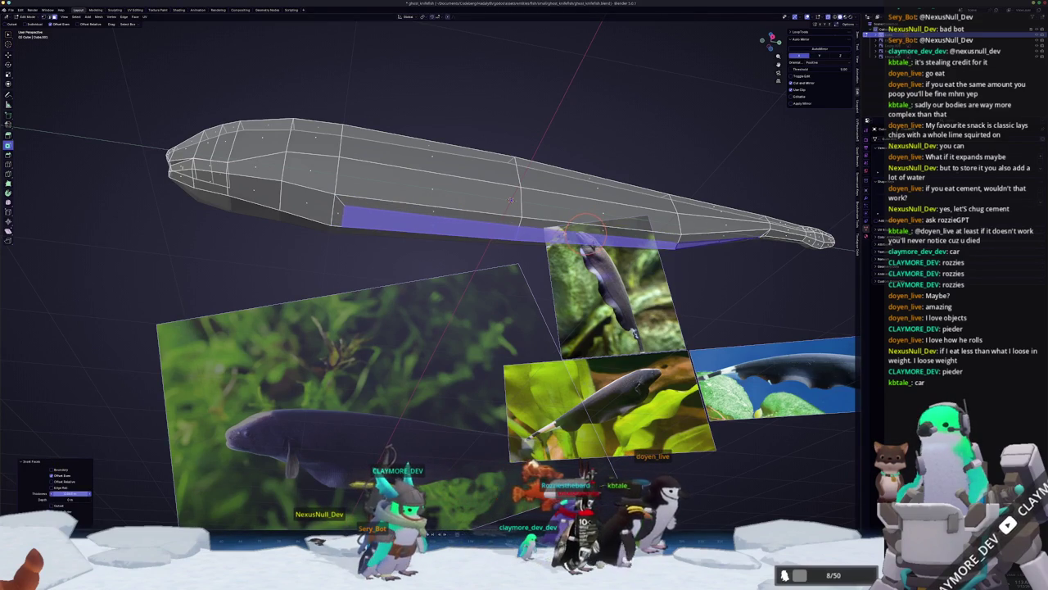
middle_drag(126, 477, 328, 378)
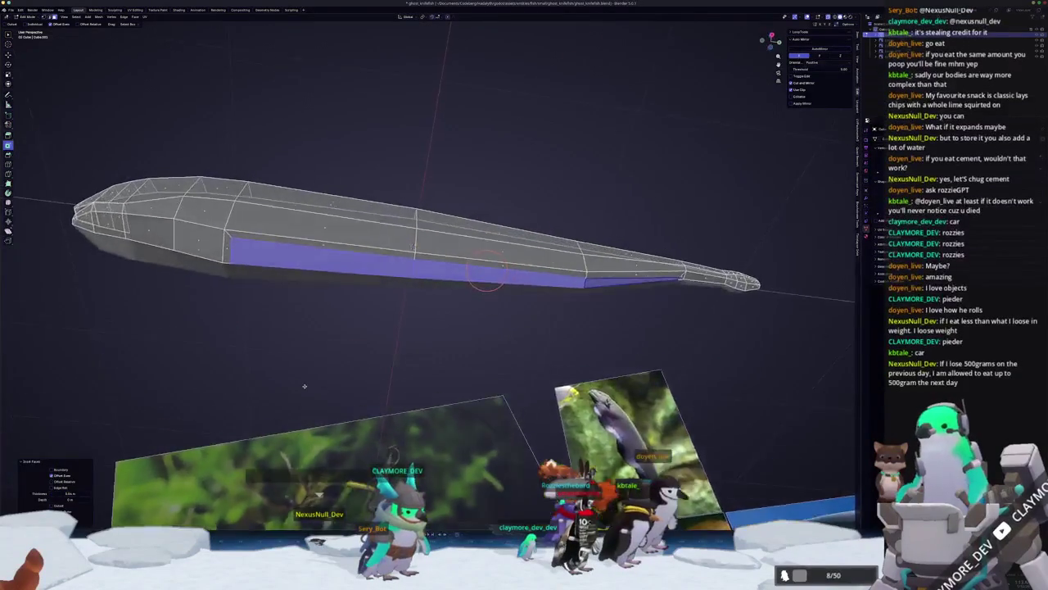
key(KP_7)
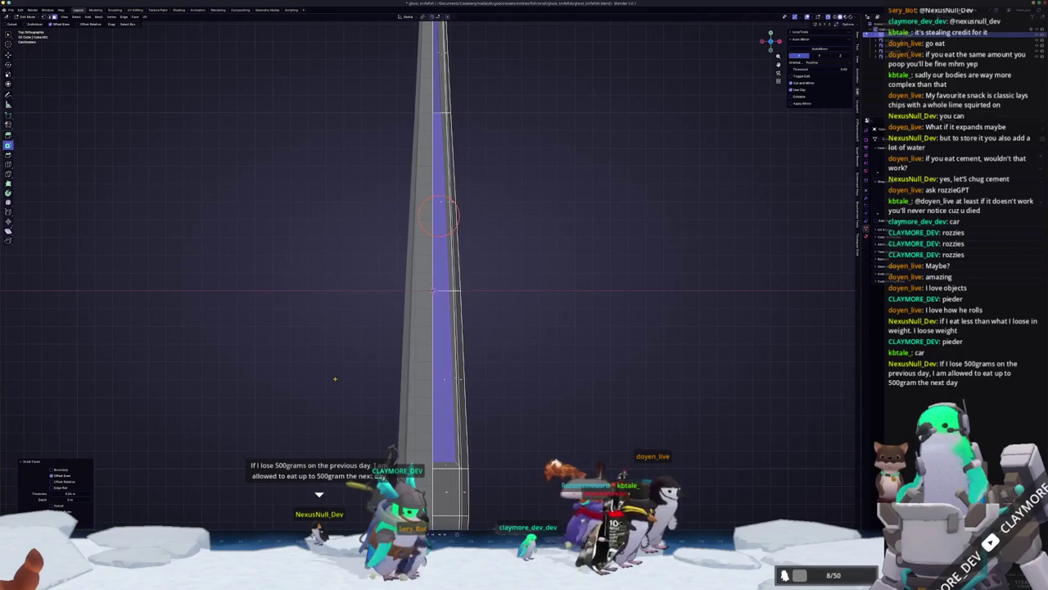
- From the bottom view, undo the inset and slide underside vertices to narrow the strip's tail end
key(KP_8)
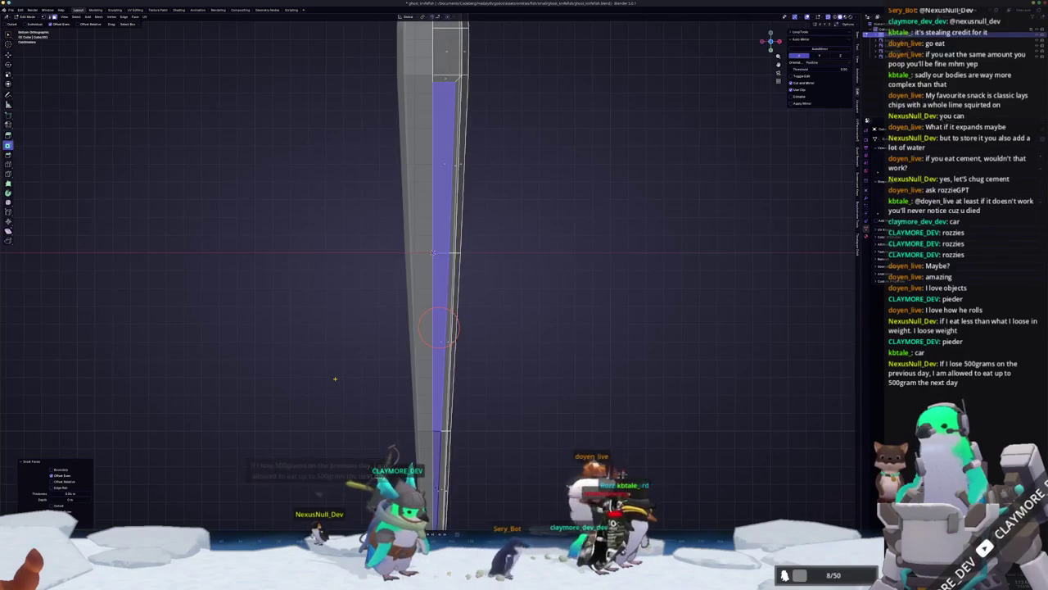
key(ctrl+z)
shift+scroll(438, 327, up, 3)
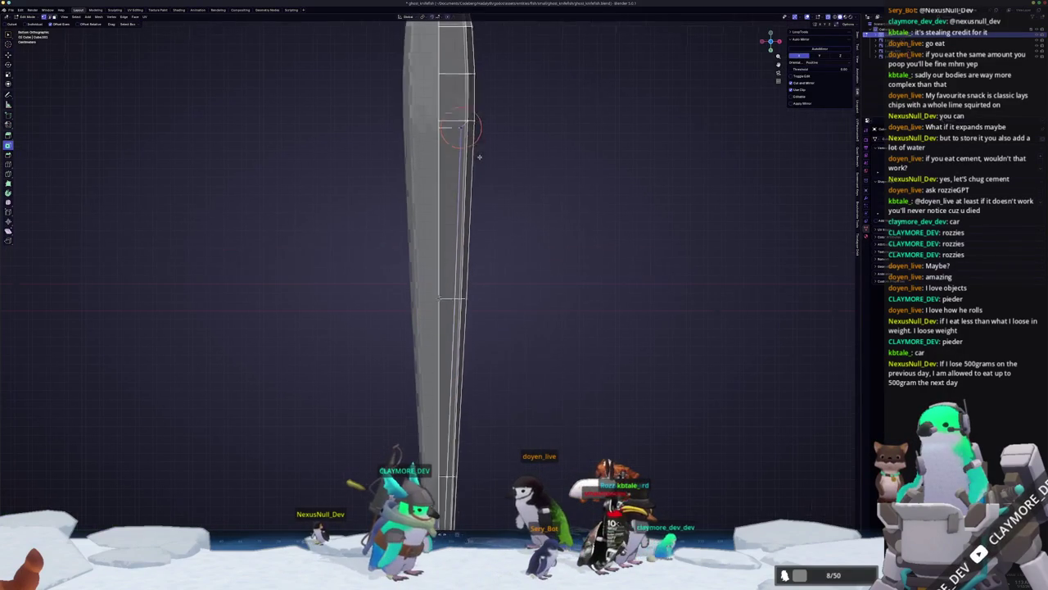
click(463, 140)
click(516, 167)
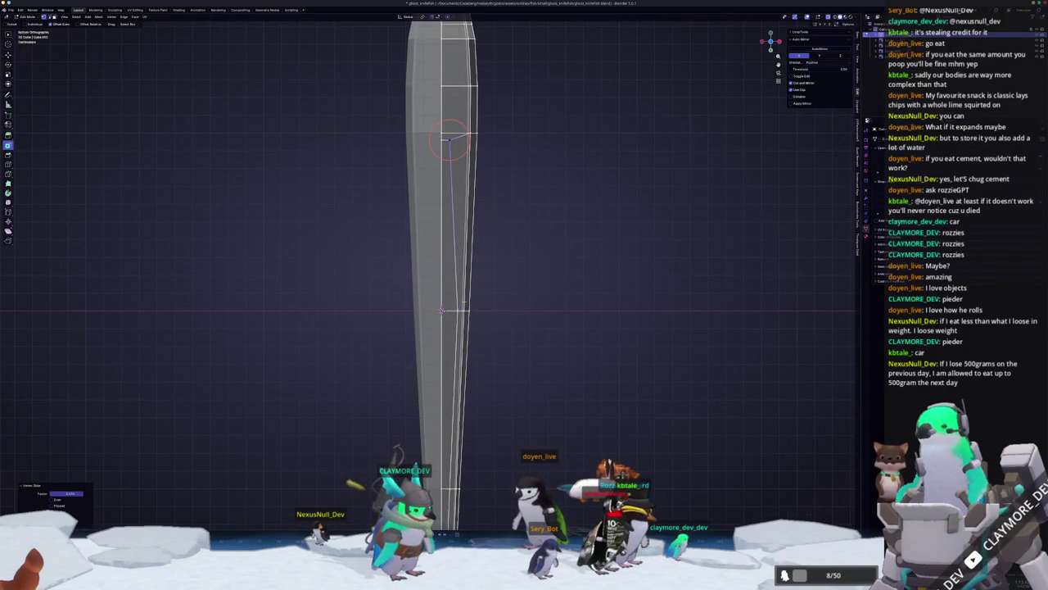
shift+scroll(498, 250, down, 2)
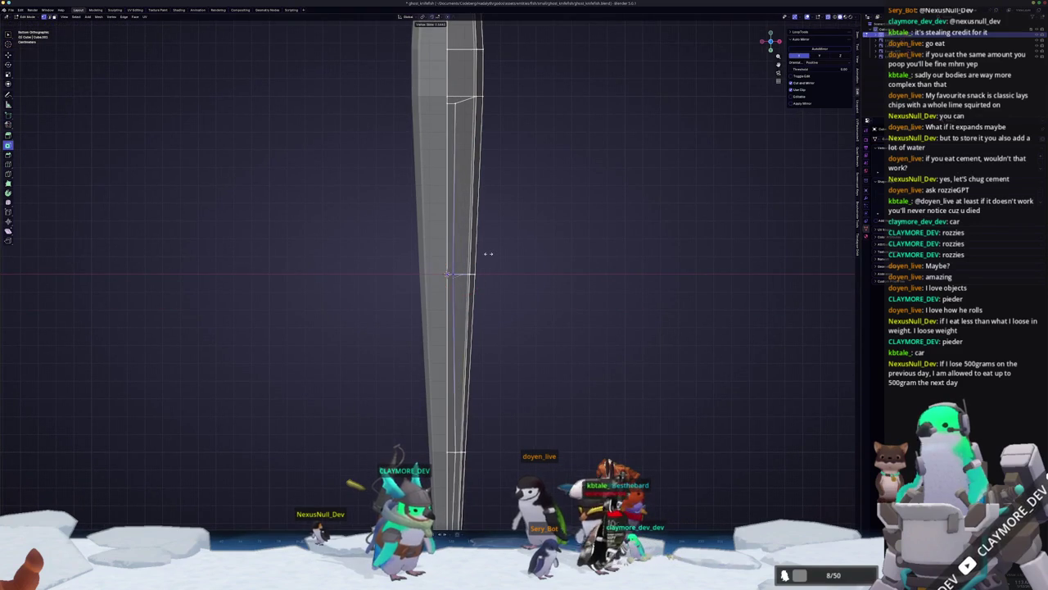
click(488, 254)
shift+scroll(475, 278, down, 10)
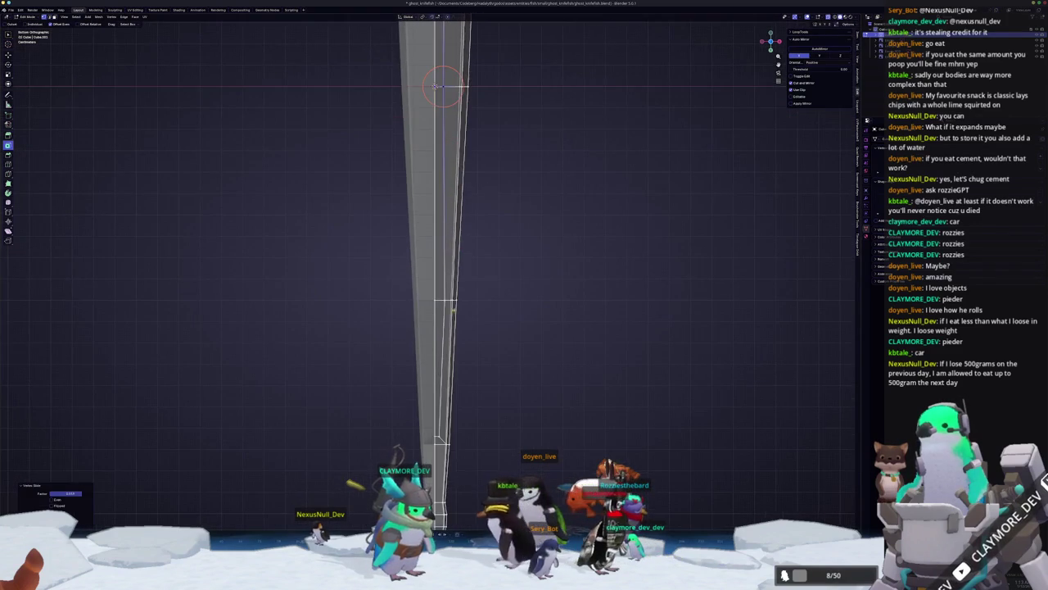
key(shift+v)
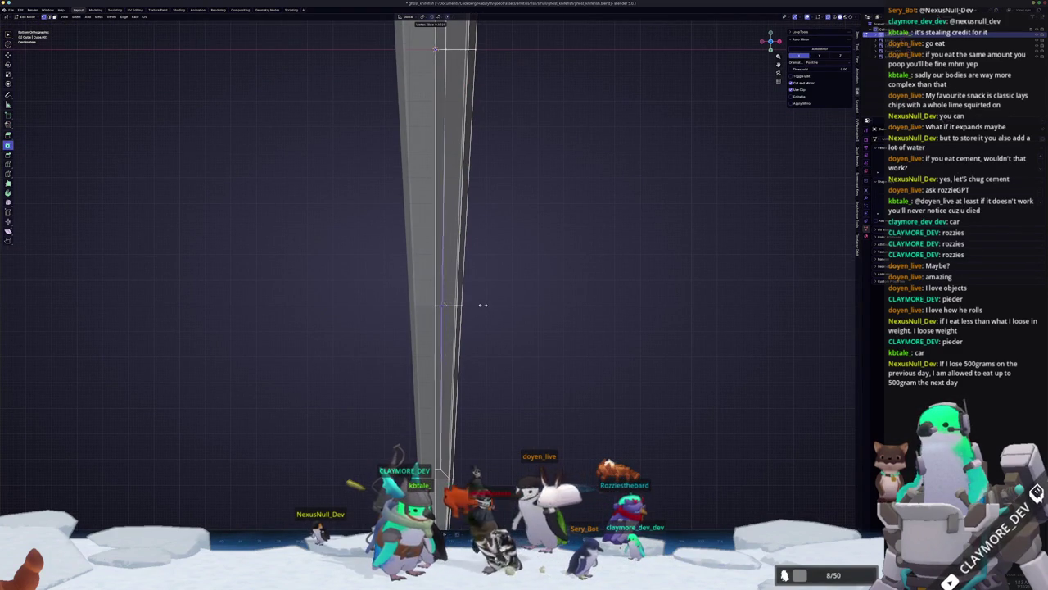
click(482, 307)
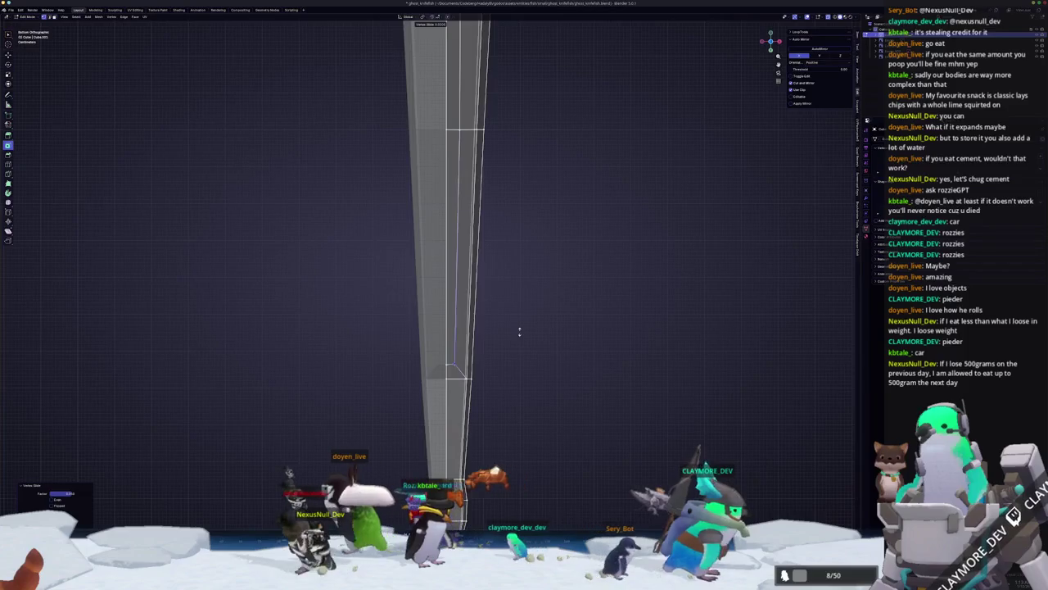
- Move an underside edge and slide another vertex to slim the strip, then select the belly edge path in side view
click(438, 262)
shift+middle_drag(439, 262, 445, 338)
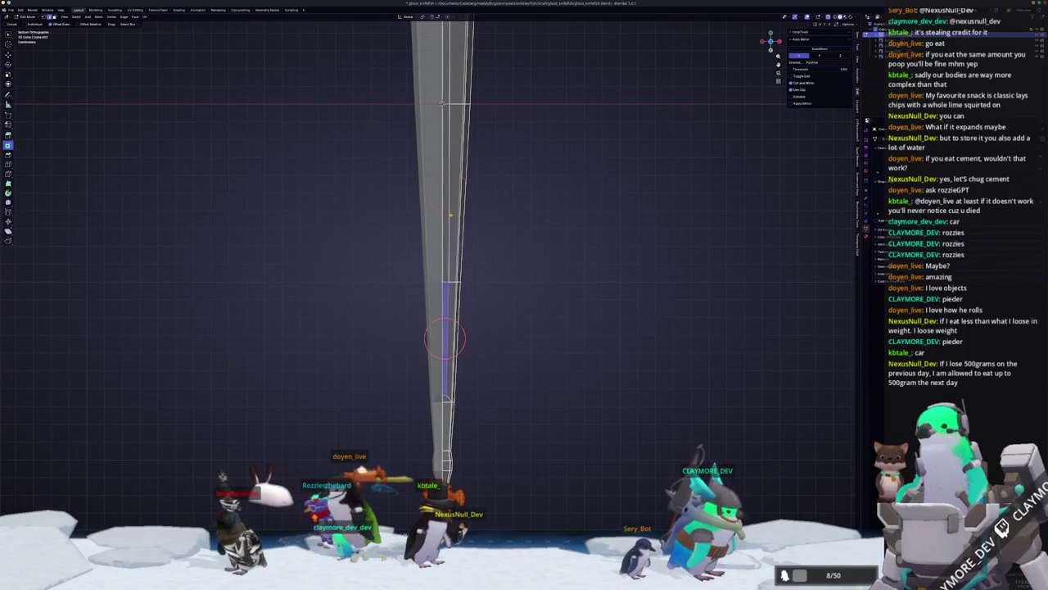
key(g)
key(g)
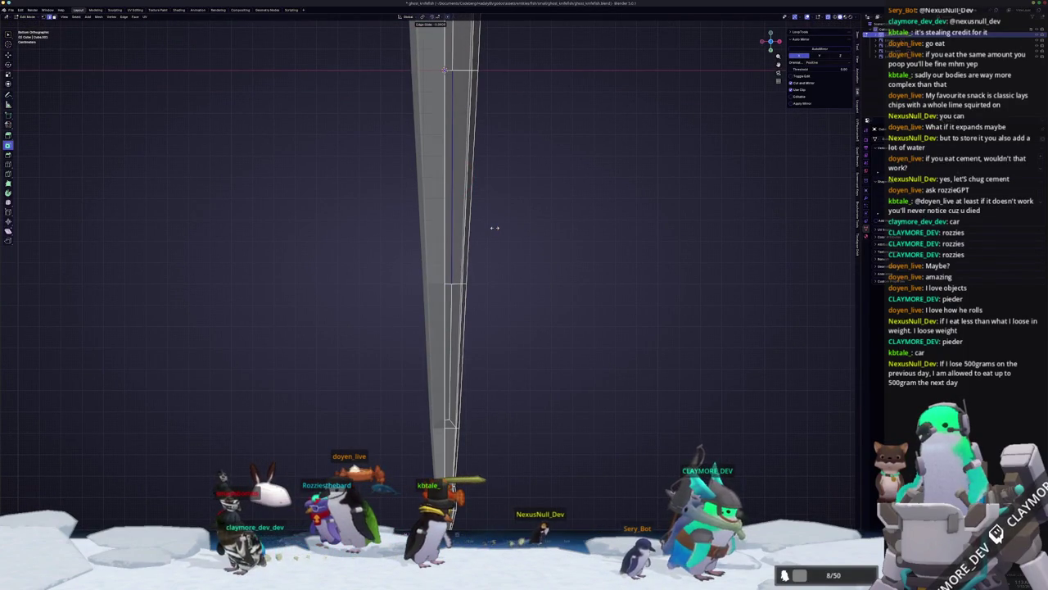
key(g)
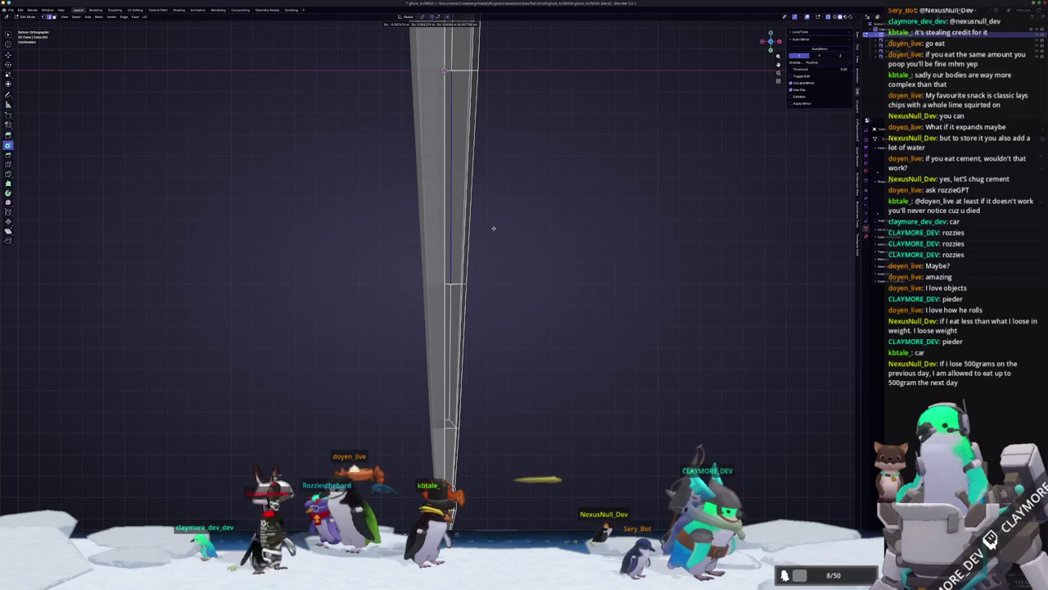
click(494, 228)
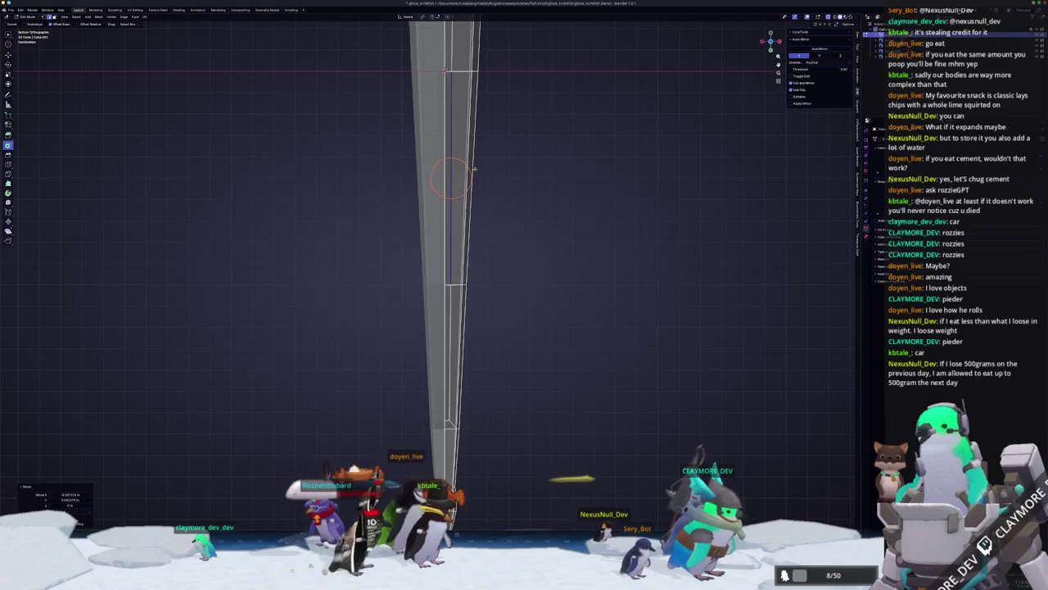
shift+middle_drag(451, 178, 443, 402)
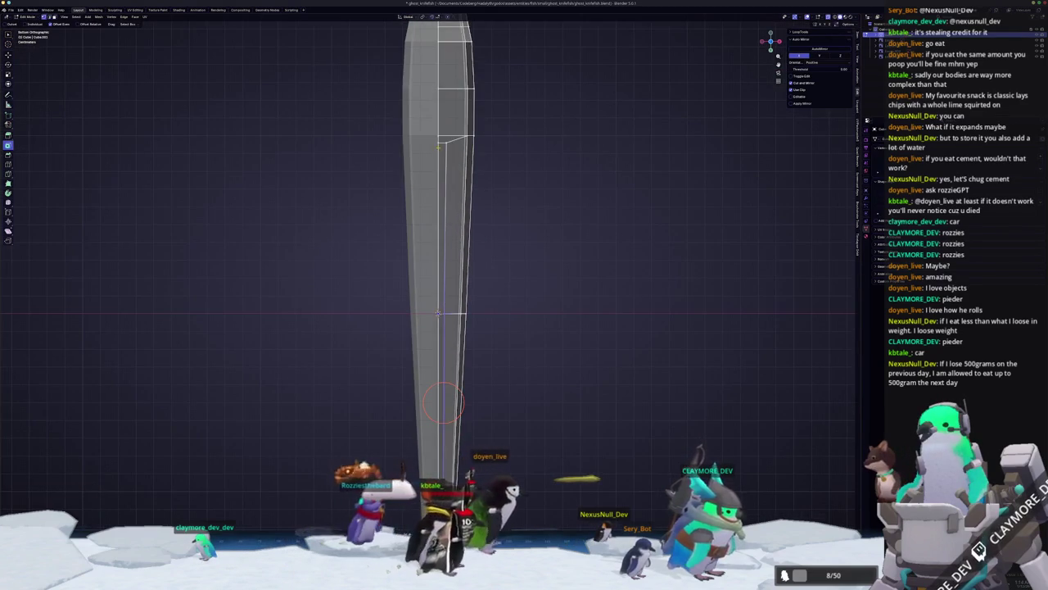
scroll(491, 122, up, 1)
scroll(491, 123, up, 1)
key(g)
key(g)
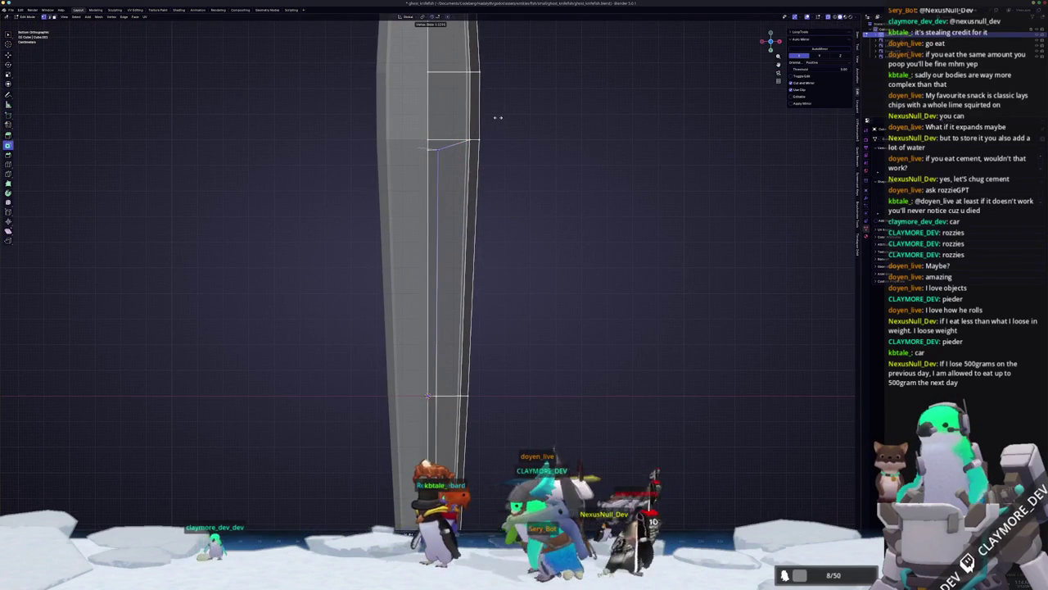
click(493, 115)
scroll(470, 192, down, 2)
key(KP_Decimal)
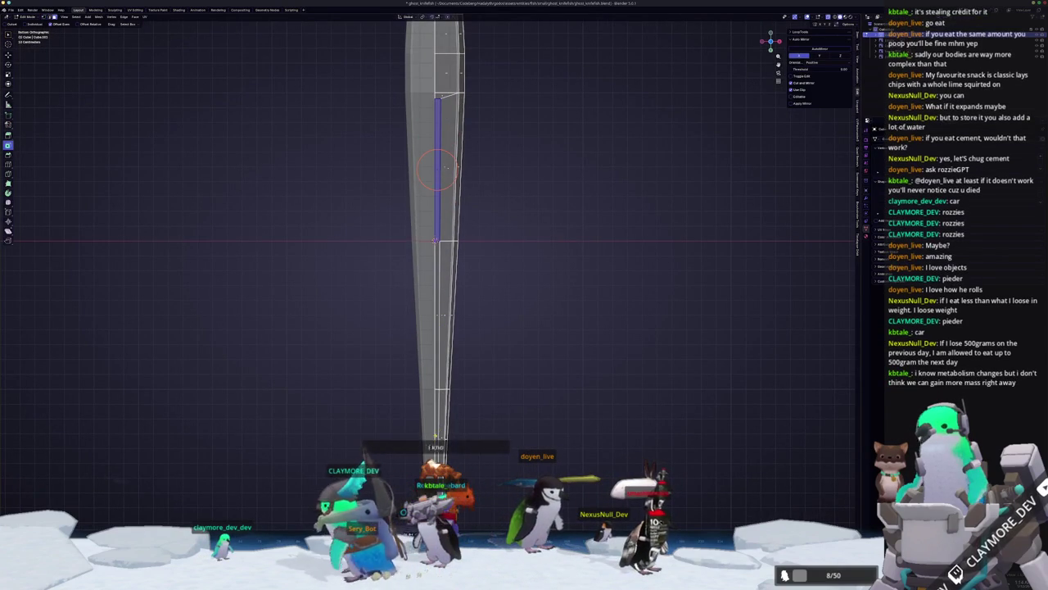
ctrl+click(437, 307)
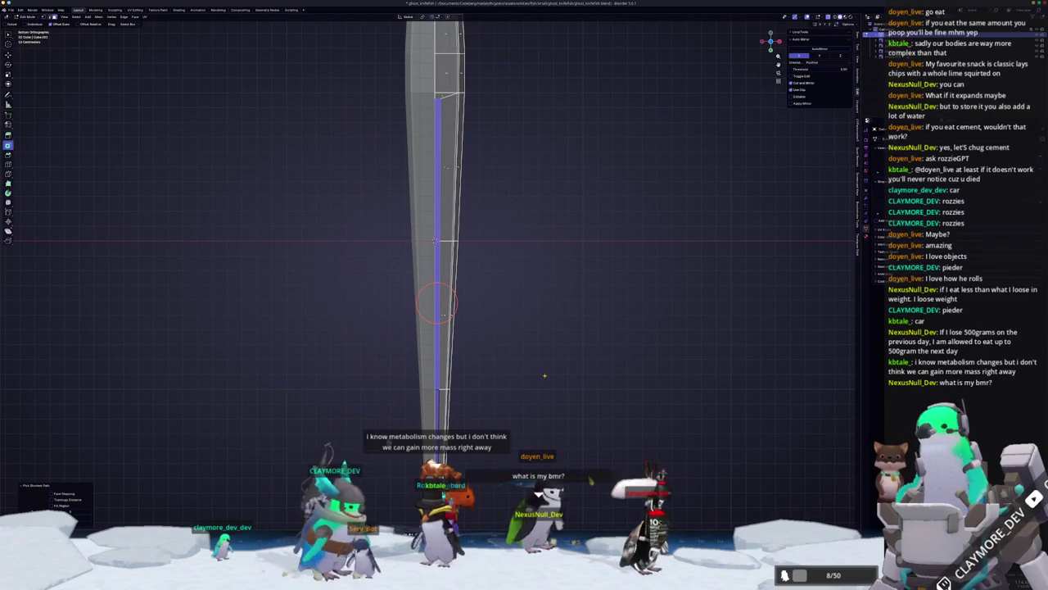
key(KP_3)
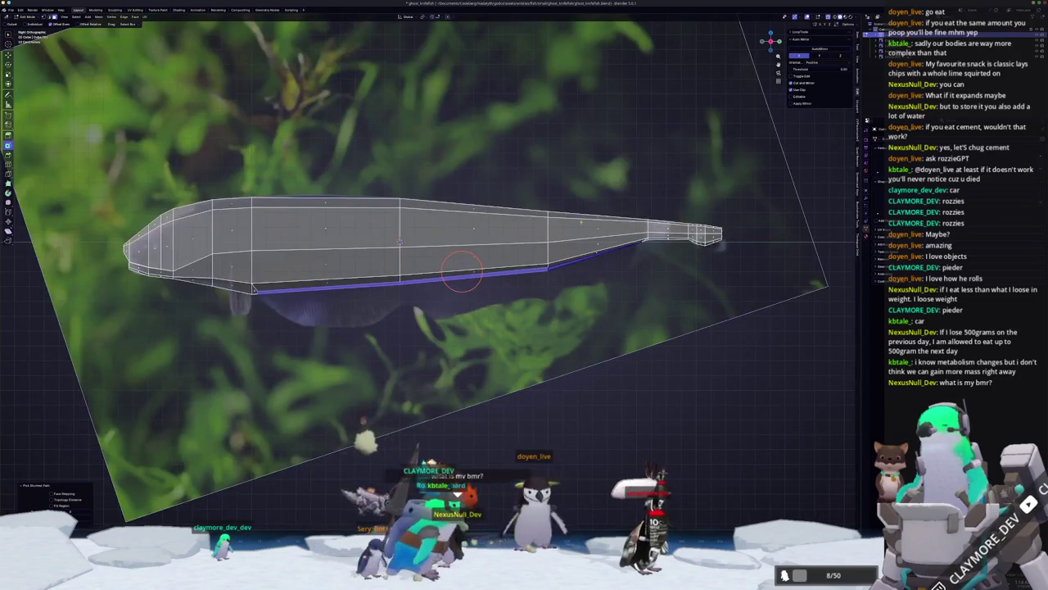
- Extrude the belly edges downward into a fin strip and place its front vertex down and back
scroll(463, 271, up, 3)
key(e)
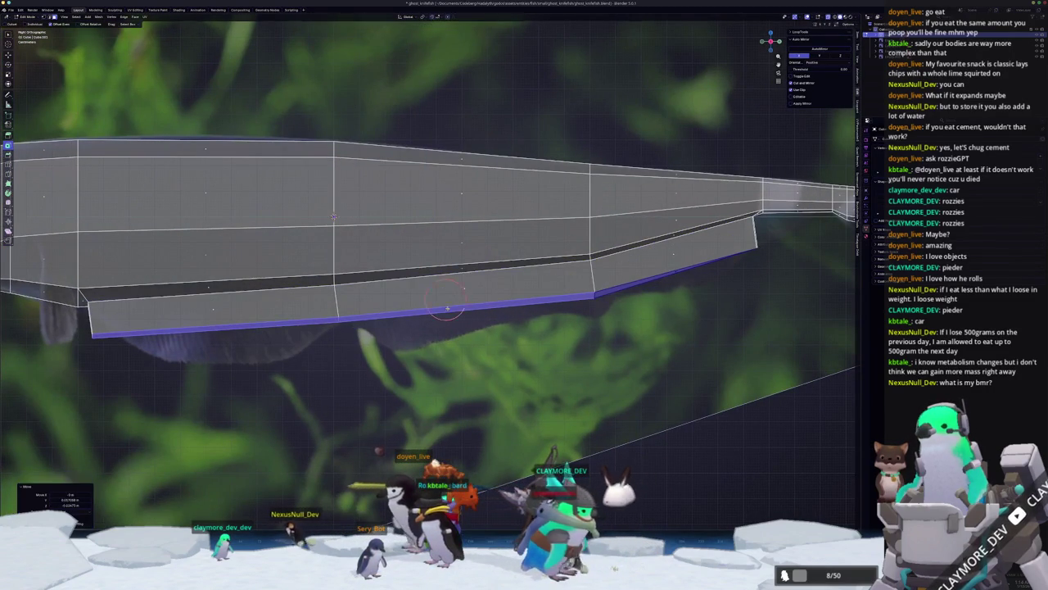
middle_drag(447, 309, 625, 290)
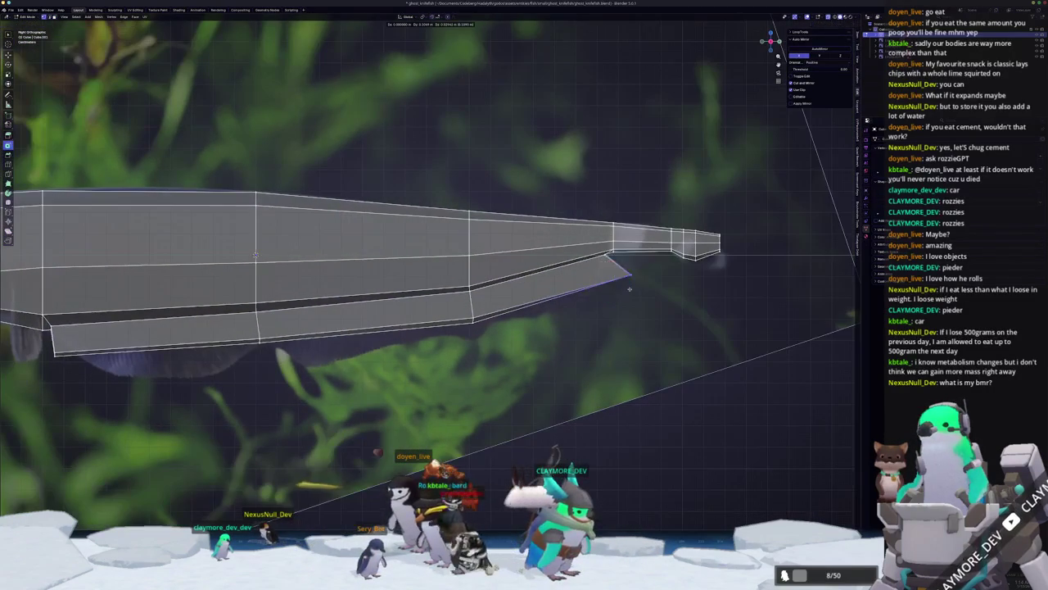
key(g)
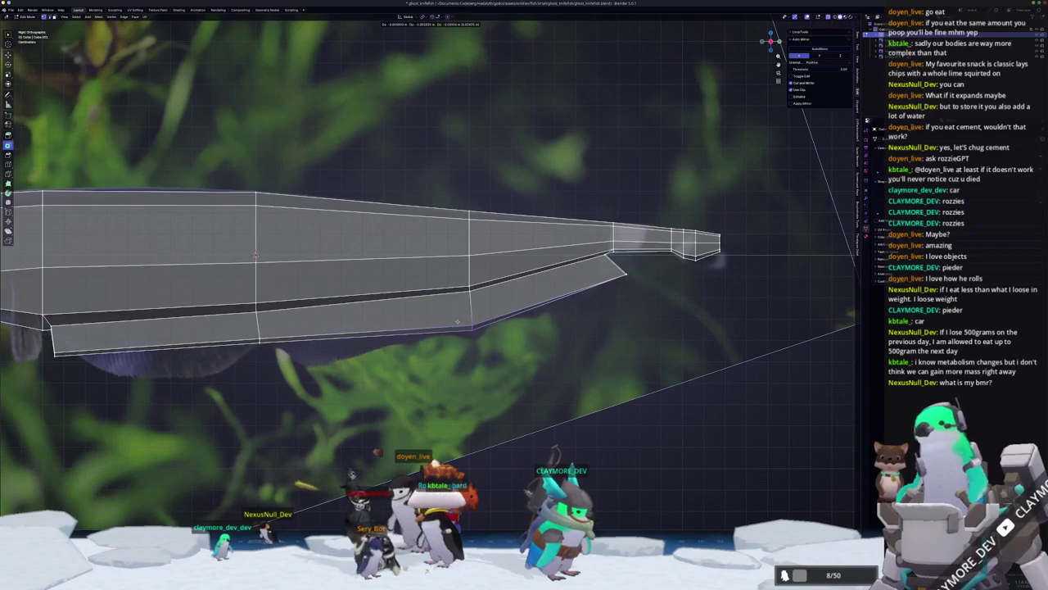
mouse_move(458, 313)
shift+middle_down()
mouse_move(620, 289)
mouse_move(338, 328)
shift+middle_up()
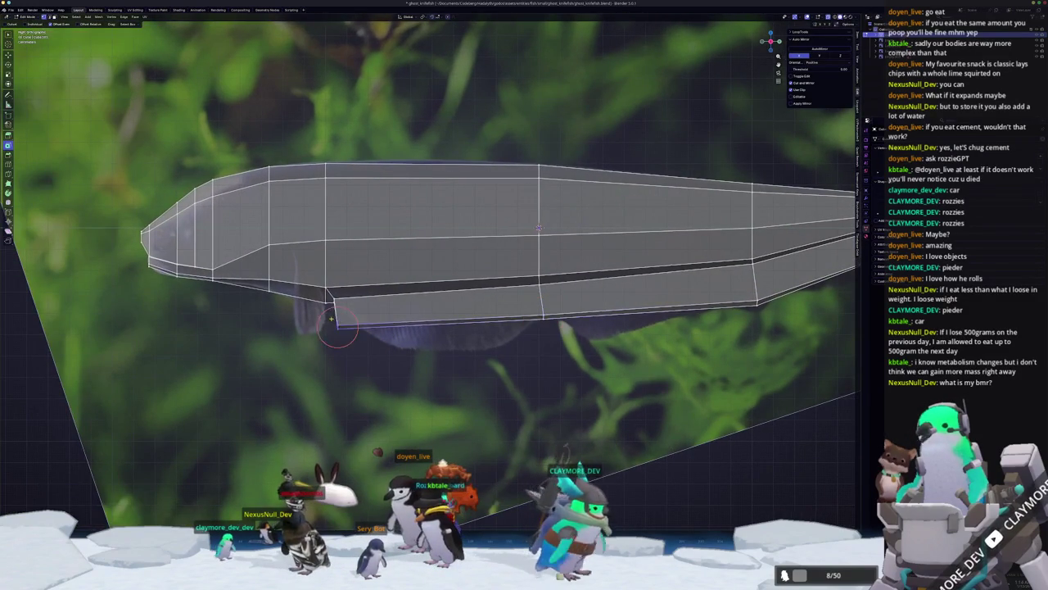
key(g)
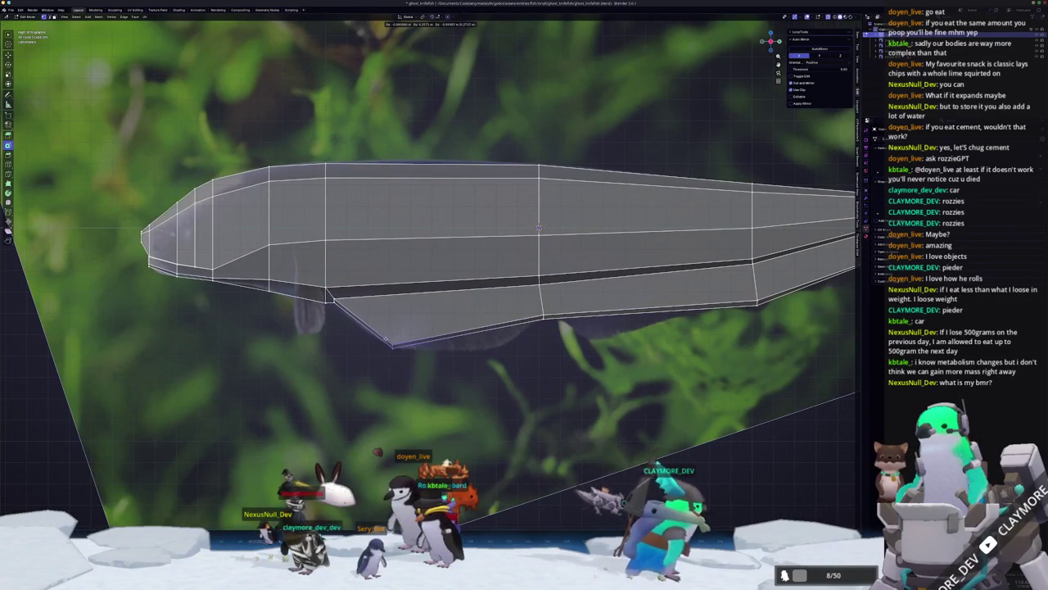
click(392, 344)
- Add two loop cuts across the fin and pull their bottom vertices down to follow the fin outline
key(ctrl+r)
click(442, 258)
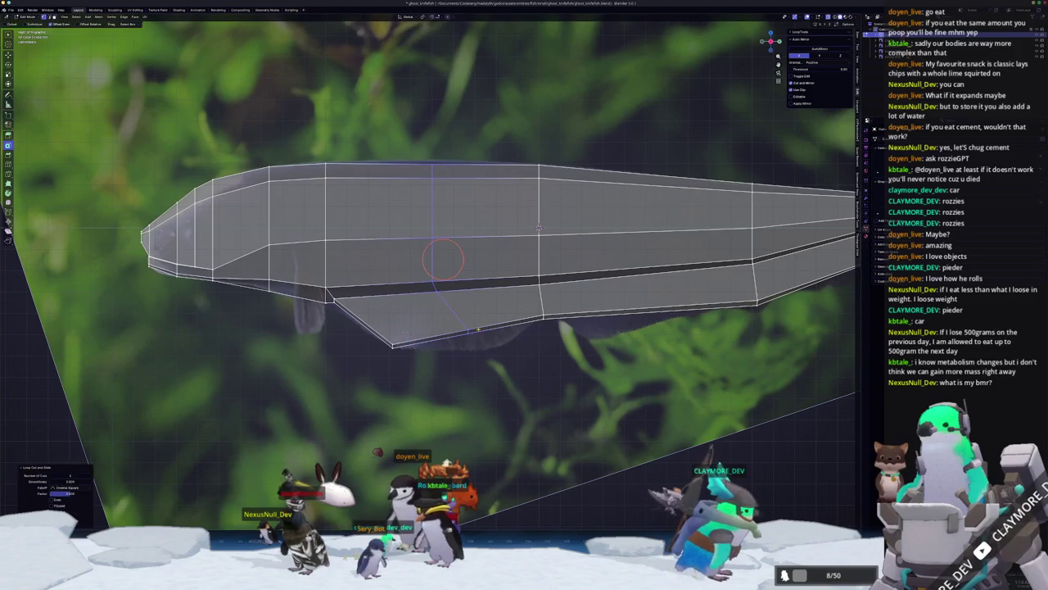
key(g)
click(486, 347)
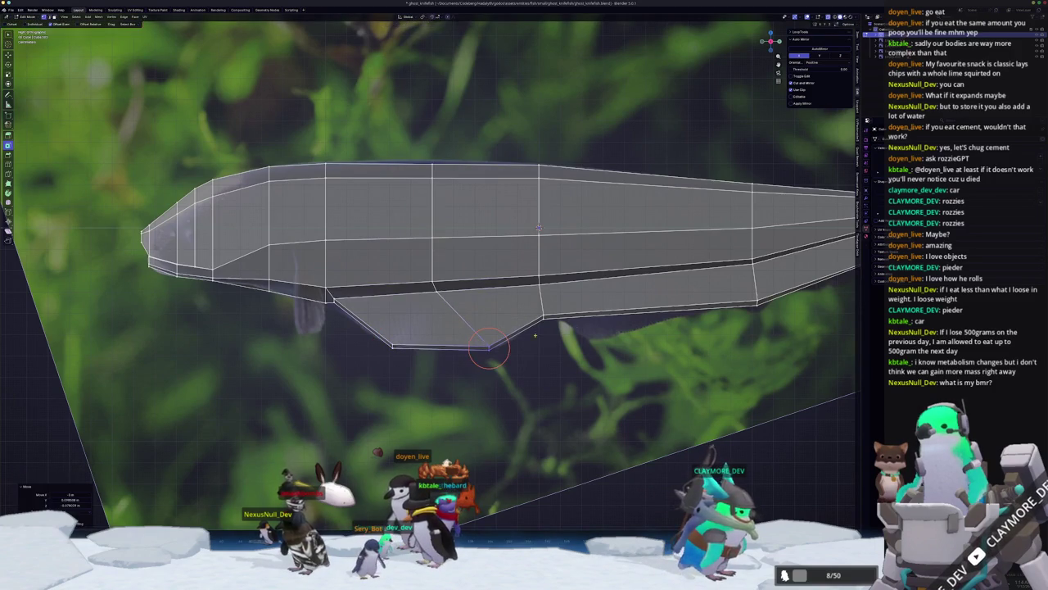
shift+middle_drag(487, 346, 403, 363)
key(ctrl+r)
click(512, 331)
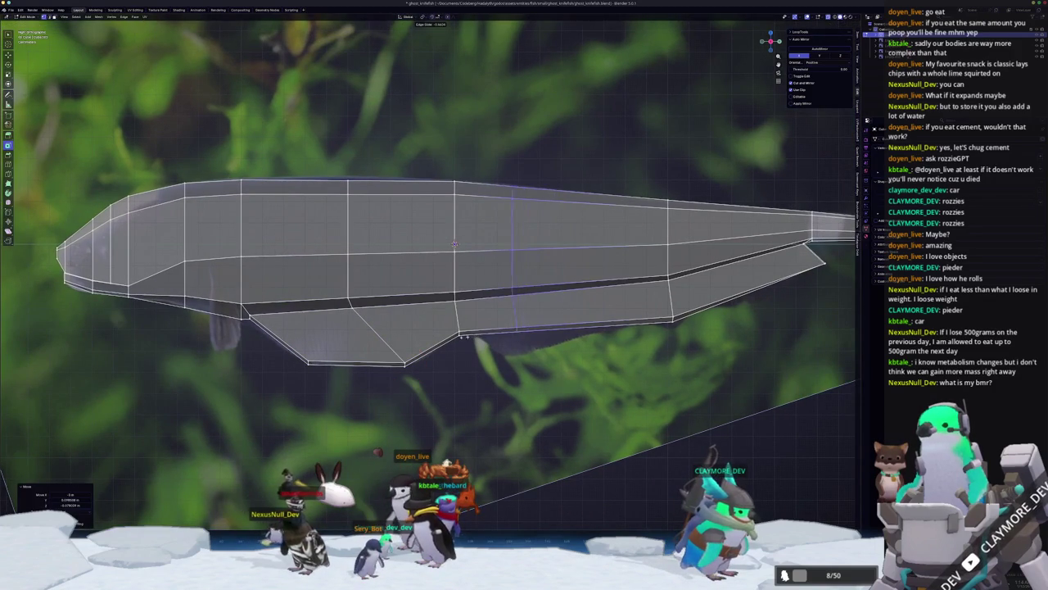
click(466, 336)
click(514, 329)
key(g)
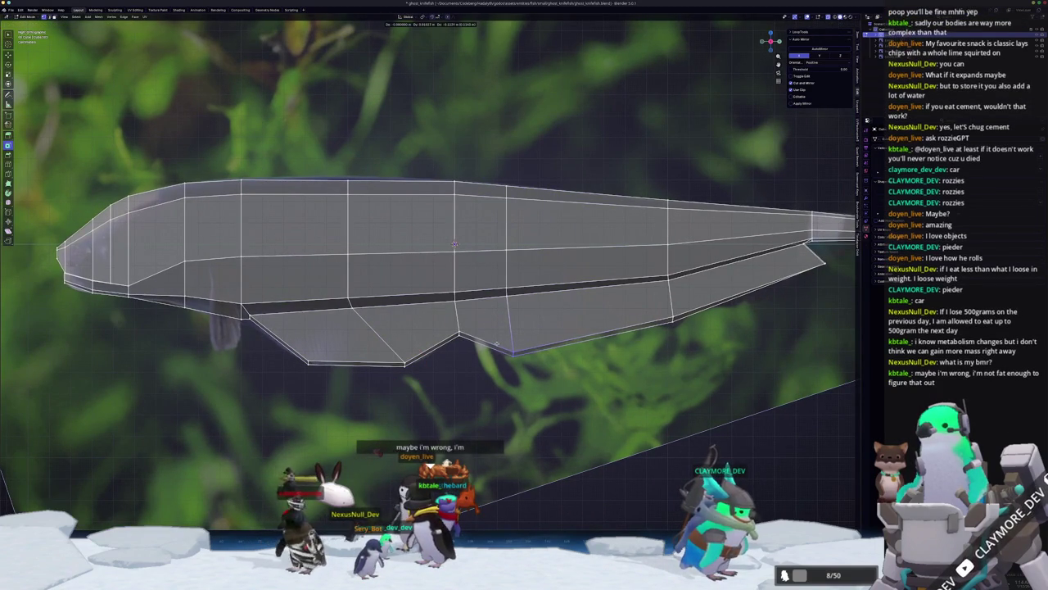
click(447, 351)
- Cut another loop across the fin's rear section and nudge its lower vertex slightly down and right
shift+middle_drag(575, 327, 503, 339)
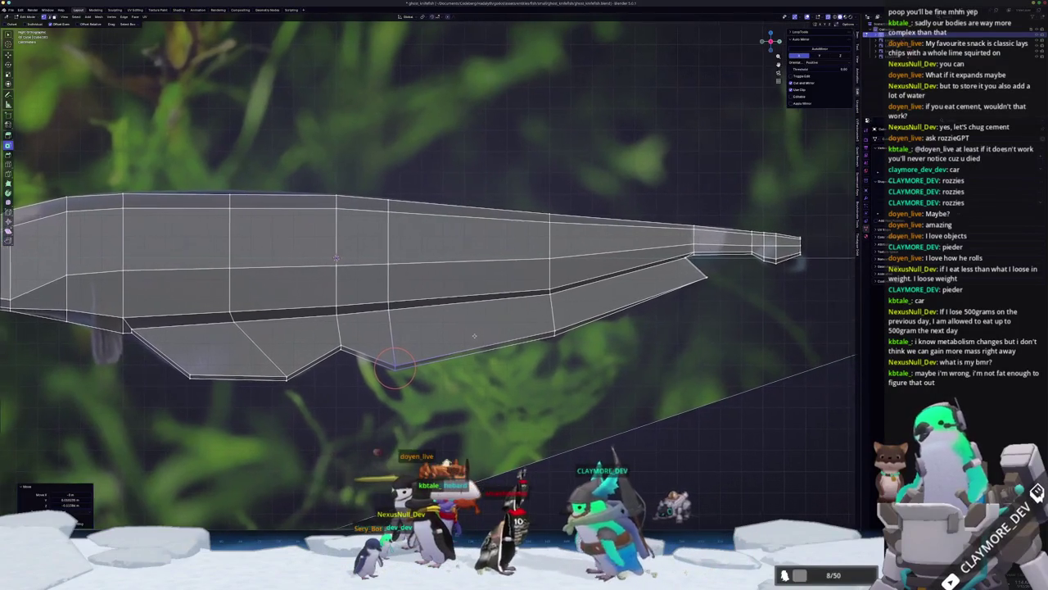
shift+middle_drag(503, 339, 446, 343)
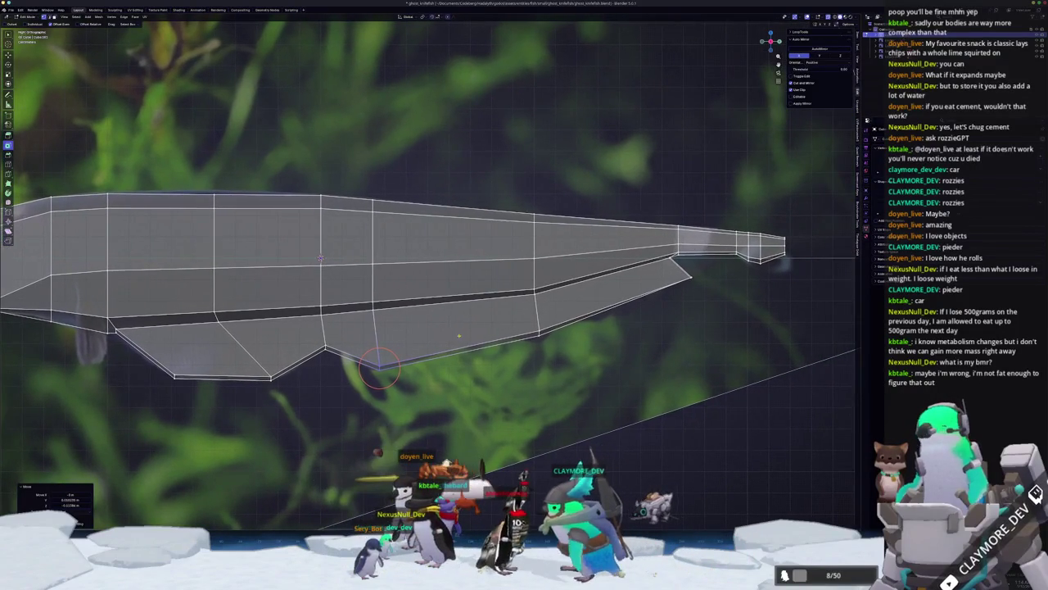
click(634, 299)
click(611, 302)
drag(596, 301, 603, 309)
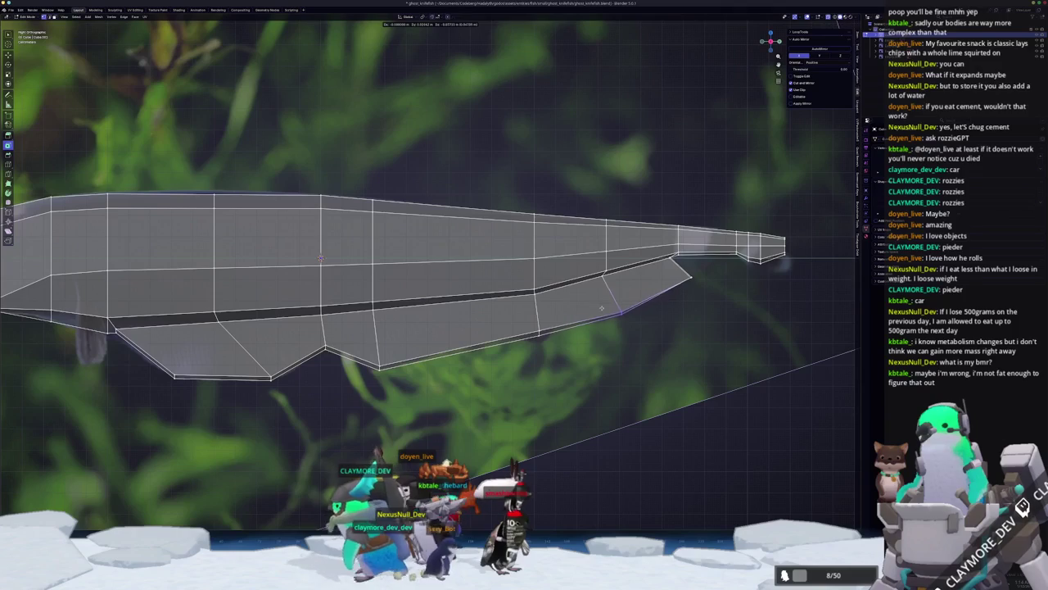
mouse_move(686, 299)
shift+middle_down()
mouse_move(596, 327)
mouse_move(465, 278)
shift+middle_up()
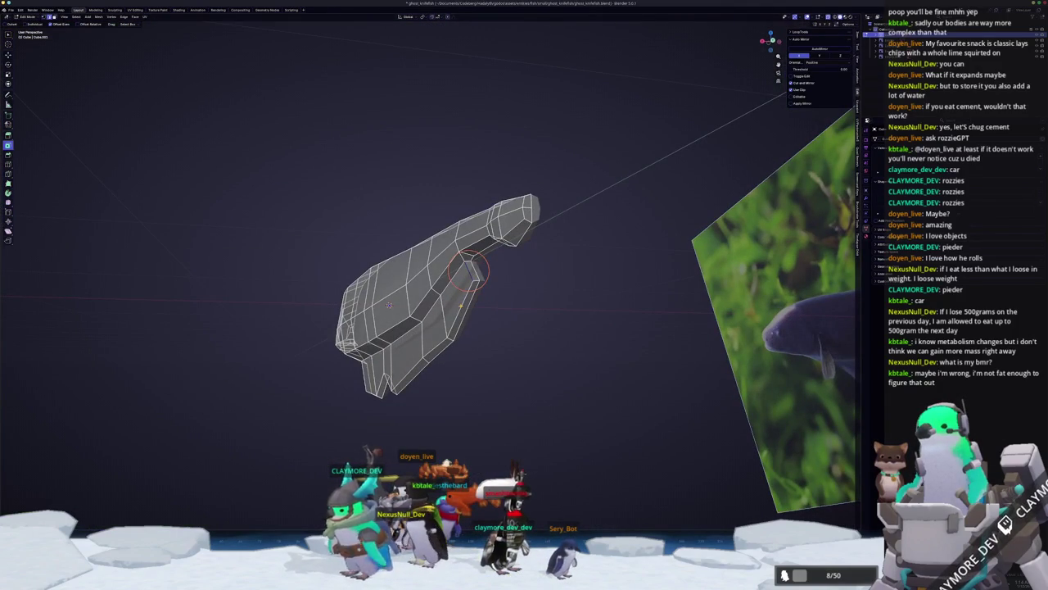
- Edge-slide the fin's edge loop twice to match the reference images
key(g)
key(g)
click(461, 307)
mouse_move(461, 306)
middle_down()
mouse_move(434, 327)
mouse_move(344, 352)
middle_up()
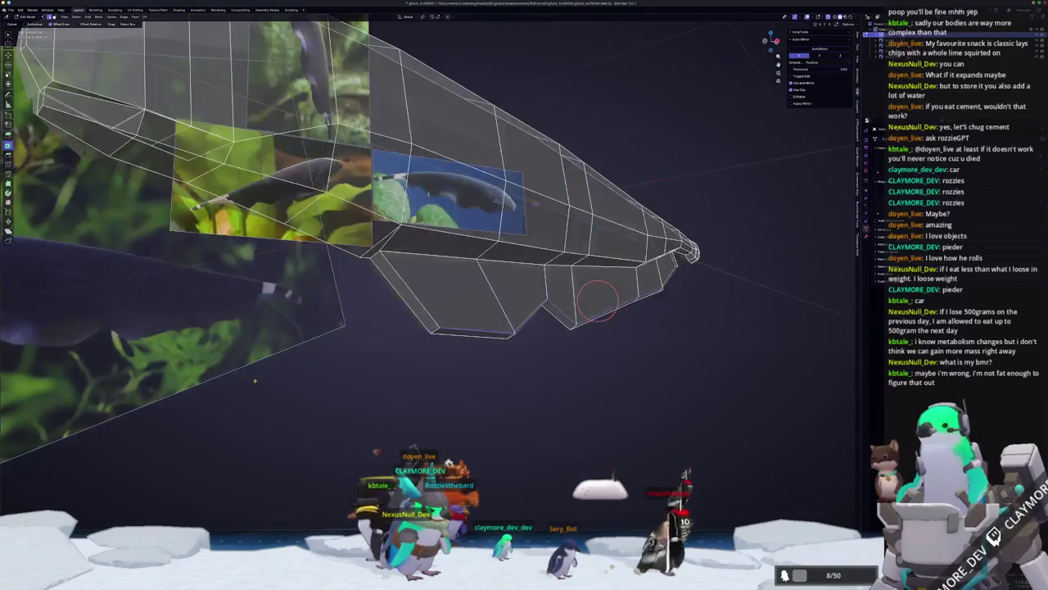
key(g)
key(g)
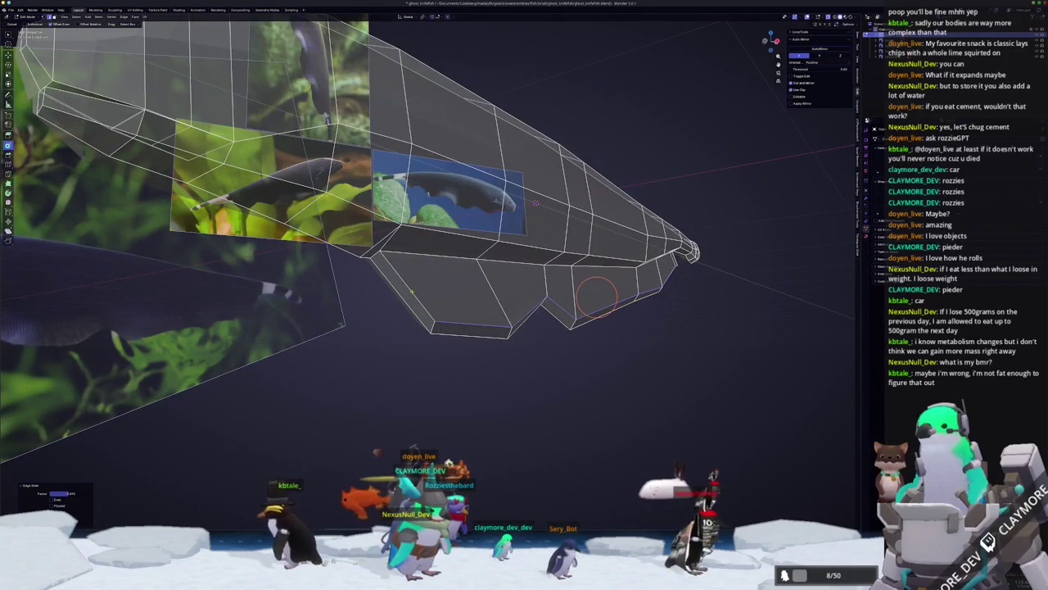
middle_drag(256, 375, 393, 286)
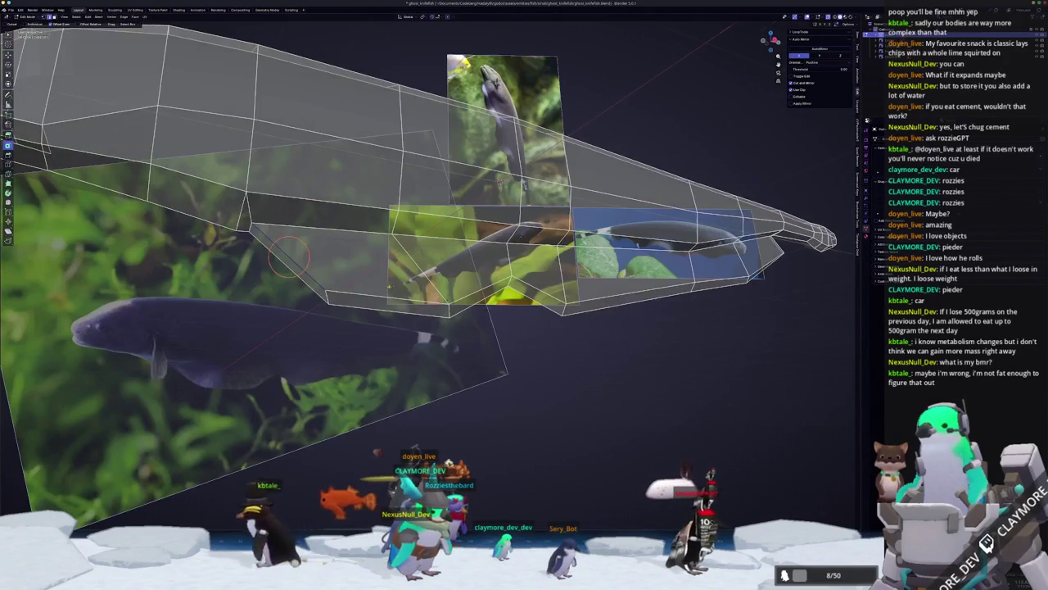
click(393, 289)
scroll(393, 291, down, 3)
- Check the fish in object mode and side view, then select the face strip along the belly fin
key(Tab)
middle_drag(393, 295, 390, 312)
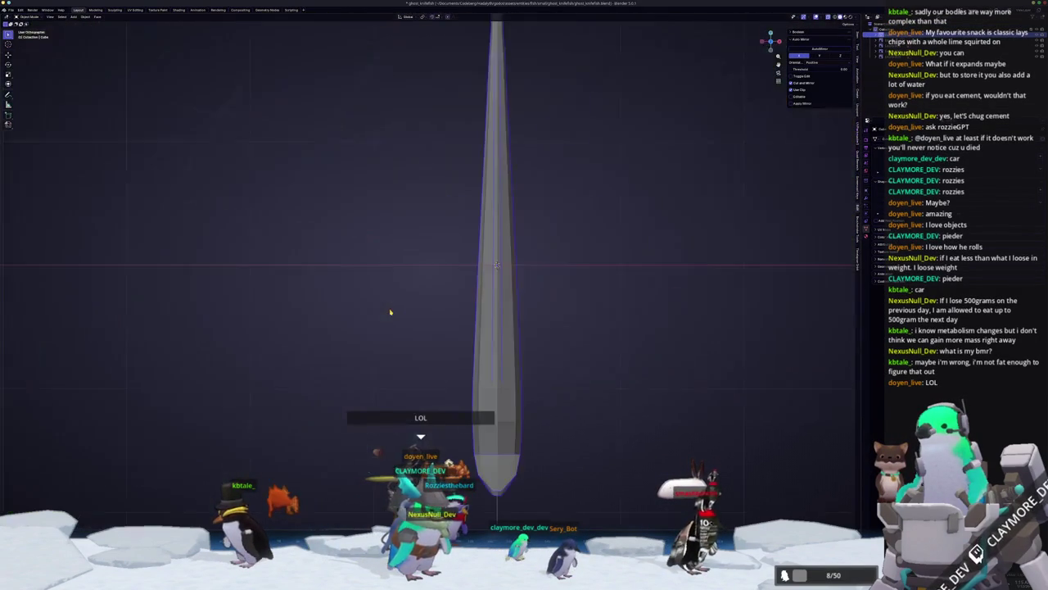
key(KP_3)
key(Tab)
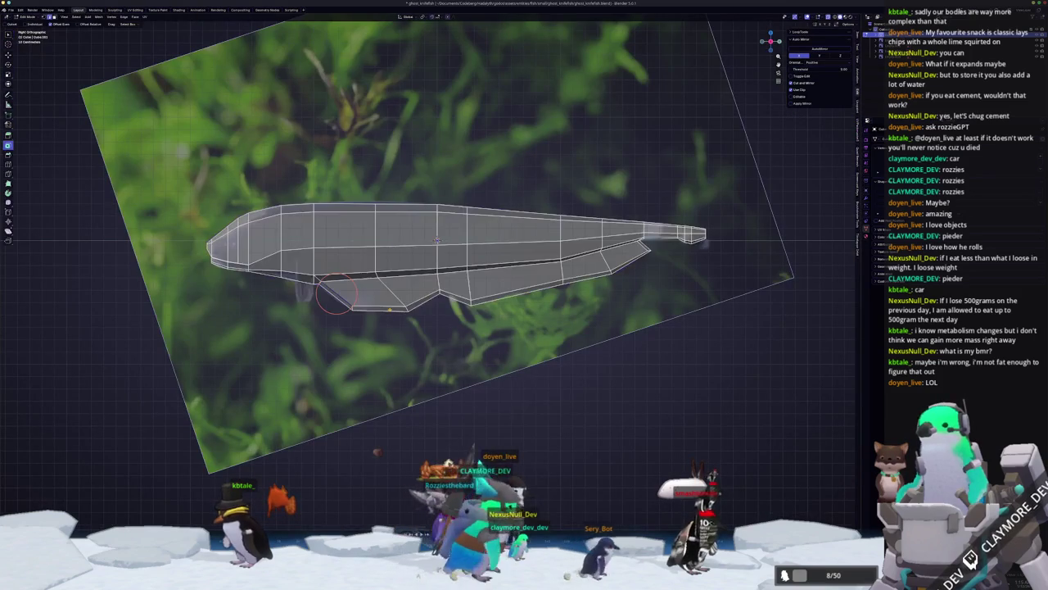
key(Tab)
key(Tab)
middle_drag(336, 293, 473, 214)
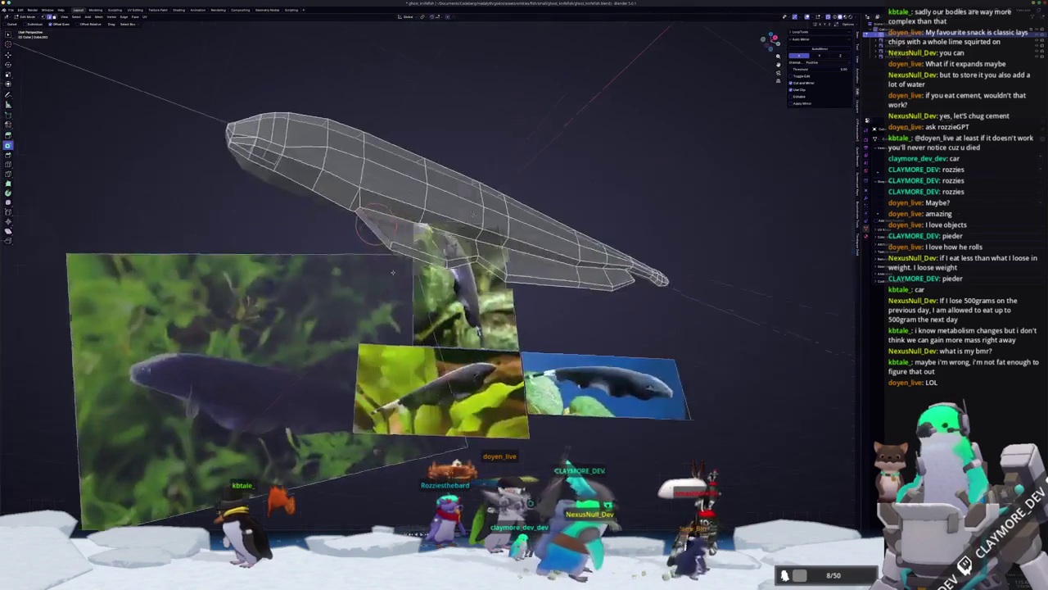
click(405, 233)
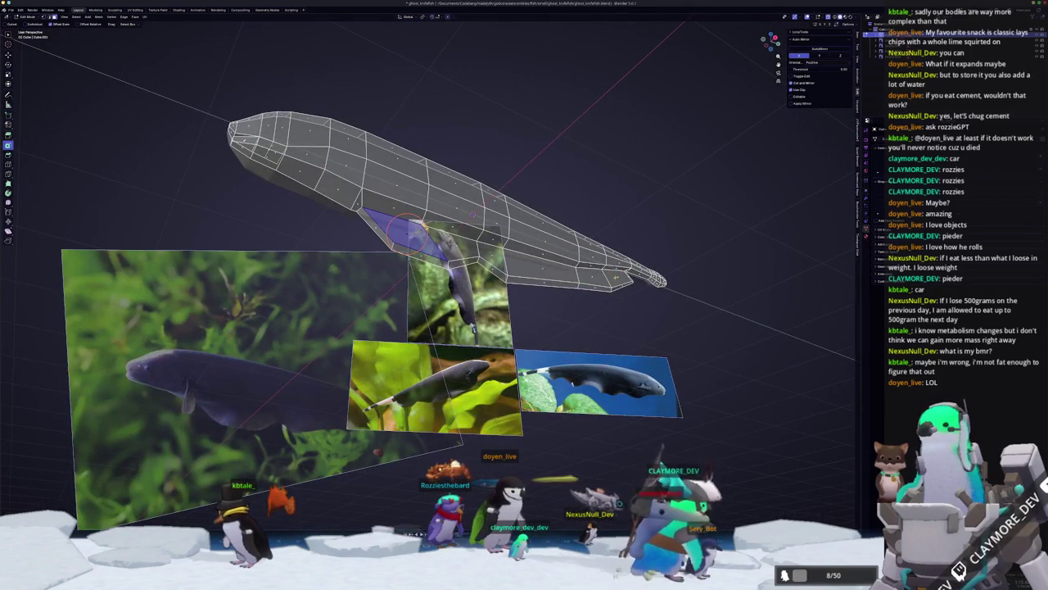
ctrl+click(524, 260)
key(KP_1)
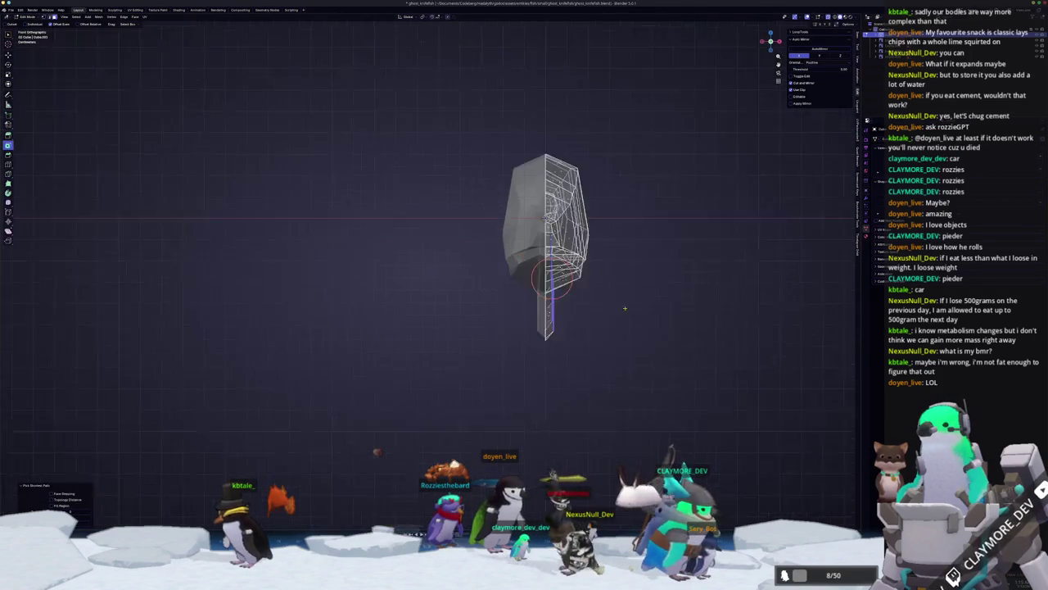
- Scale the fin faces narrower side to side in front view, trying and cancelling a Z/X move
scroll(632, 316, up, 3)
key(s)
click(633, 316)
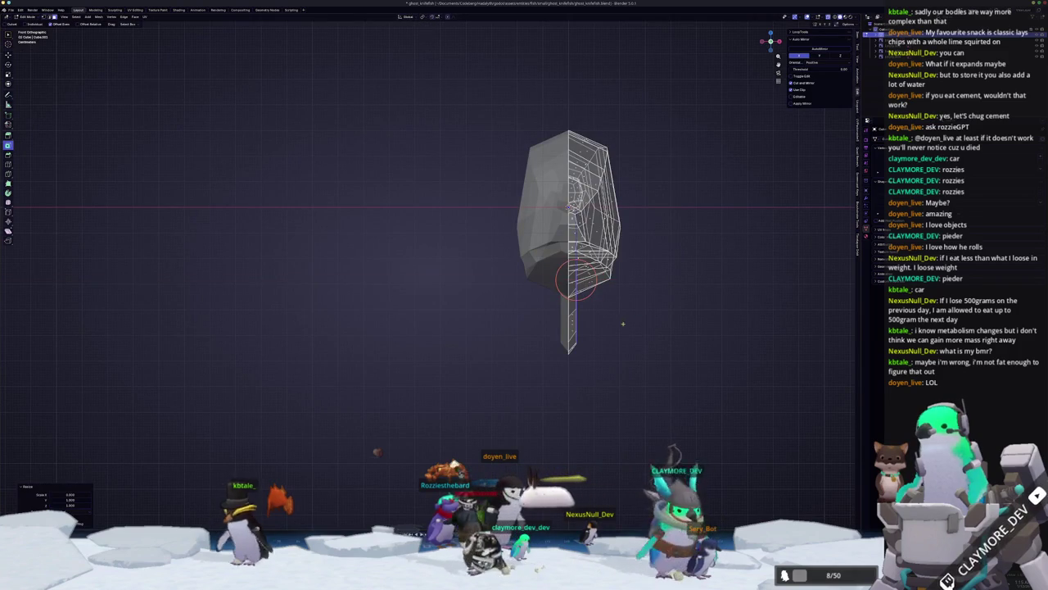
shift+middle_drag(625, 321, 568, 312)
key(g)
key(z)
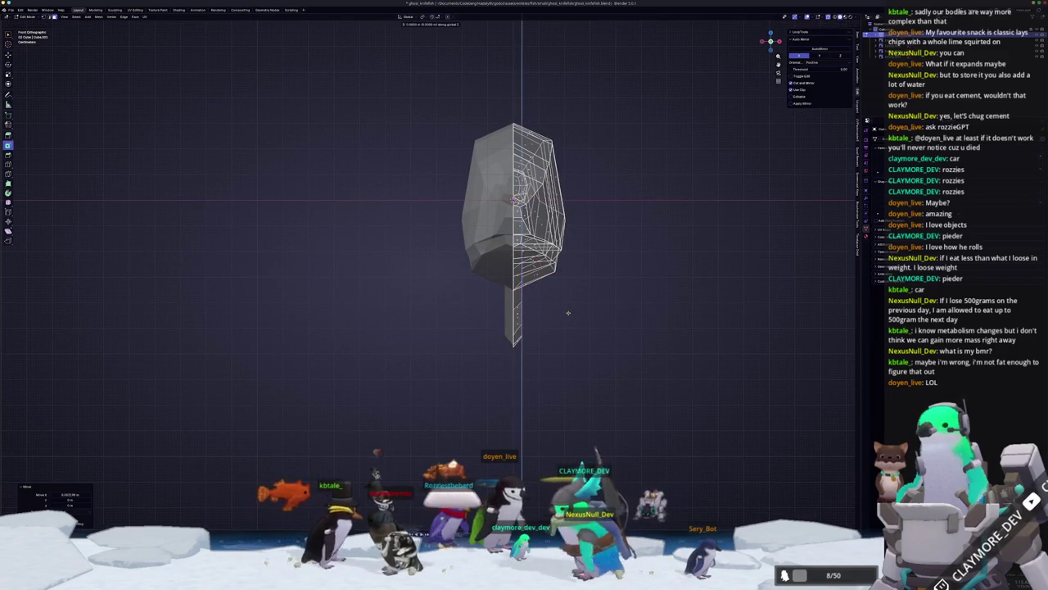
key(x)
key(z)
click(564, 317)
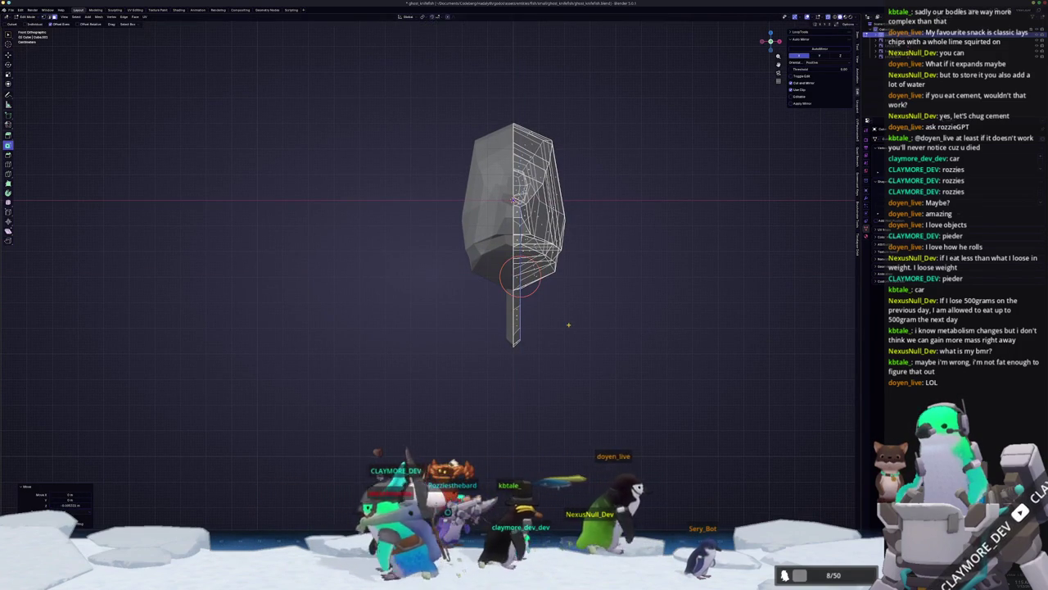
- Return to the side view of the whole fish and begin sliding the fin's tip vertex
key(KP_3)
mouse_move(559, 277)
middle_down()
mouse_move(518, 276)
mouse_move(500, 295)
middle_up()
scroll(500, 295, up, 3)
key(shift+v)
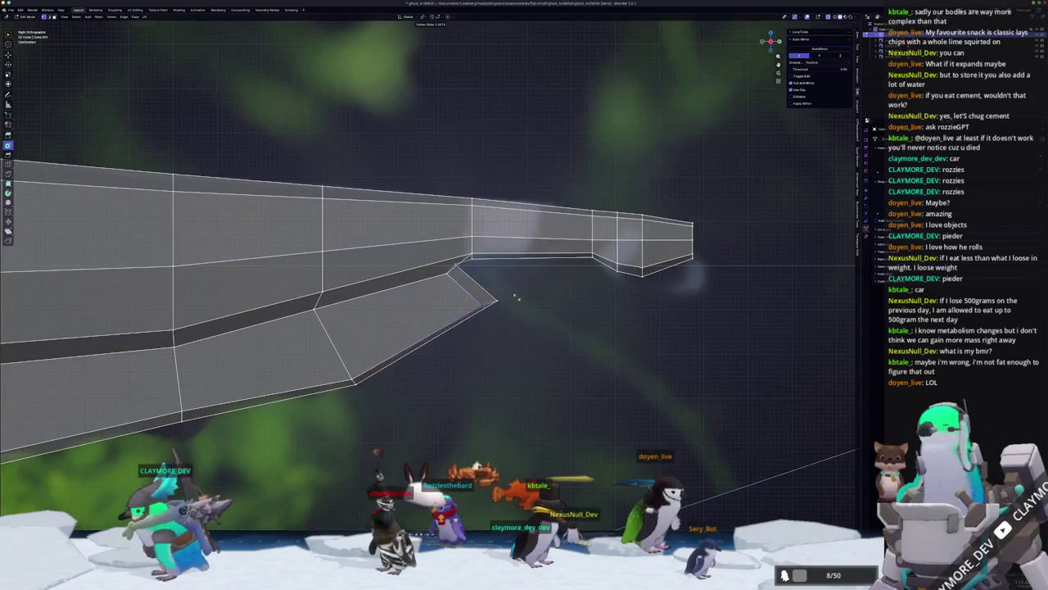
- Slide the fin's rear tip vertex and lower it along Z, then fine-tune its position
click(515, 291)
key(g)
key(z)
click(447, 268)
middle_drag(446, 267, 586, 263)
middle_drag(374, 204, 677, 193)
scroll(447, 288, up, 1)
key(g)
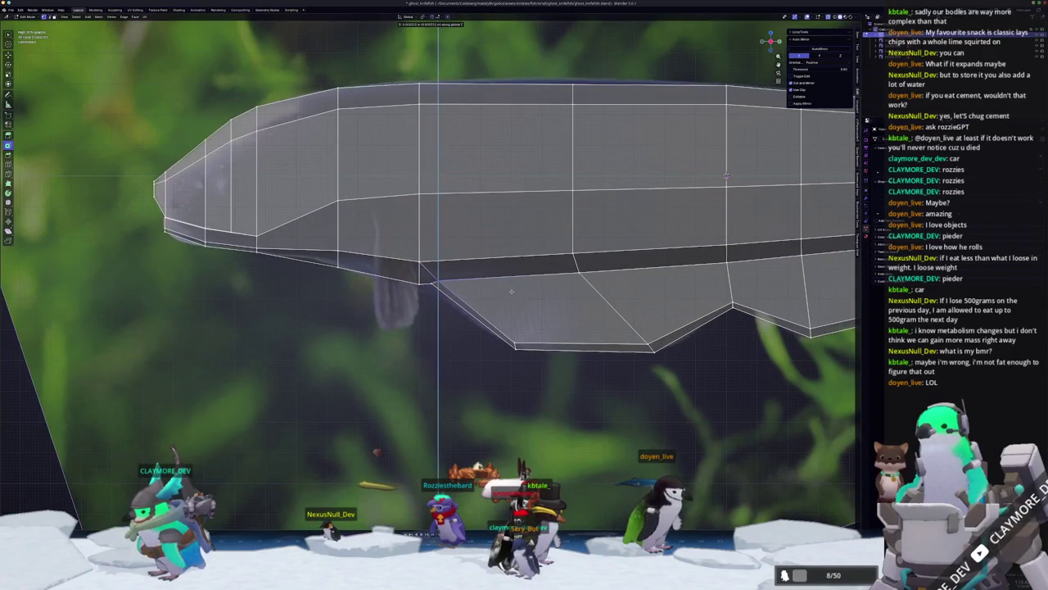
click(515, 309)
- Compare the solid fish with the side photo in object mode, then return to edit mode
mouse_move(435, 281)
middle_down()
mouse_move(486, 321)
mouse_move(437, 330)
middle_up()
key(Tab)
scroll(436, 329, up, 1)
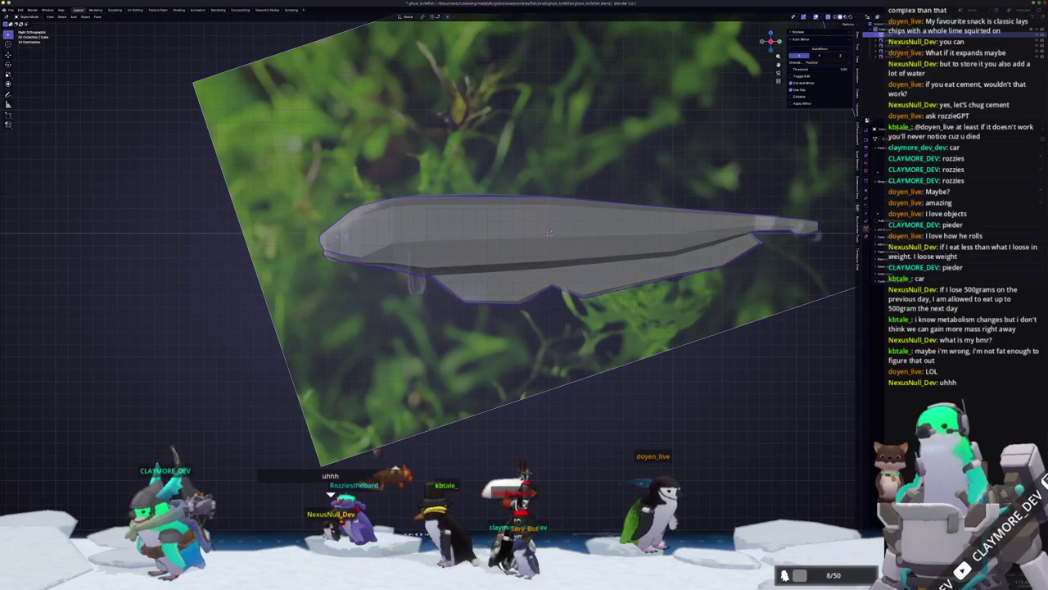
middle_drag(786, 158, 811, 213)
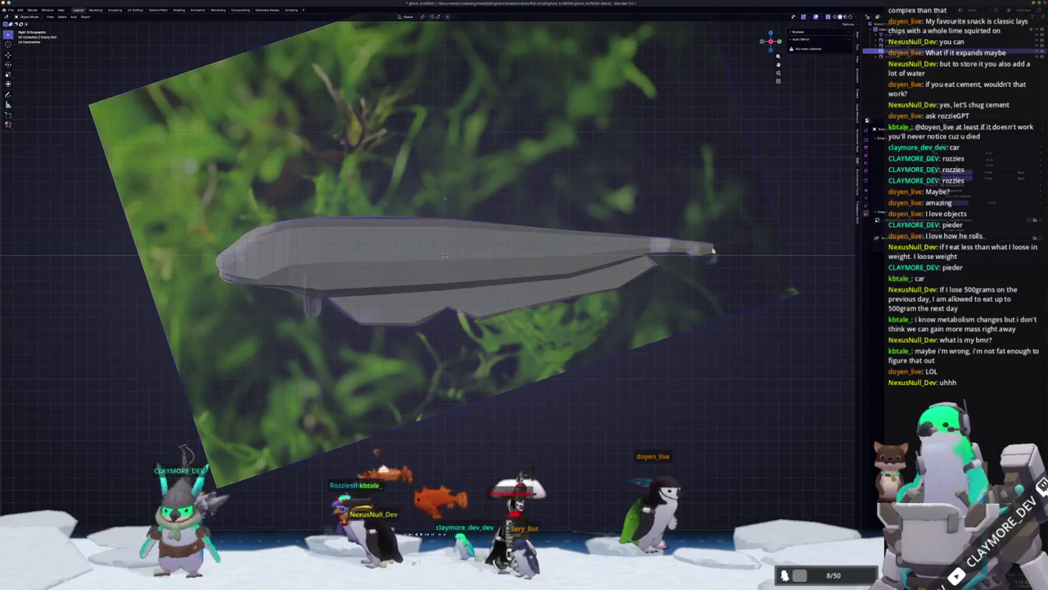
scroll(821, 236, up, 3)
key(Tab)
scroll(821, 236, up, 3)
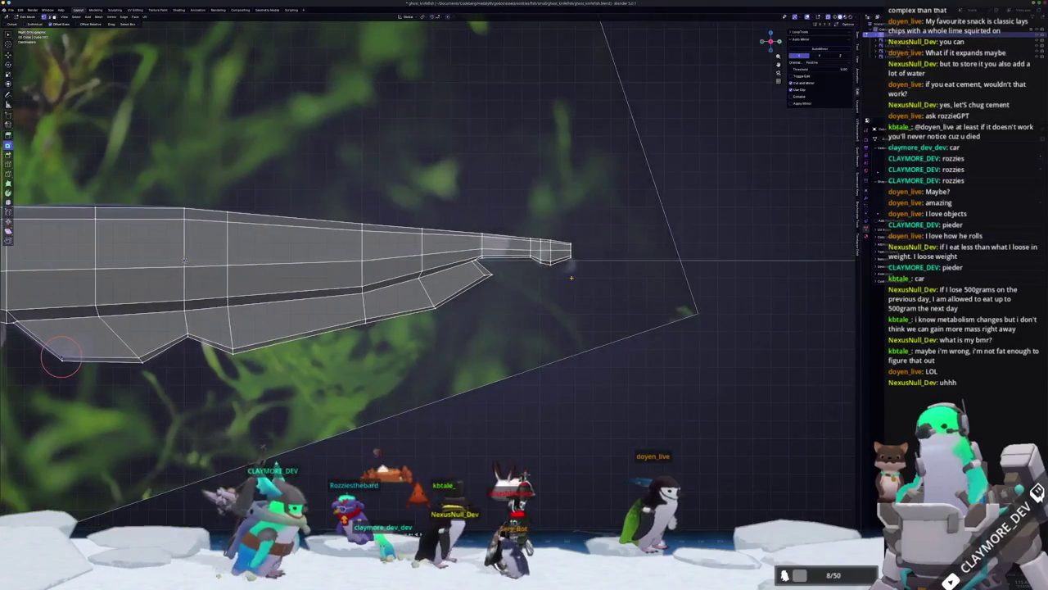
- Slide the tail tip vertex and the tail end edge to angle the tail's squared end
scroll(601, 263, up, 2)
mouse_move(600, 262)
middle_down()
mouse_move(515, 267)
mouse_move(557, 238)
middle_up()
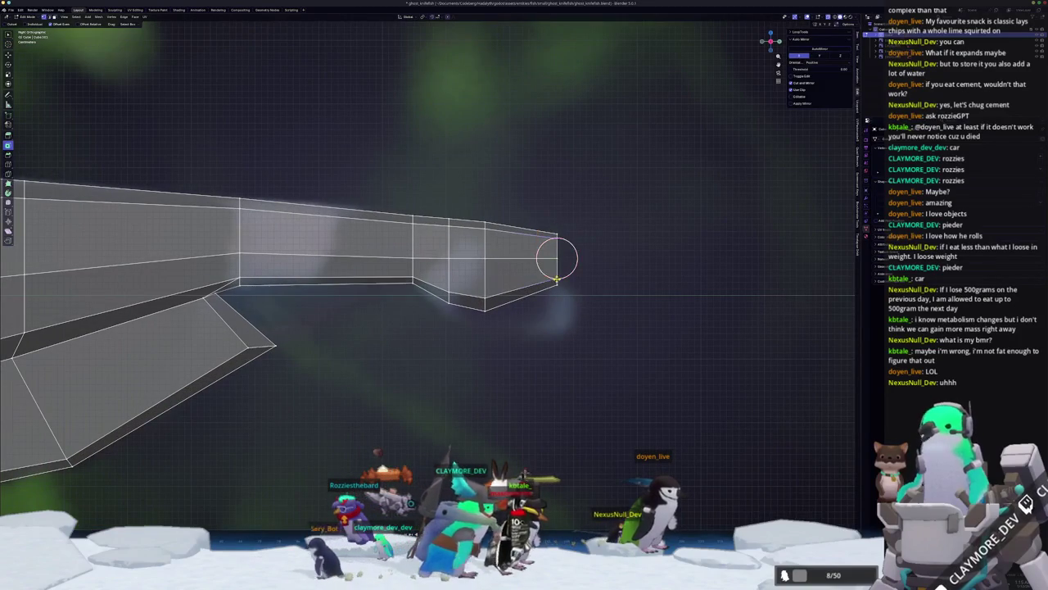
key(shift+v)
click(552, 282)
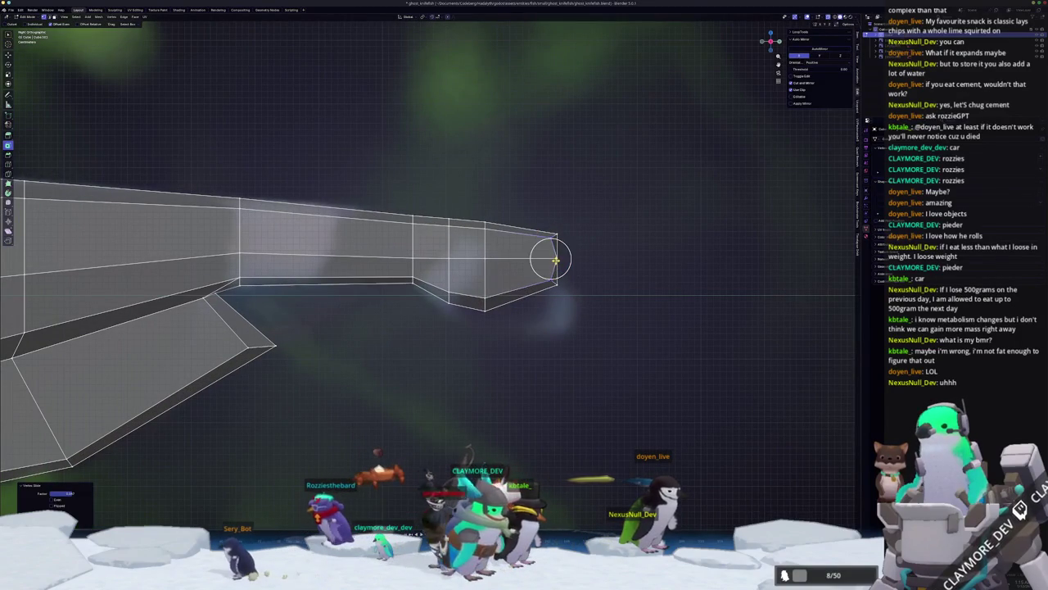
key(g)
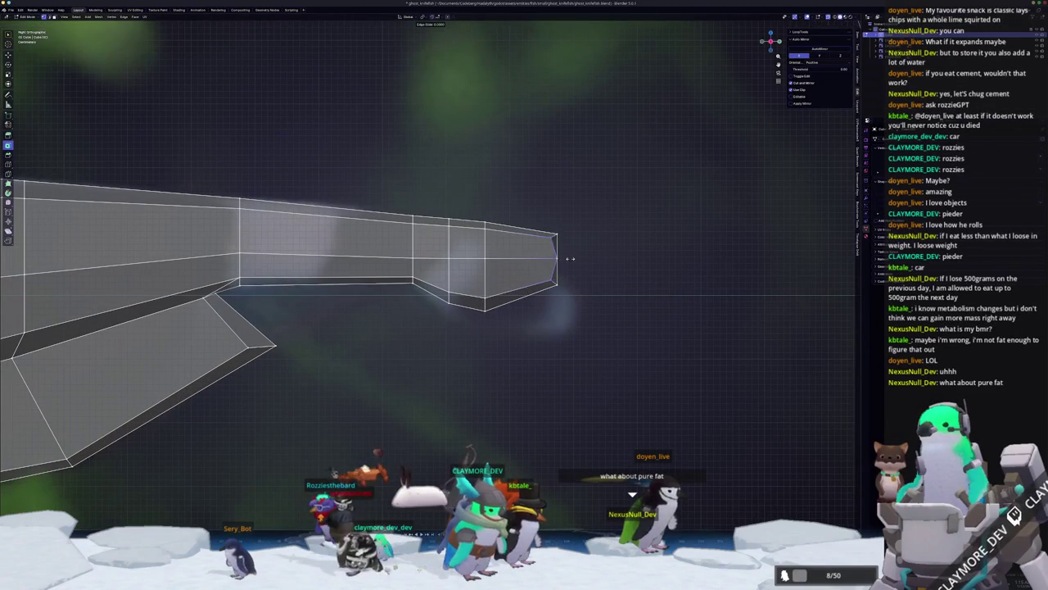
click(565, 259)
- Slide the remaining tail-end vertices into a point and view the reshaped tail in object mode
key(g)
key(g)
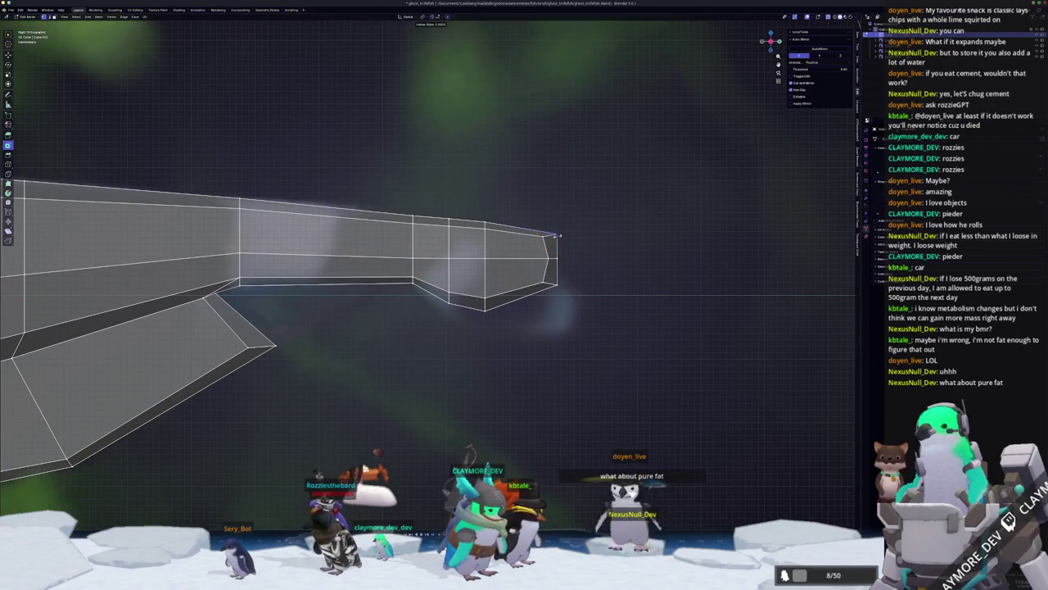
click(555, 236)
key(g)
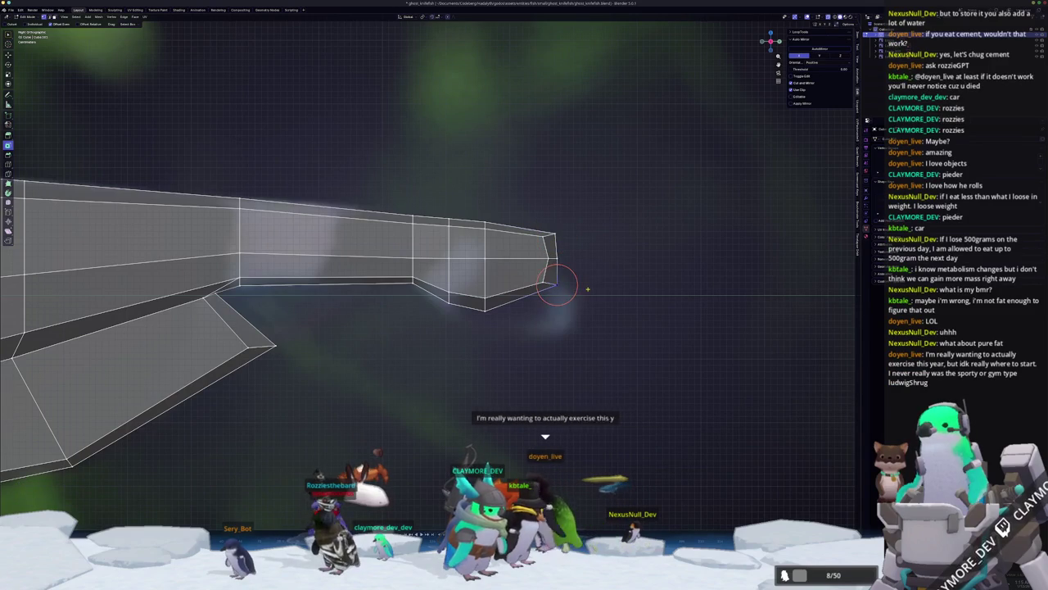
key(g)
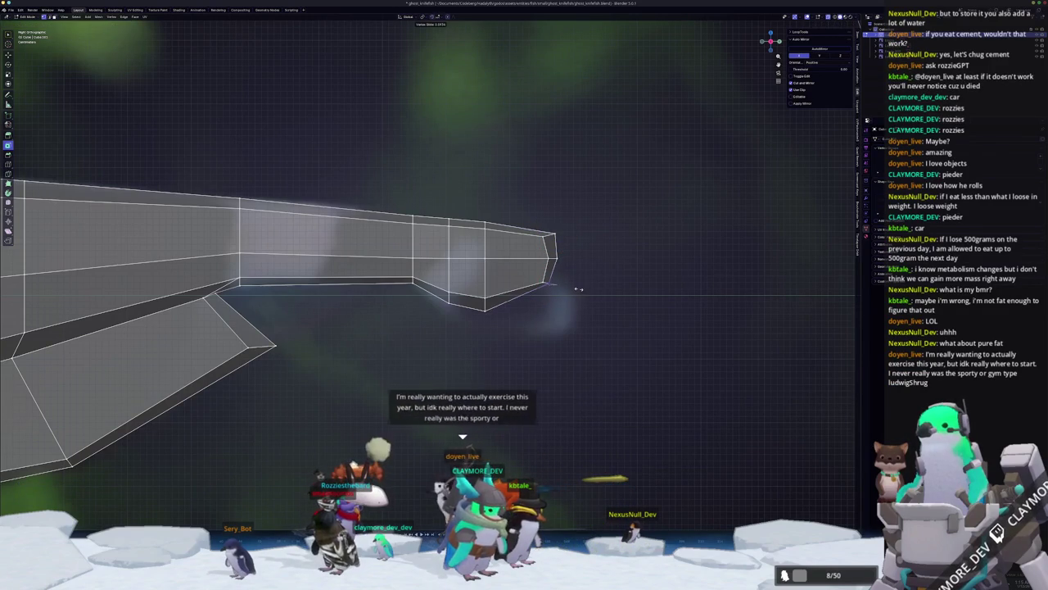
click(565, 289)
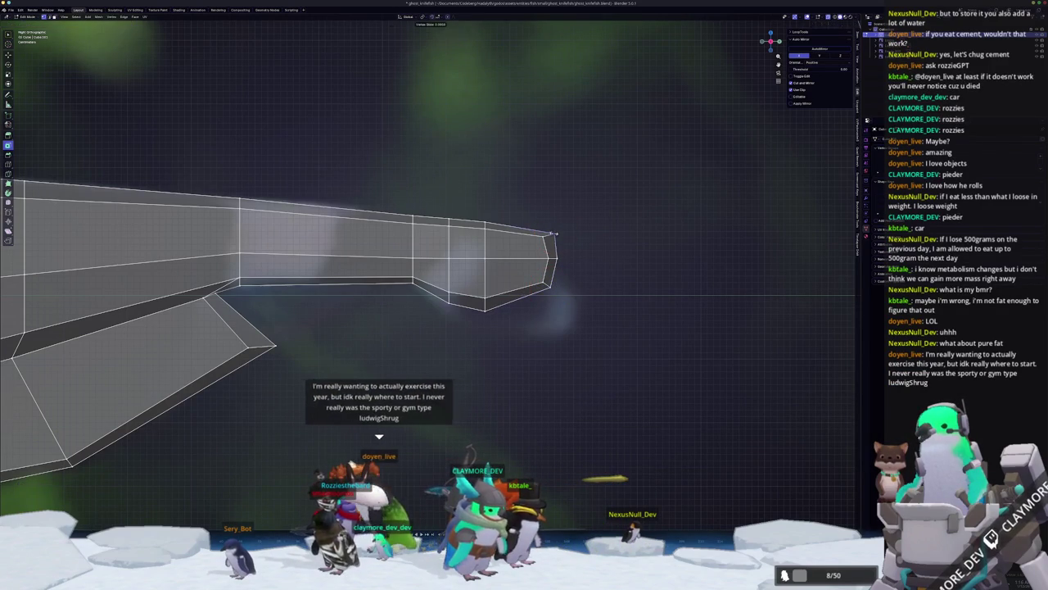
key(Tab)
middle_drag(506, 261, 421, 276)
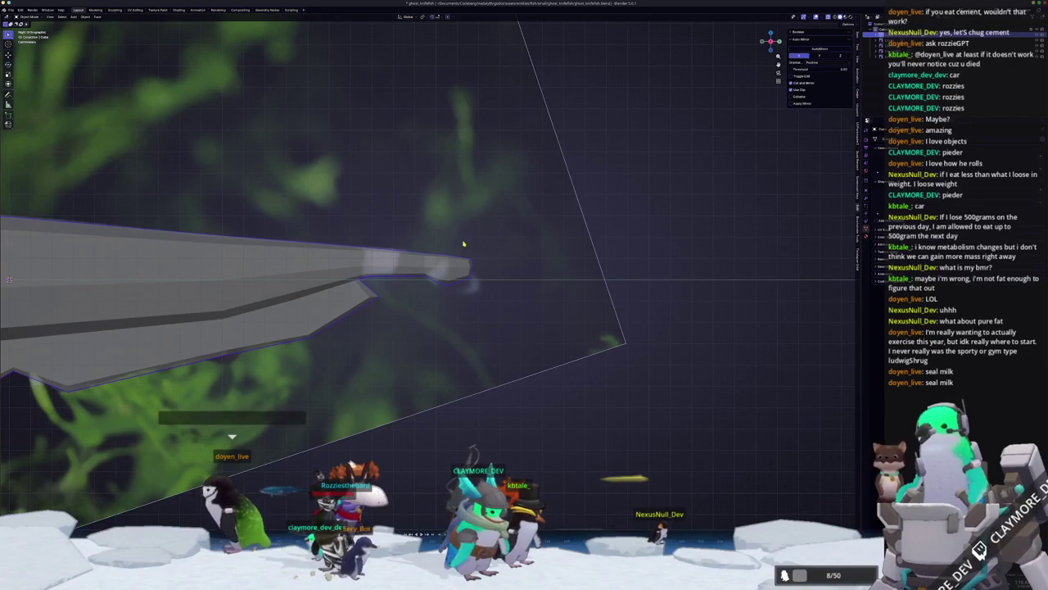
- Orbit back to the side view and turn on X-ray (Alt+Z) over the reference photo
mouse_move(467, 284)
middle_down()
mouse_move(427, 264)
mouse_move(213, 272)
mouse_move(599, 303)
middle_up()
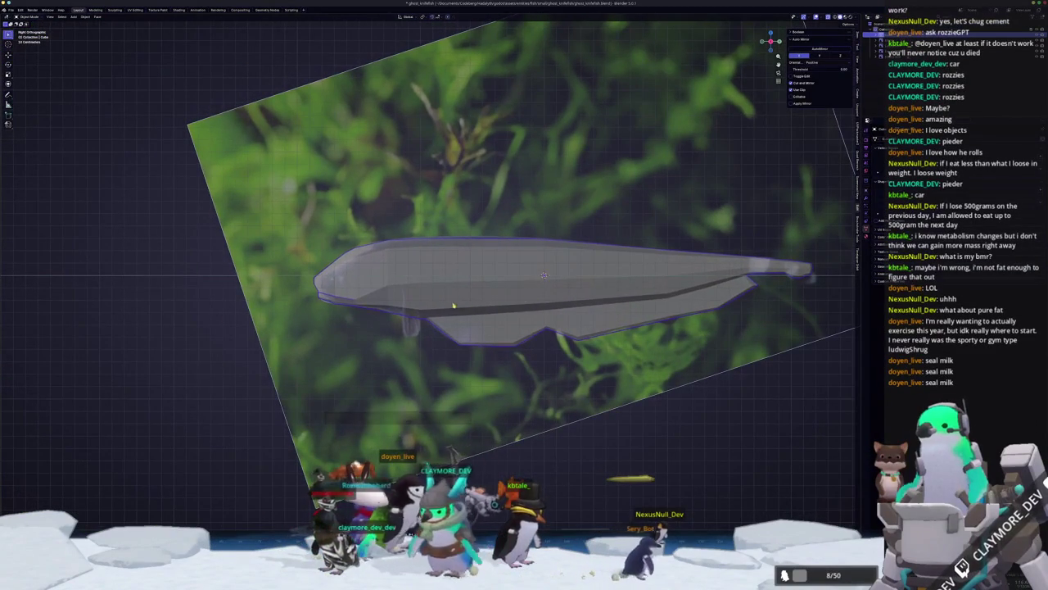
key(Tab)
scroll(413, 310, up, 1)
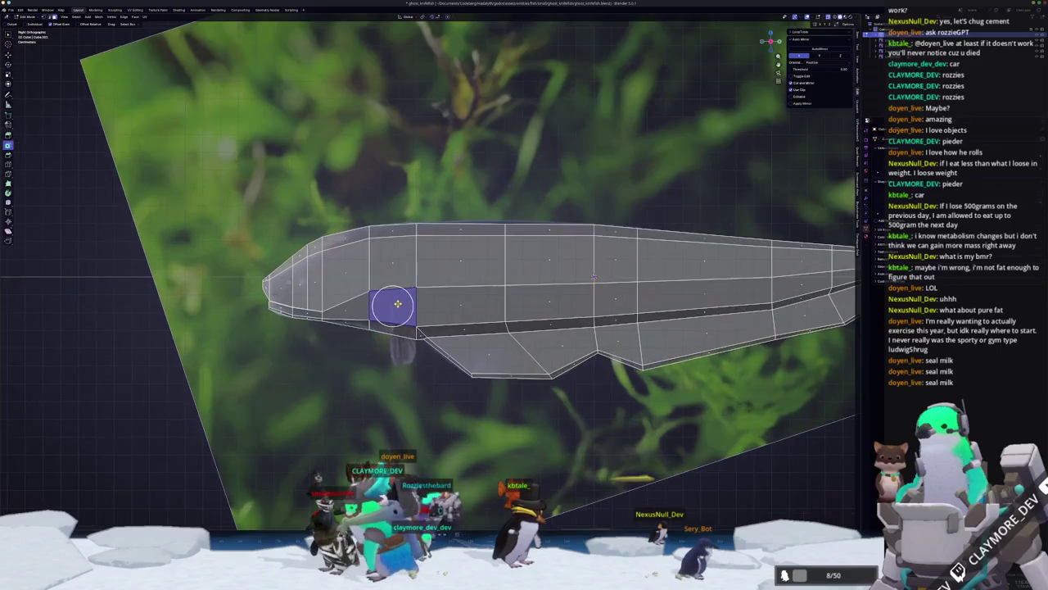
mouse_move(567, 276)
middle_down()
mouse_move(673, 243)
mouse_move(571, 256)
middle_up()
key(Tab)
scroll(571, 256, up, 3)
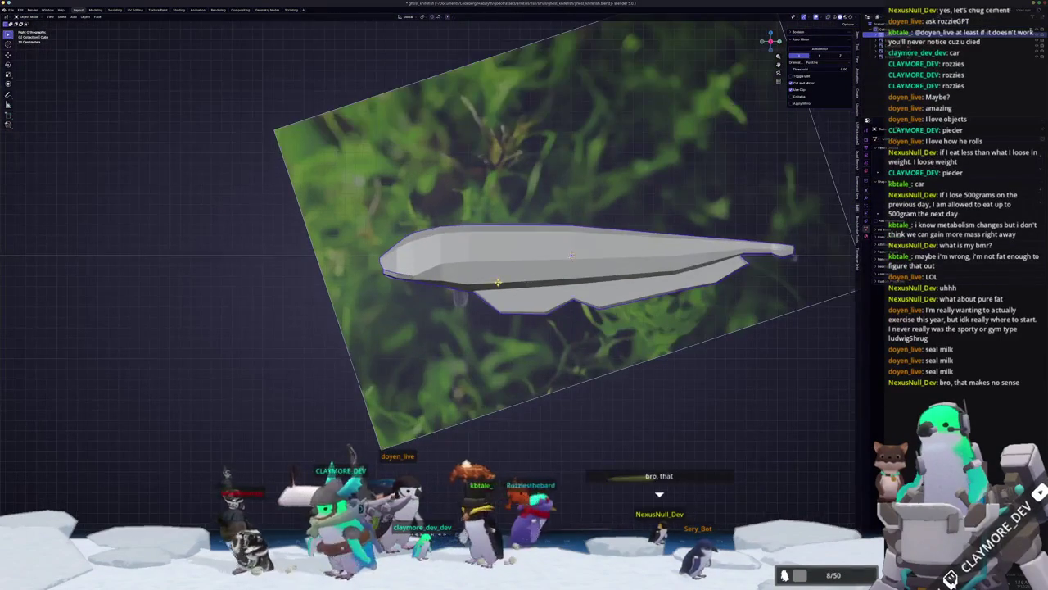
key(alt+z)
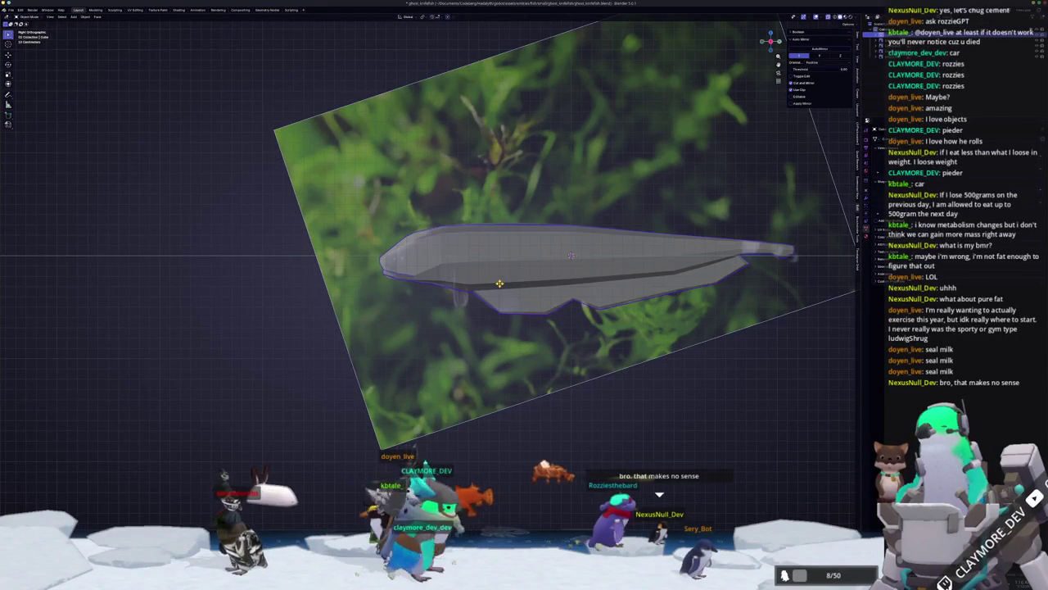
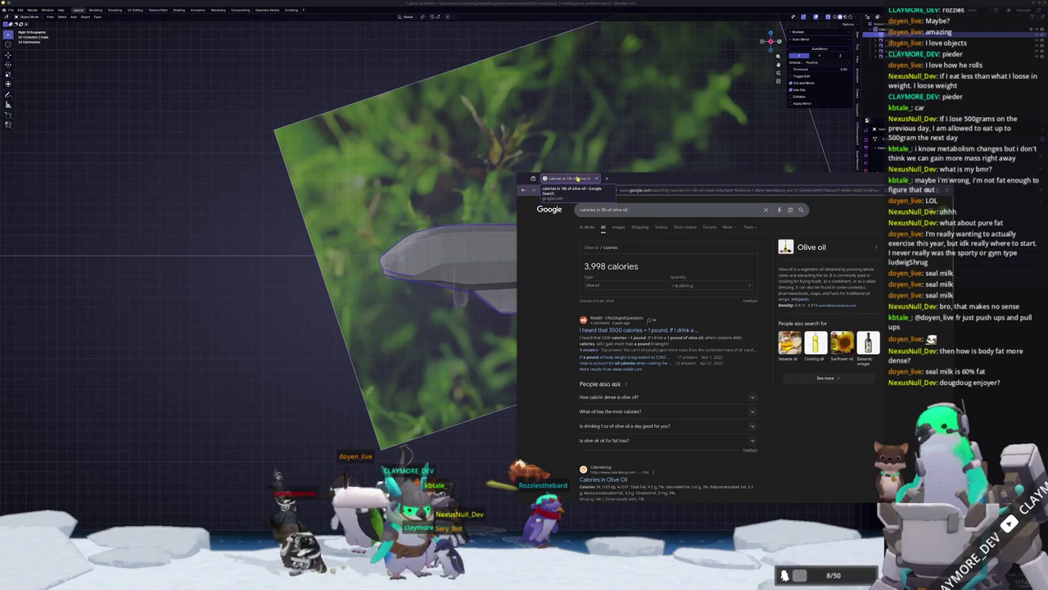
- Duplicate a patch of the fish's side and separate it into its own object, Cube.001
click(474, 276)
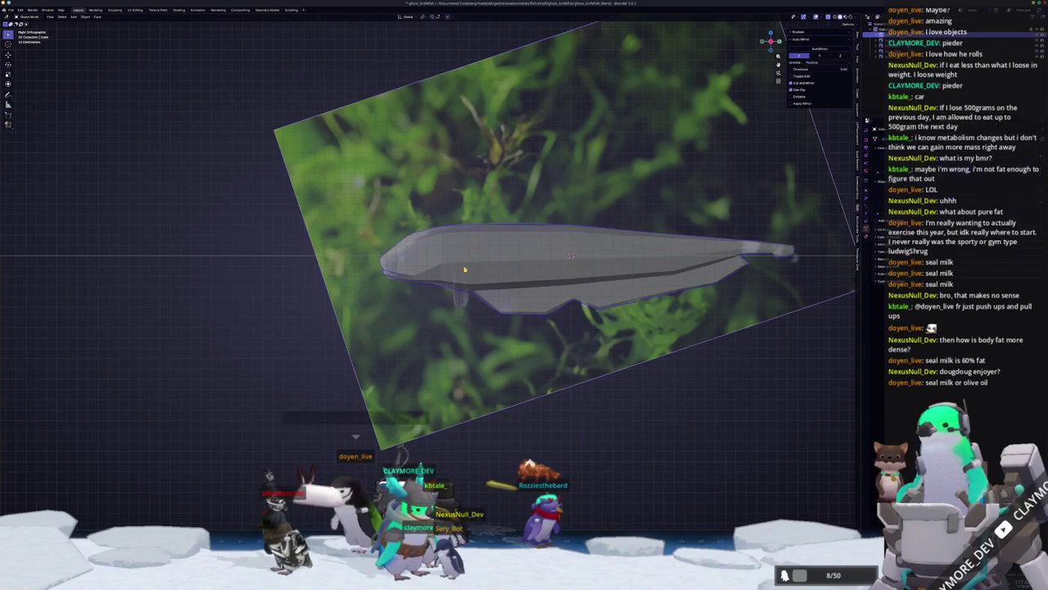
key(Tab)
scroll(468, 273, up, 5)
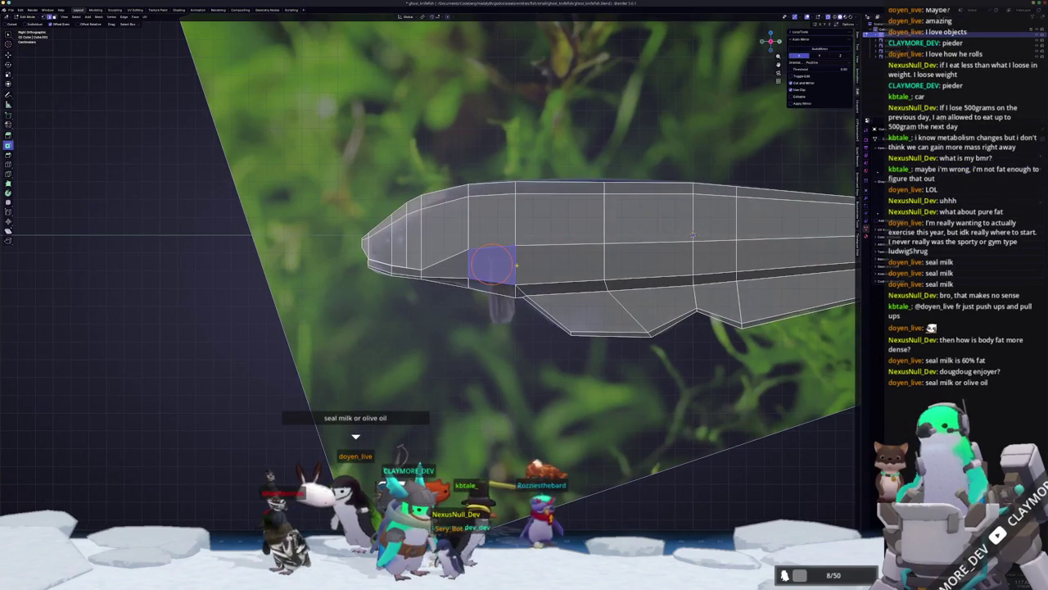
scroll(516, 265, up, 3)
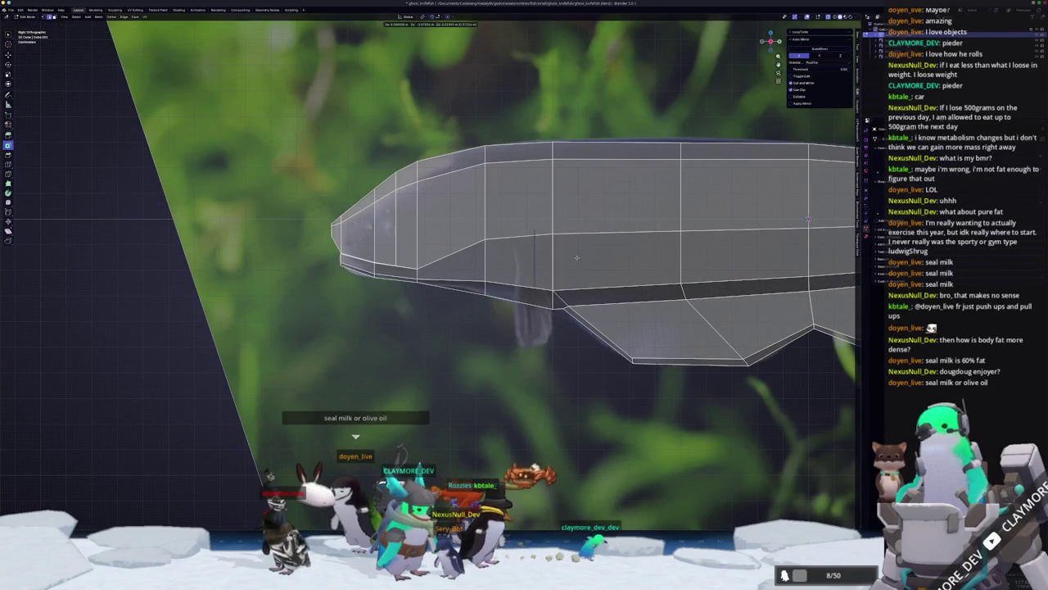
key(shift+d)
right_click(555, 418)
click(592, 402)
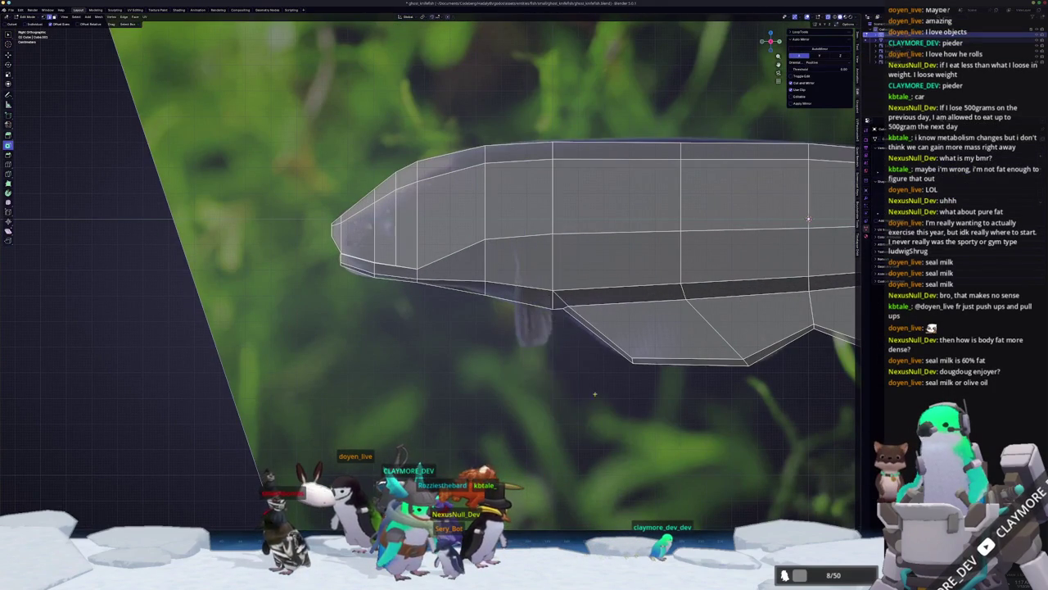
key(Tab)
click(551, 270)
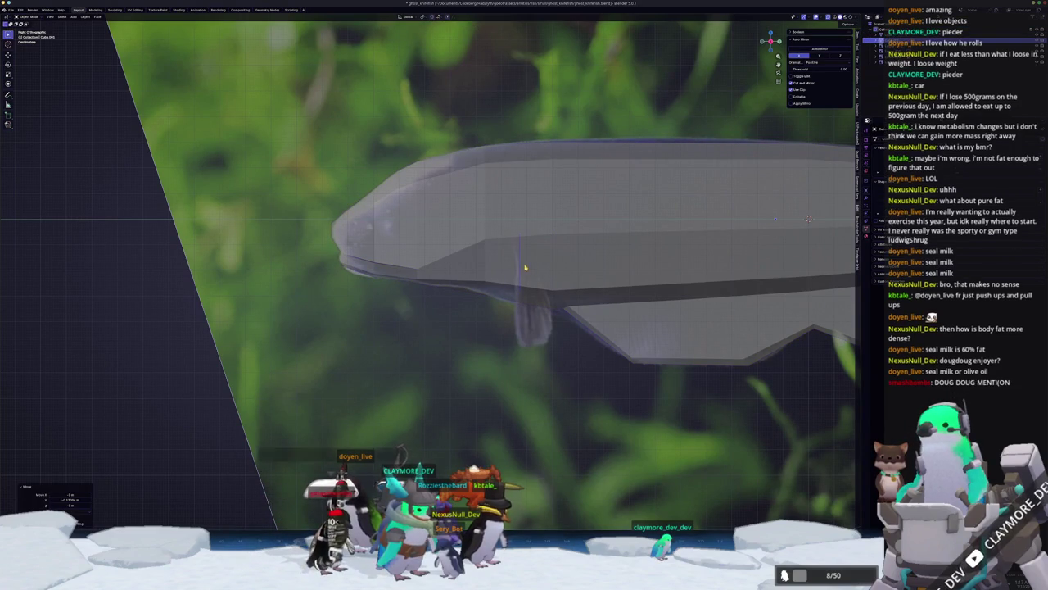
- In front view, move the Cube.001 fin geometry sideways along the X axis
key(Tab)
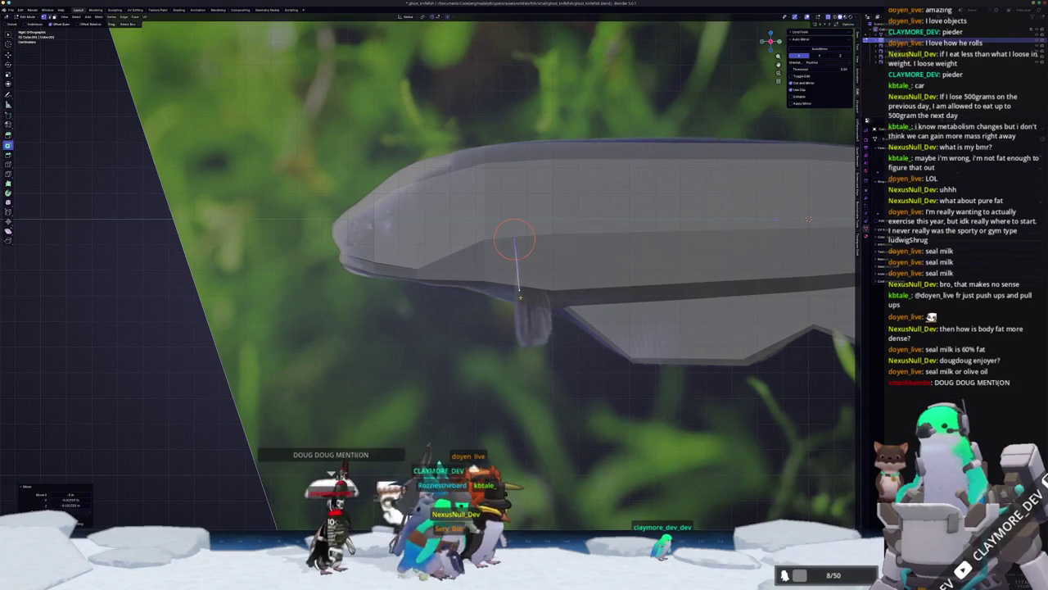
click(530, 268)
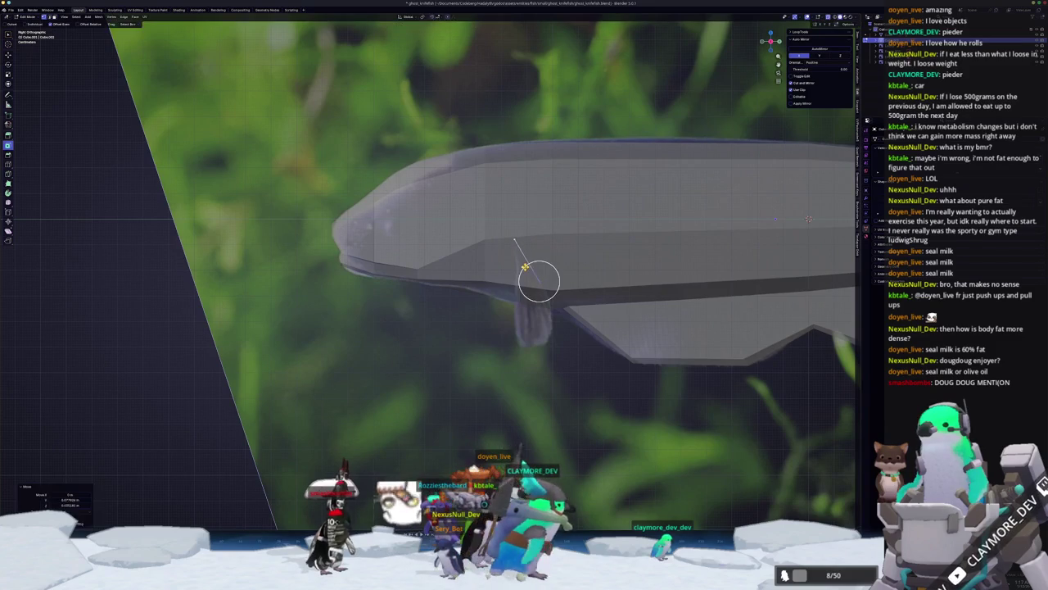
middle_drag(538, 276, 577, 272)
key(KP_1)
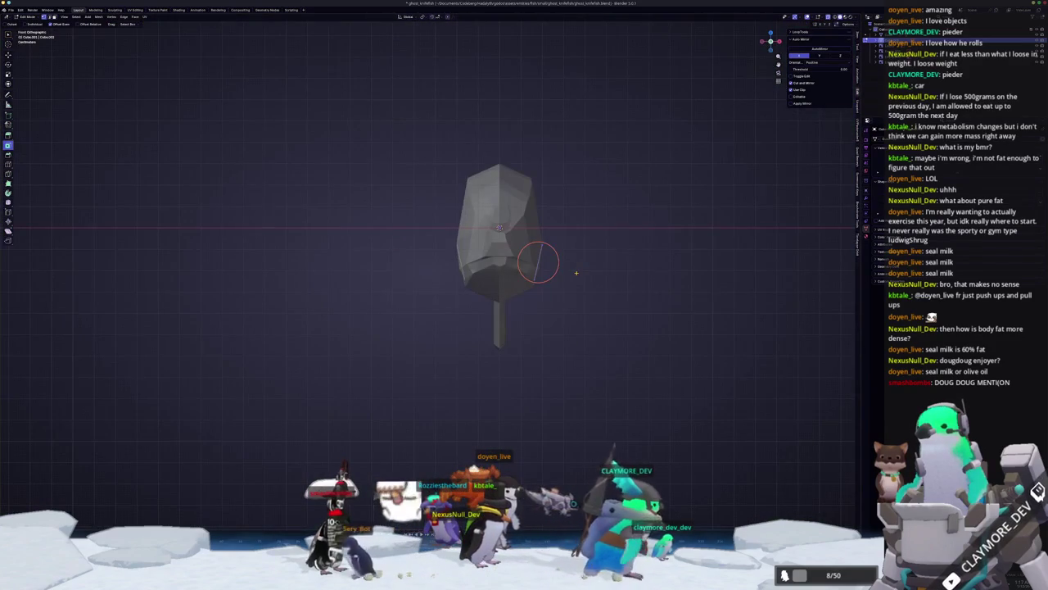
key(g)
key(x)
click(651, 290)
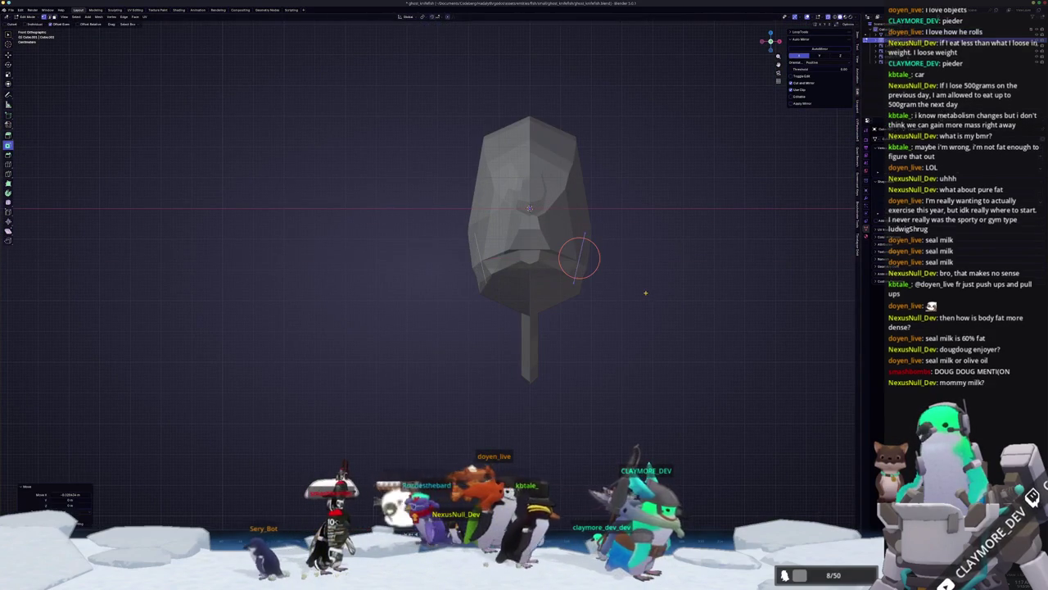
- Extrude the fin piece's outer side faces outward into two fins
click(650, 293)
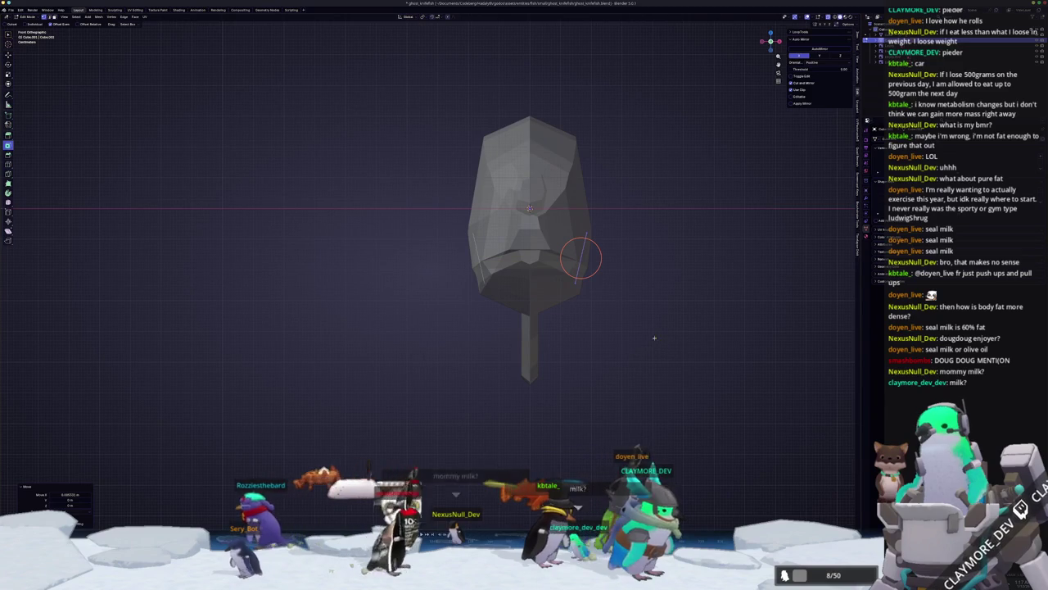
key(e)
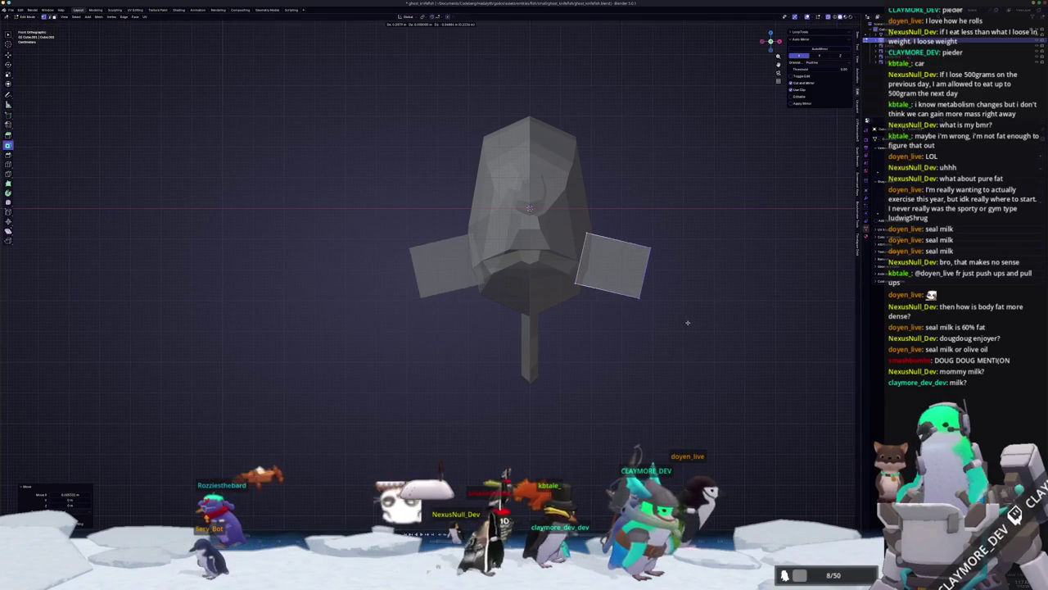
click(704, 331)
- In right side view, shift the fins front-to-back along the Y axis
middle_drag(704, 331, 622, 352)
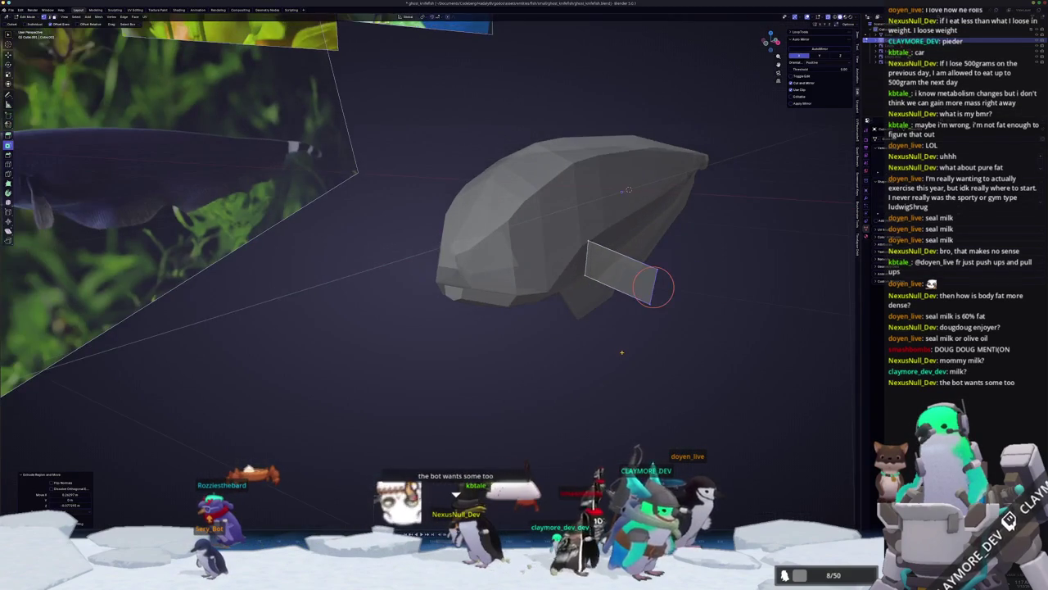
key(KP_3)
key(g)
key(y)
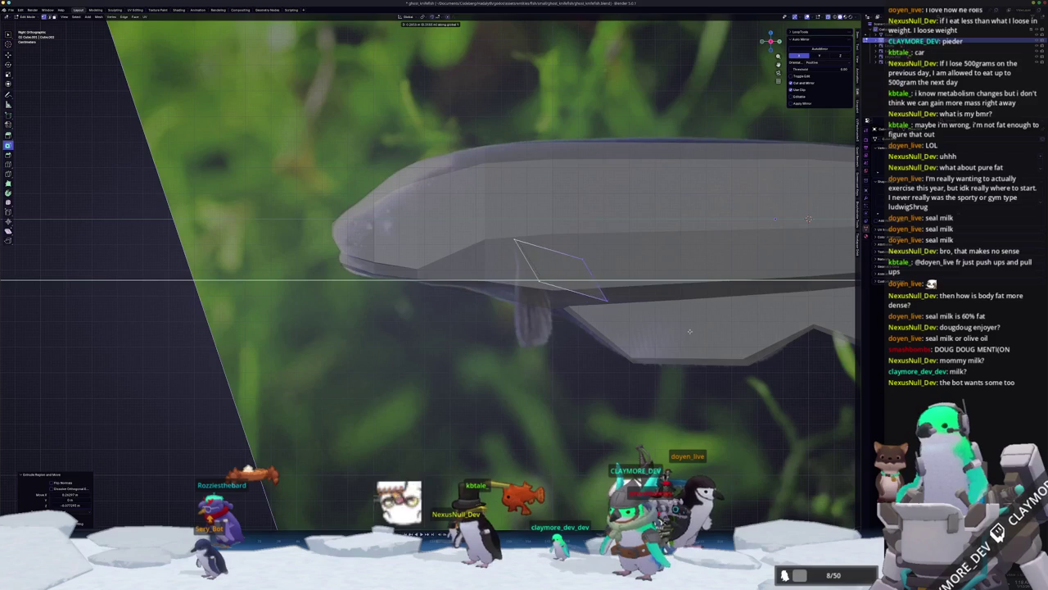
click(688, 331)
- Move a fin vertex, add a loop cut across the fin, and slide its vertices
scroll(619, 257, up, 1)
key(g)
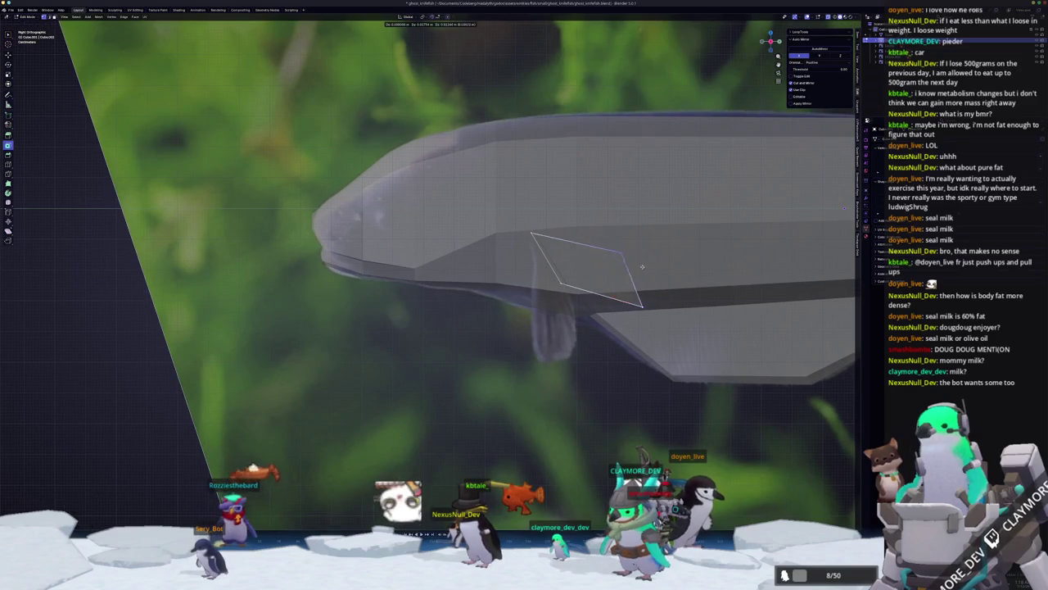
click(655, 270)
key(ctrl+r)
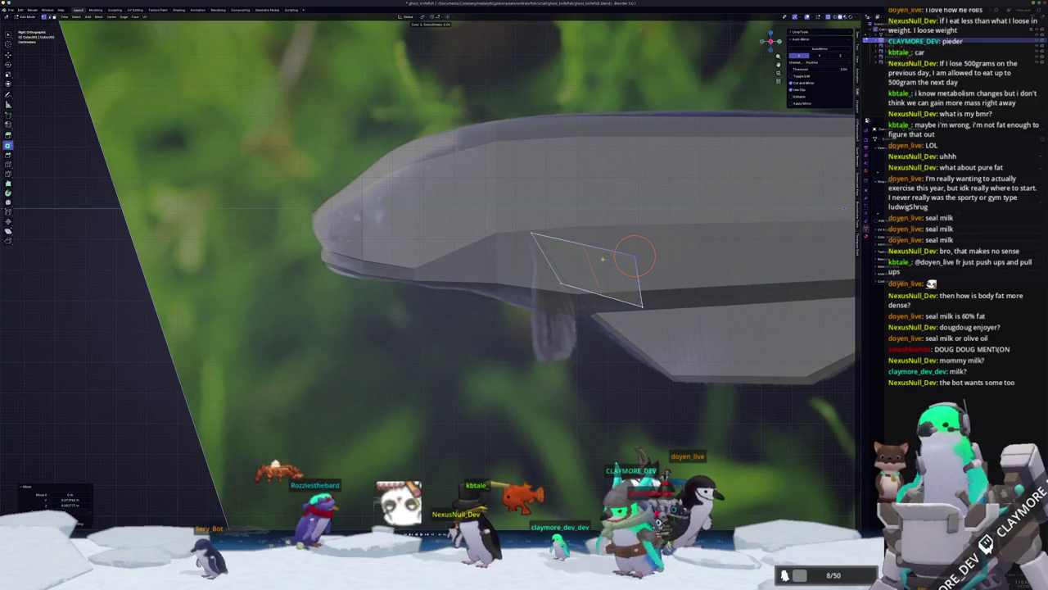
click(596, 269)
mouse_move(596, 269)
middle_down()
mouse_move(704, 263)
mouse_move(600, 272)
middle_up()
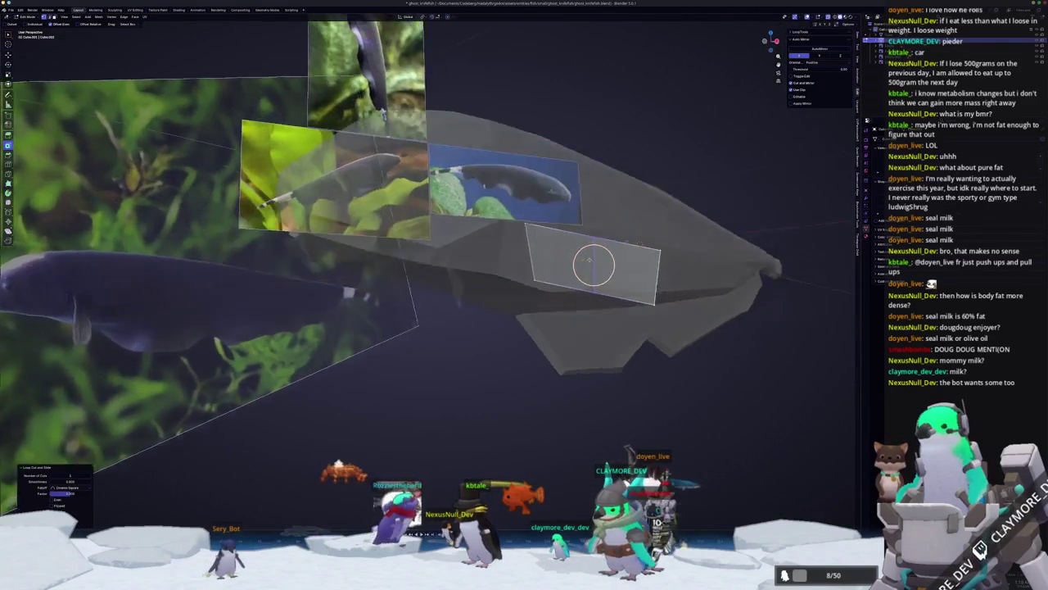
key(g)
key(g)
click(523, 252)
- Slide the fin edge again, then check the fin shape from the side in Object Mode
mouse_move(597, 270)
middle_down()
mouse_move(547, 269)
mouse_move(625, 241)
middle_up()
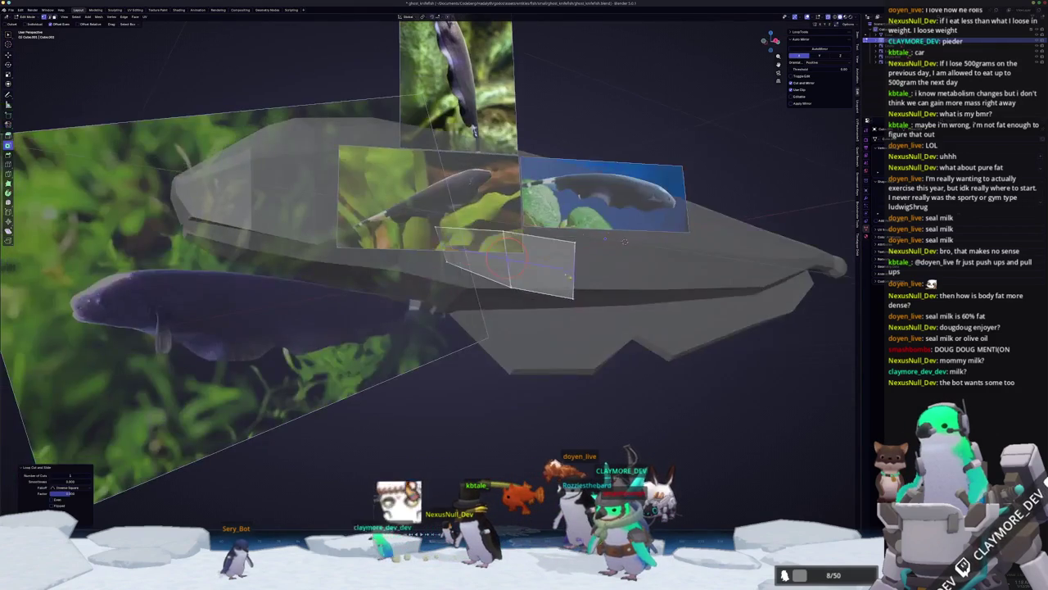
key(shift+v)
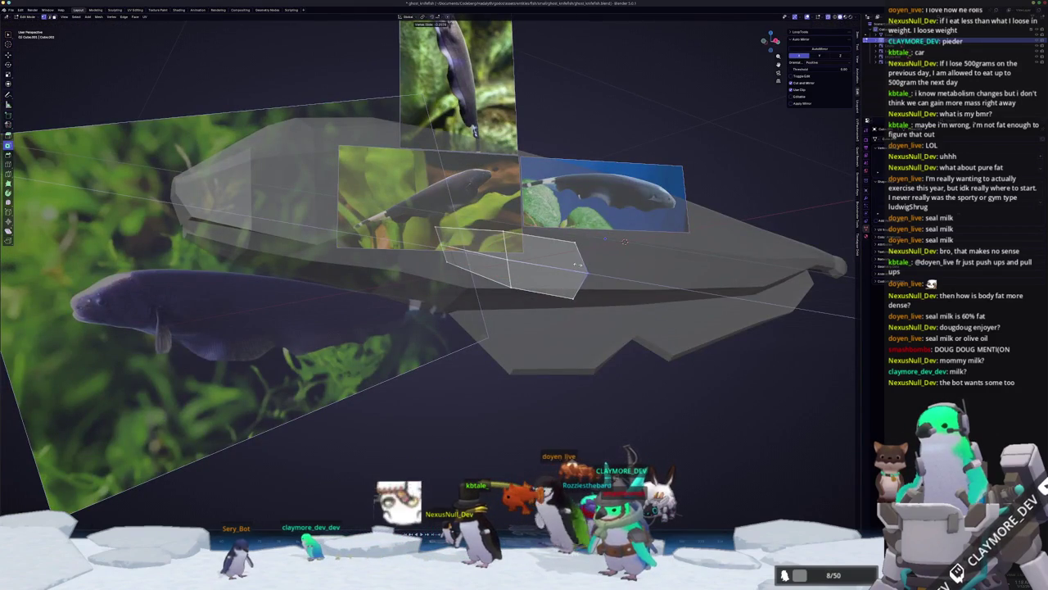
click(577, 265)
middle_drag(597, 273, 561, 262)
middle_drag(573, 300, 491, 283)
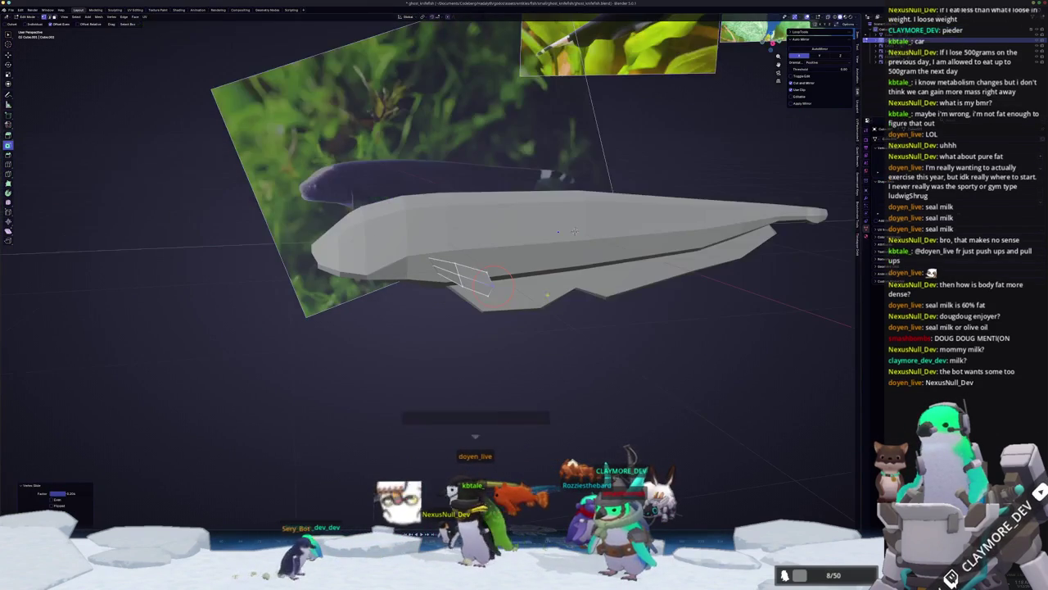
key(Tab)
mouse_move(522, 325)
middle_down()
mouse_move(565, 324)
mouse_move(491, 325)
mouse_move(561, 312)
middle_up()
key(Tab)
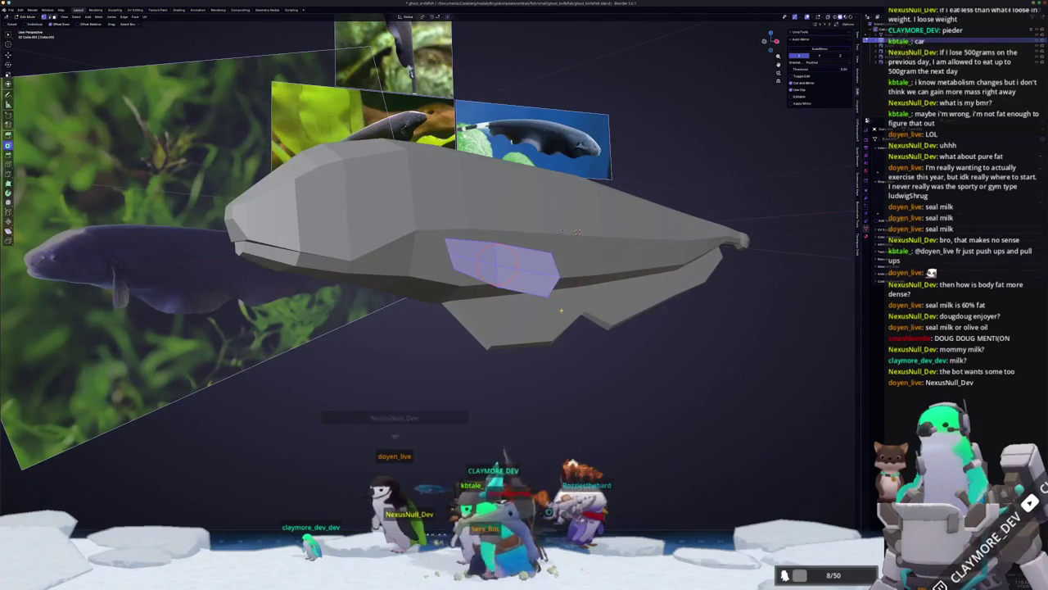
mouse_move(577, 232)
middle_down()
mouse_move(573, 338)
mouse_move(503, 347)
middle_up()
key(Tab)
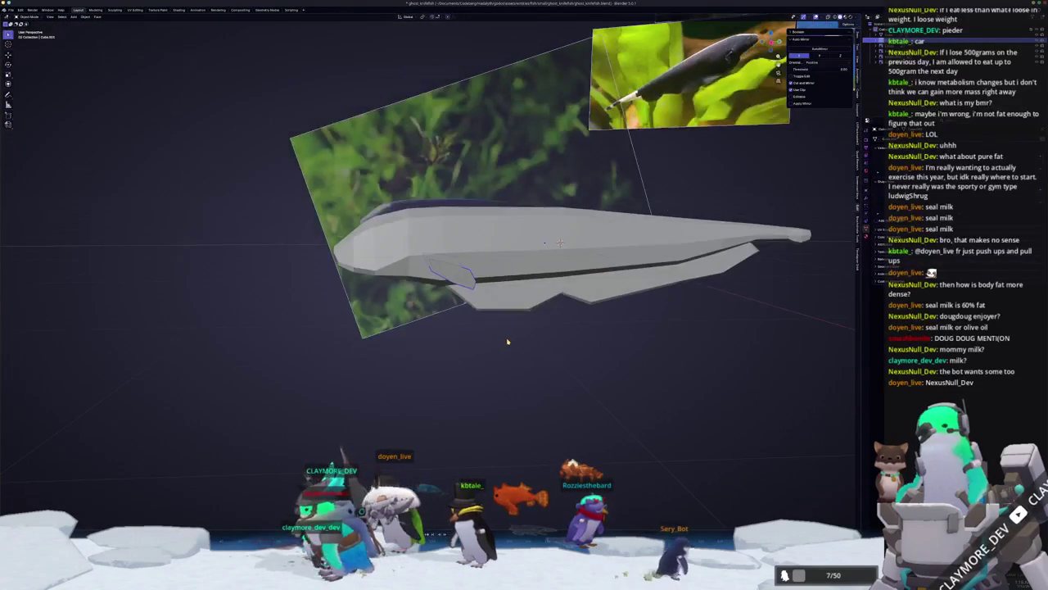
key(KP_3)
key(Tab)
scroll(492, 336, up, 2)
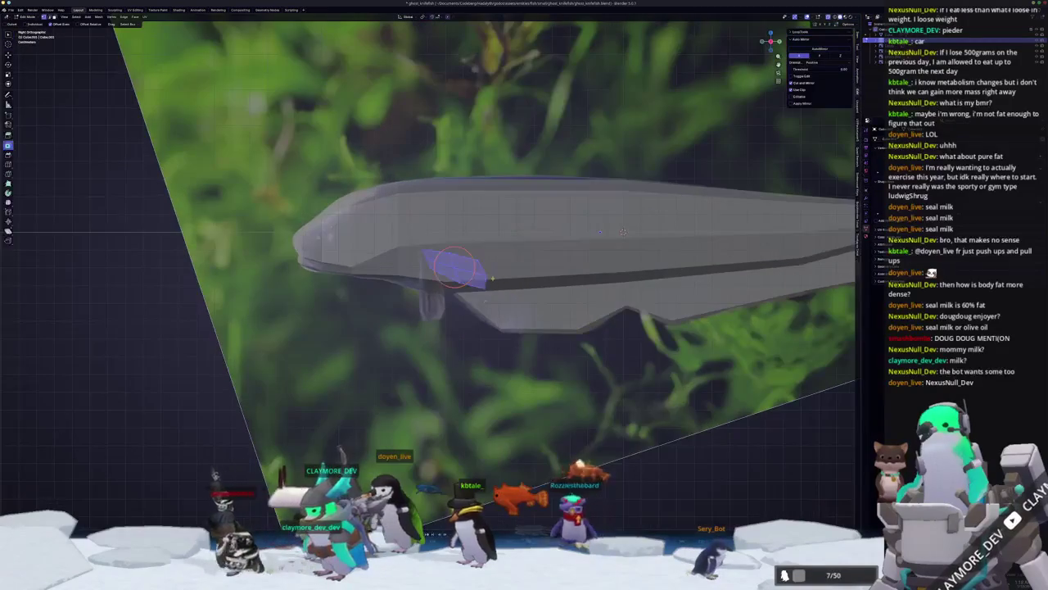
scroll(480, 332, up, 2)
- Nudge the fin geometry slightly upward, slide its edge, and return to Object Mode
key(g)
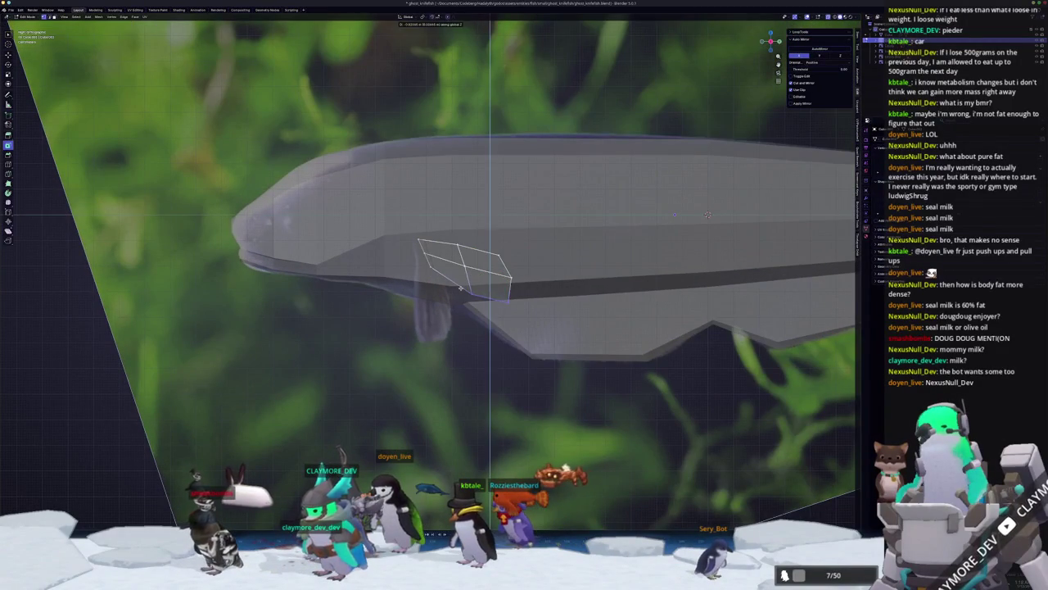
click(534, 288)
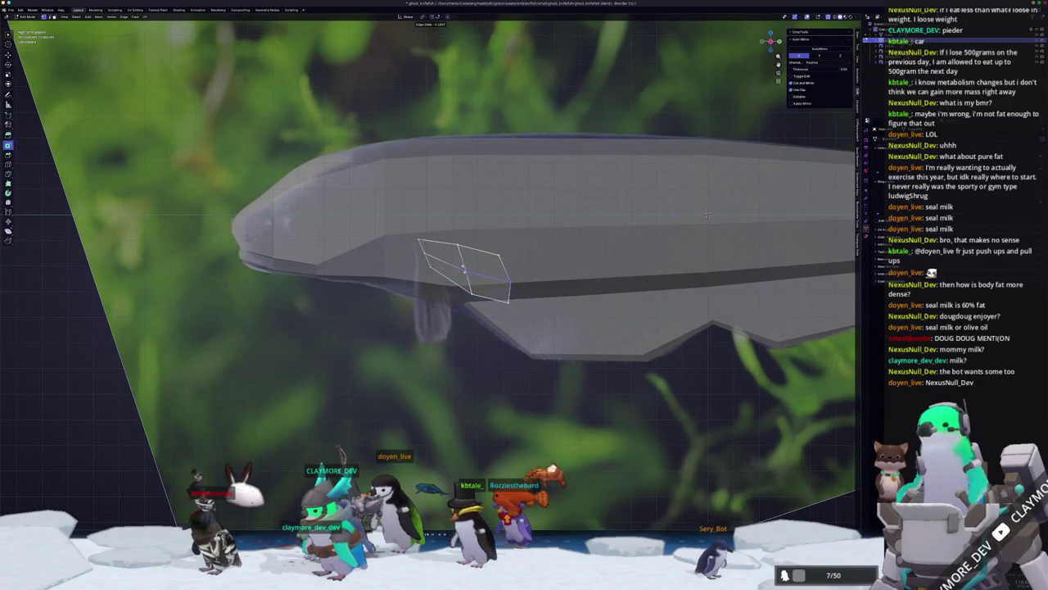
click(487, 275)
scroll(708, 214, up, 2)
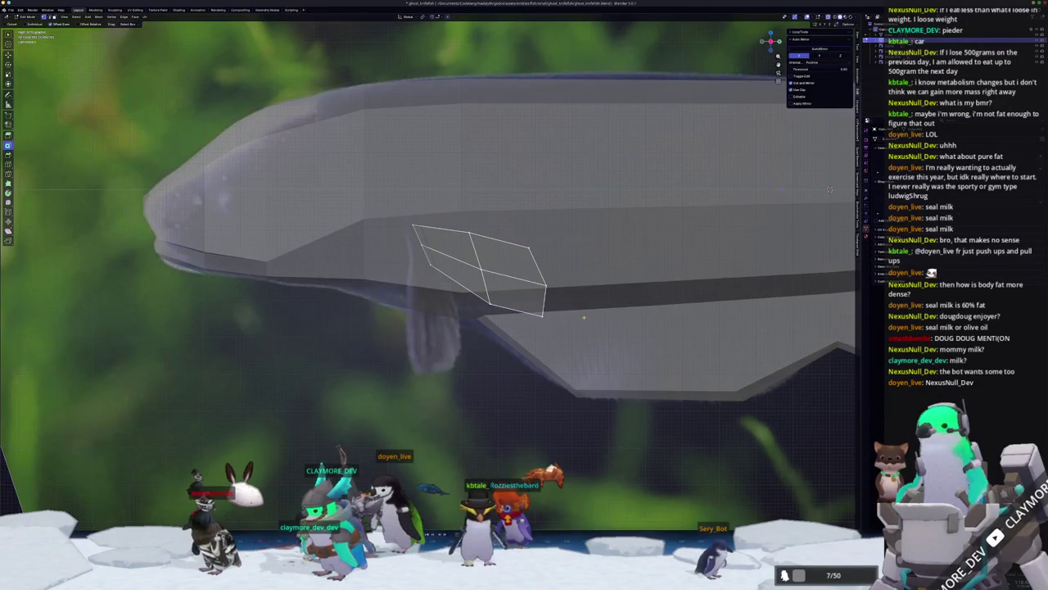
click(480, 263)
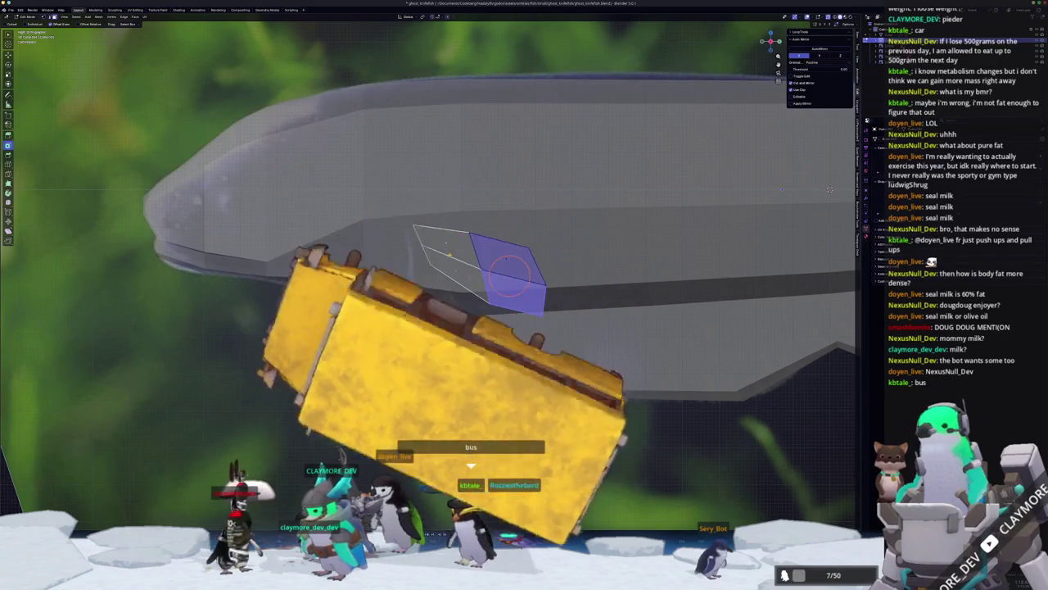
click(457, 285)
key(Tab)
scroll(457, 286, down, 3)
mouse_move(457, 286)
middle_down()
mouse_move(532, 308)
mouse_move(459, 264)
mouse_move(510, 273)
mouse_move(620, 242)
middle_up()
middle_drag(782, 215, 861, 207)
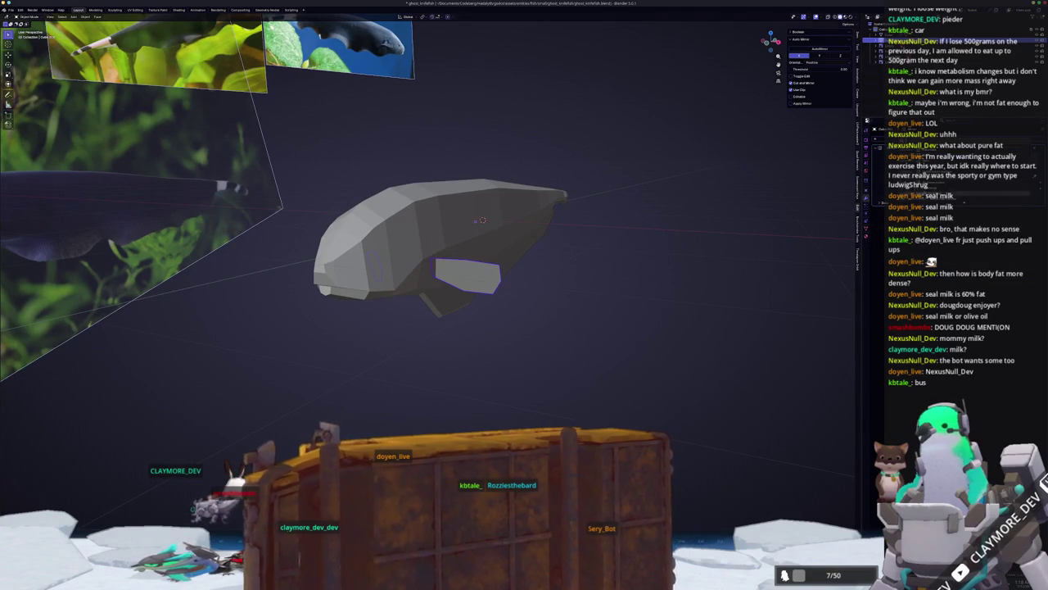
- Apply the transform on the lower fin piece with Ctrl+A
key(ctrl+a)
click(746, 236)
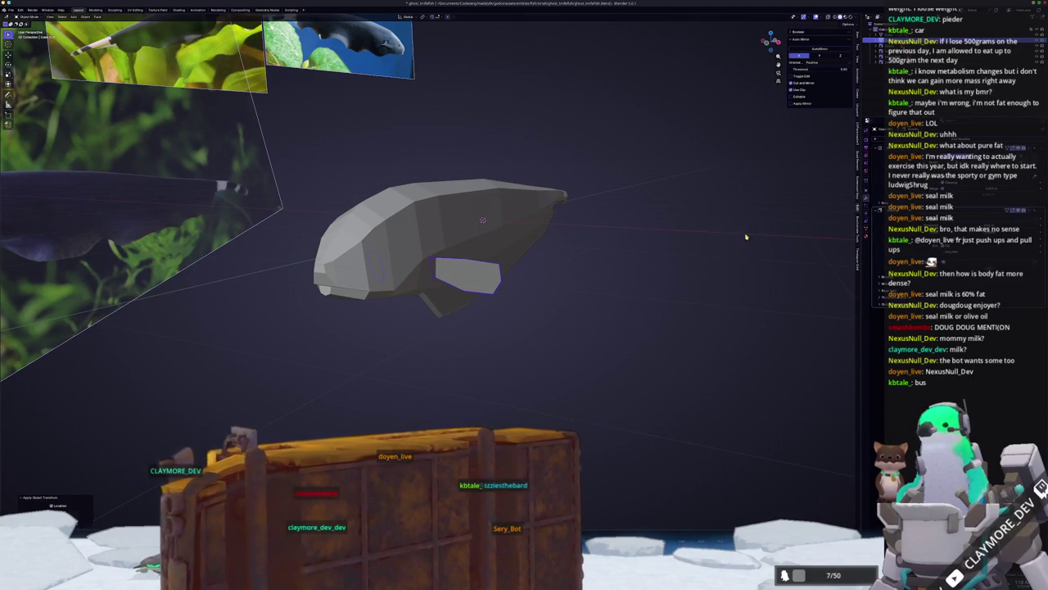
scroll(746, 236, up, 1)
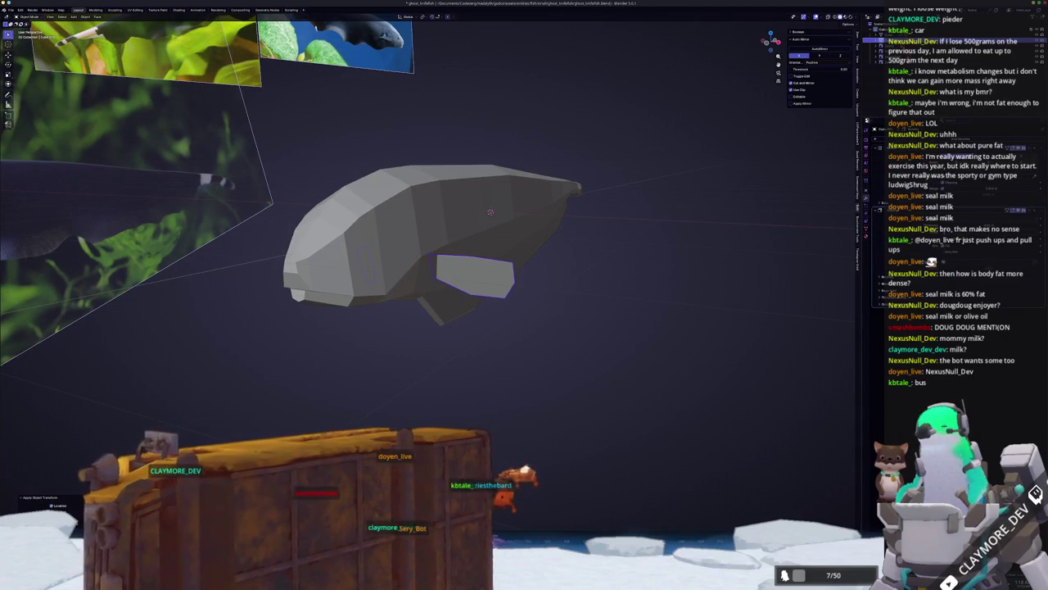
- Scale the lower fin up slightly, then enter Edit Mode in right orthographic view
key(s)
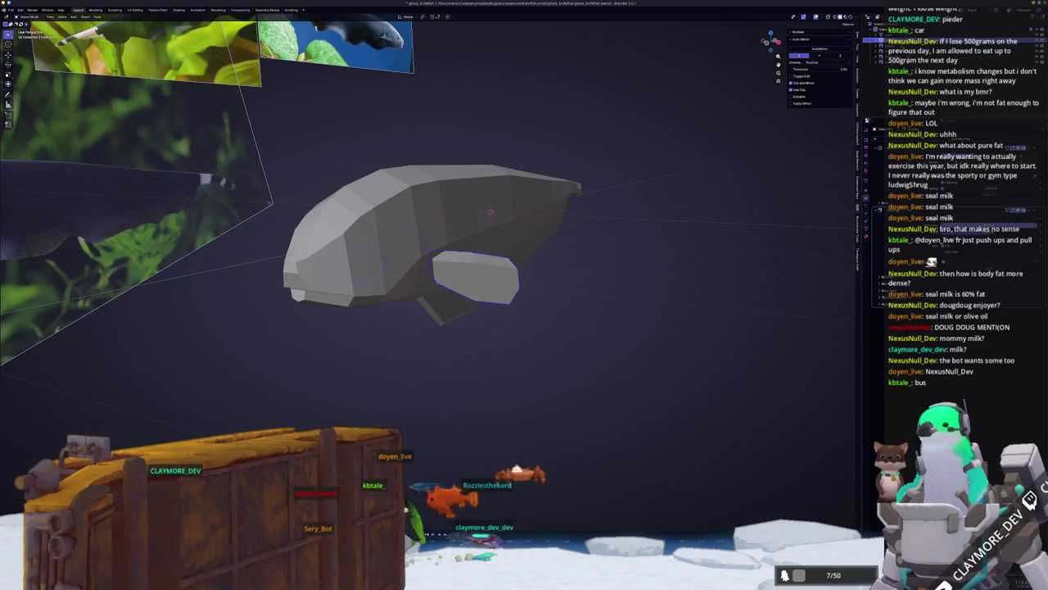
mouse_move(612, 294)
middle_down()
mouse_move(771, 274)
mouse_move(737, 282)
middle_up()
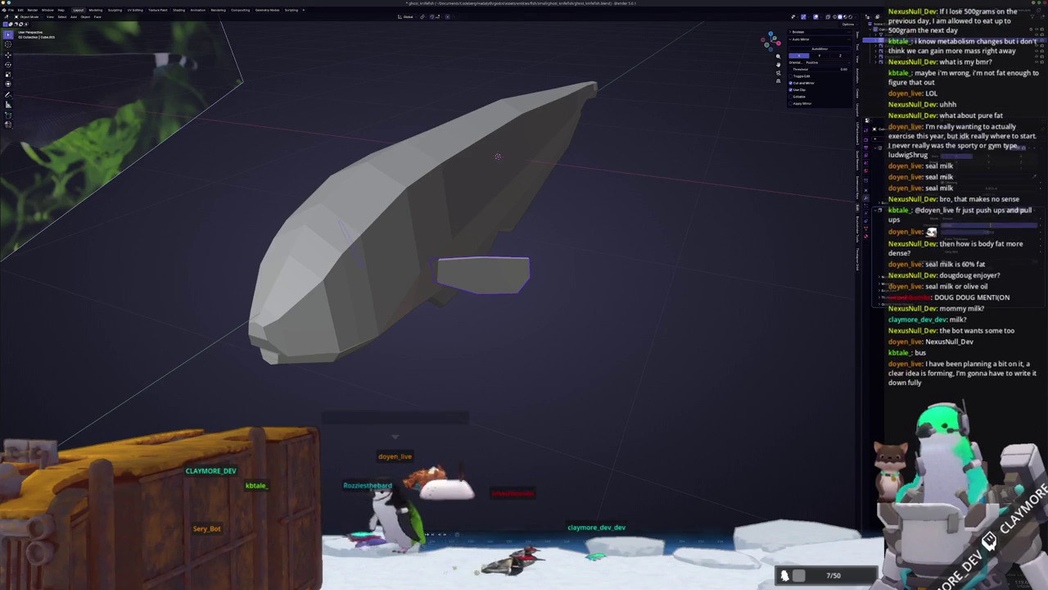
mouse_move(736, 316)
middle_down()
mouse_move(597, 253)
mouse_move(643, 253)
middle_up()
scroll(644, 279, up, 3)
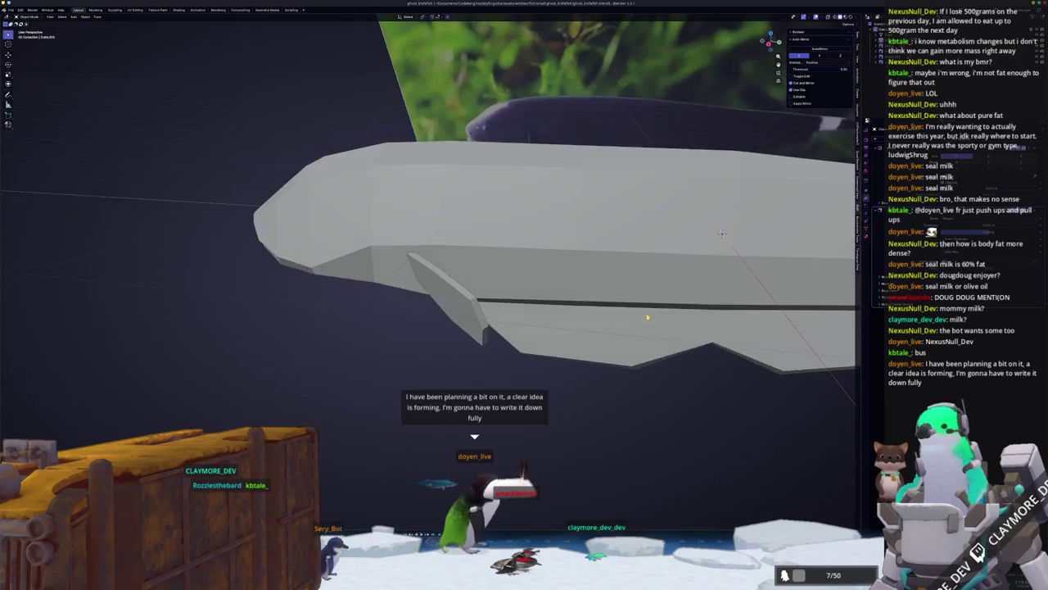
key(KP_3)
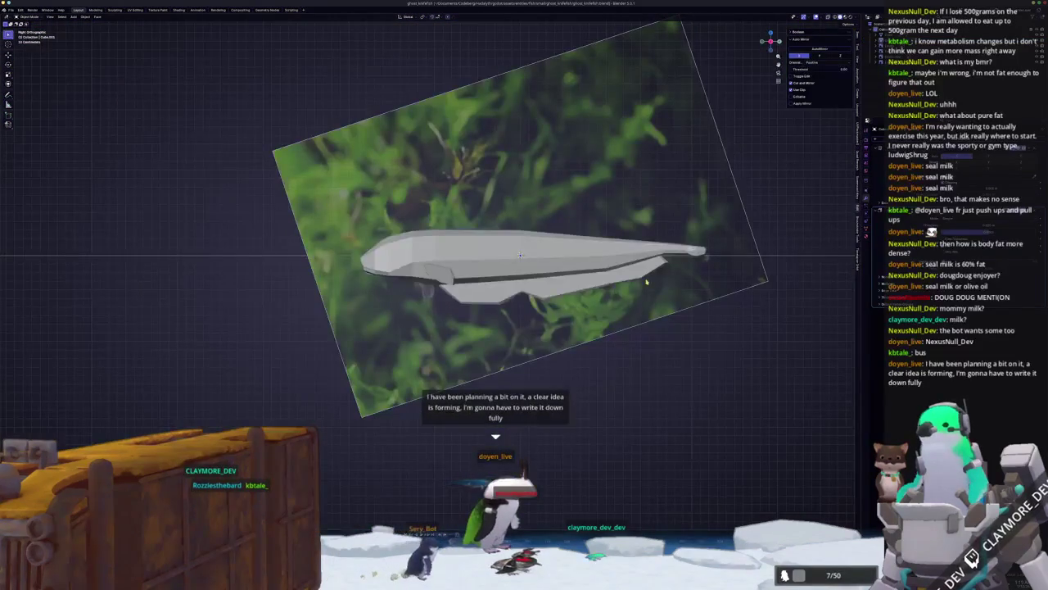
scroll(520, 256, up, 2)
scroll(529, 278, up, 2)
key(Tab)
middle_drag(536, 300, 465, 282)
key(c)
drag(448, 332, 484, 335)
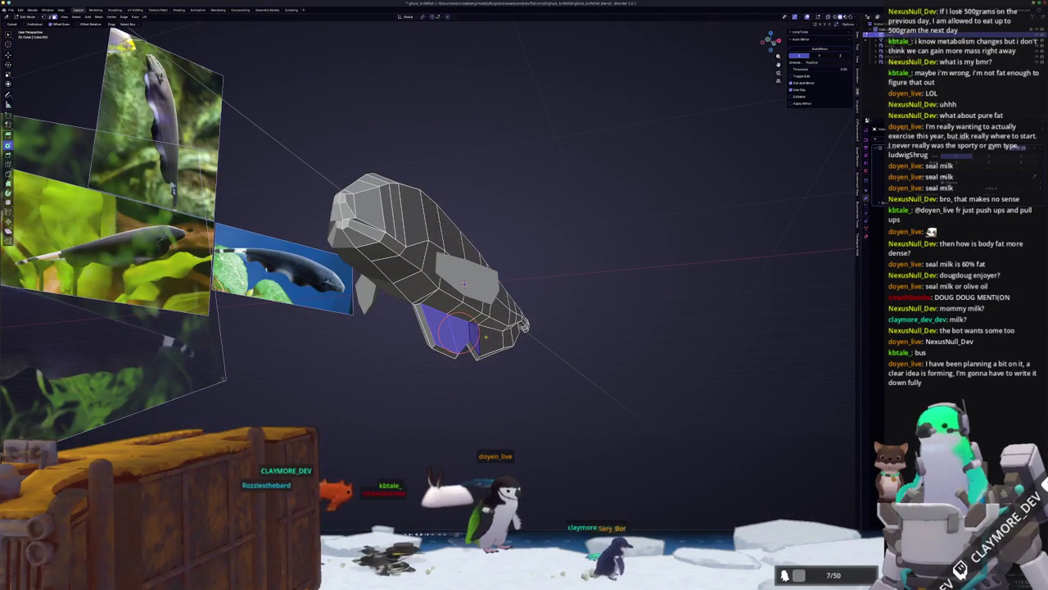
key(KP_1)
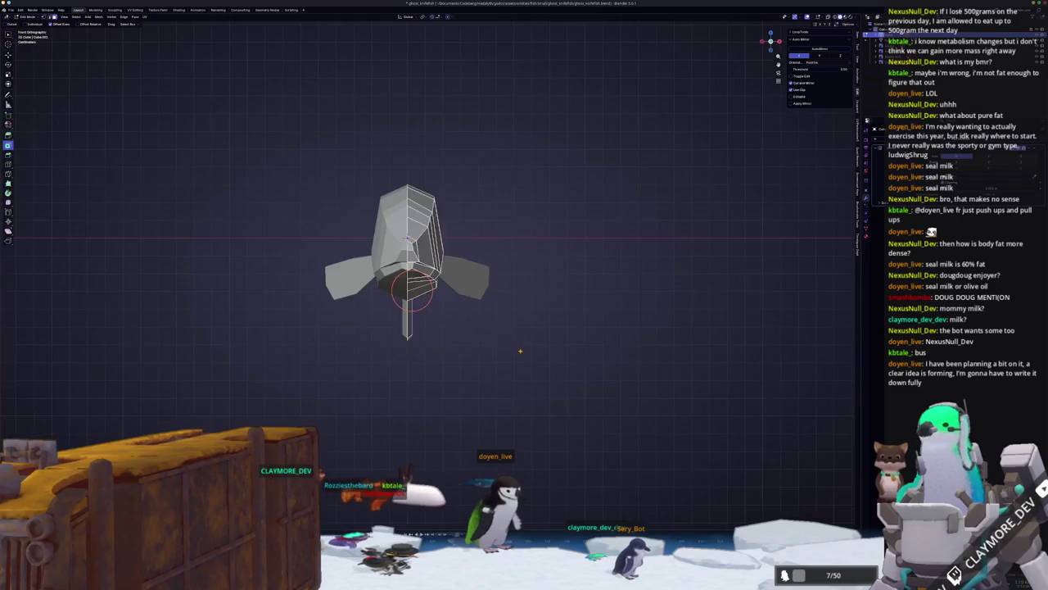
scroll(519, 333, up, 3)
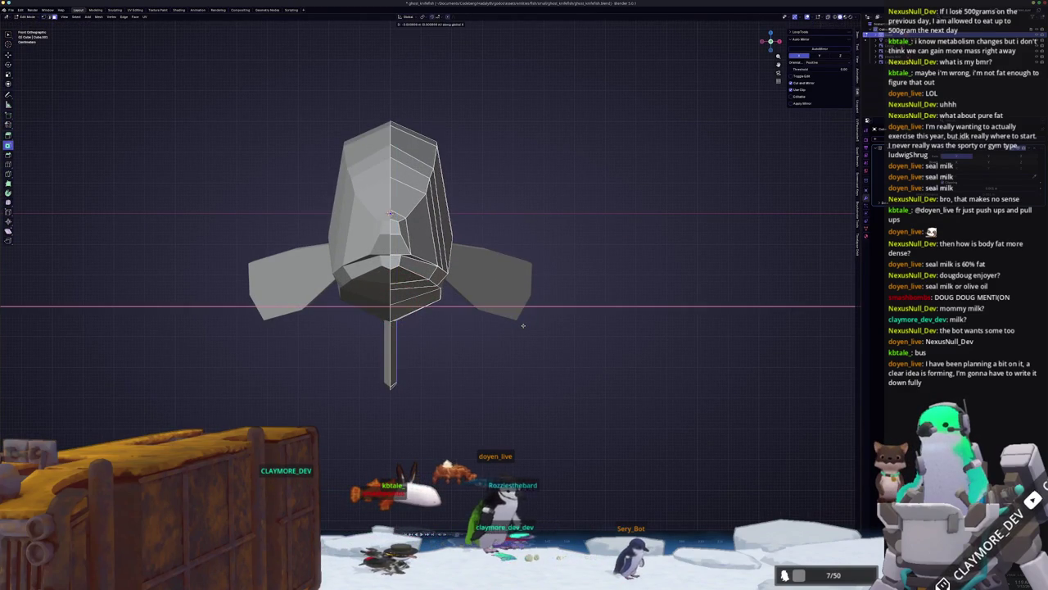
key(Tab)
mouse_move(523, 325)
middle_down()
mouse_move(508, 336)
mouse_move(424, 299)
mouse_move(485, 306)
mouse_move(525, 332)
mouse_move(458, 278)
middle_up()
key(Tab)
scroll(514, 328, up, 2)
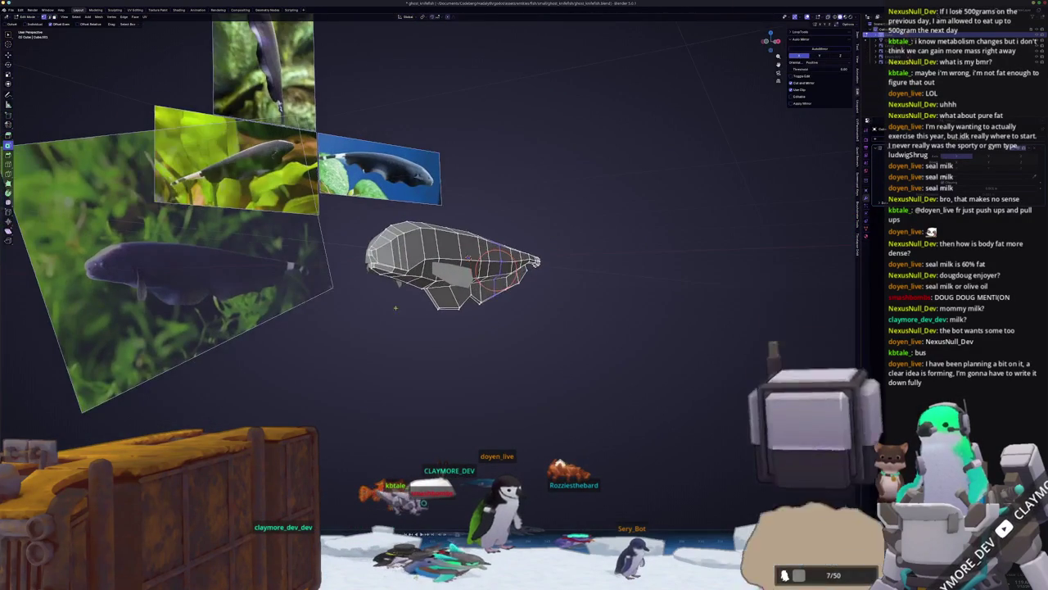
scroll(374, 215, up, 2)
scroll(374, 215, up, 2)
mouse_move(374, 216)
middle_down()
mouse_move(648, 383)
mouse_move(688, 311)
middle_up()
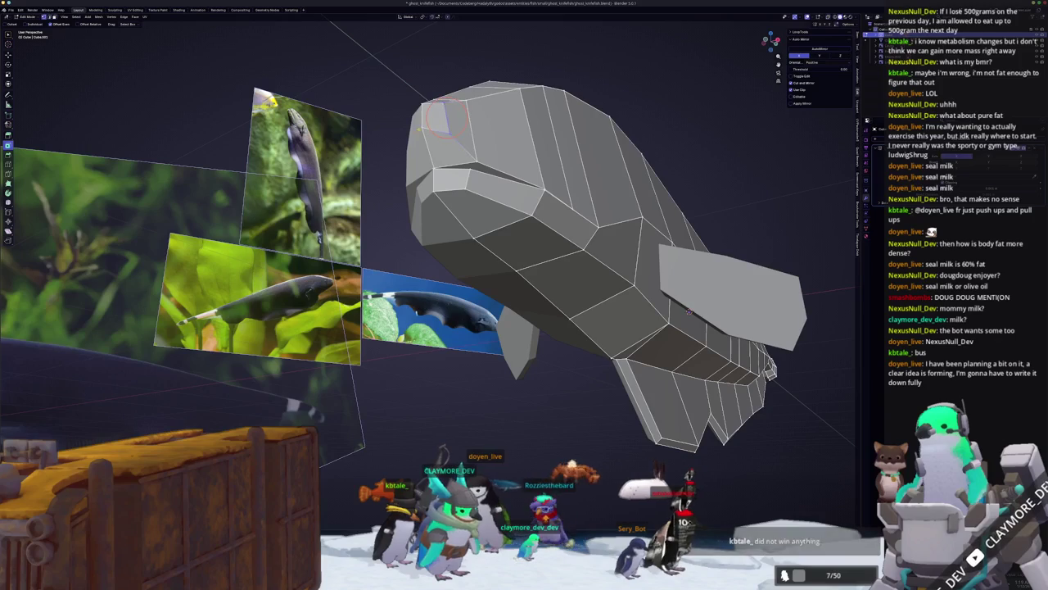
middle_drag(688, 311, 687, 235)
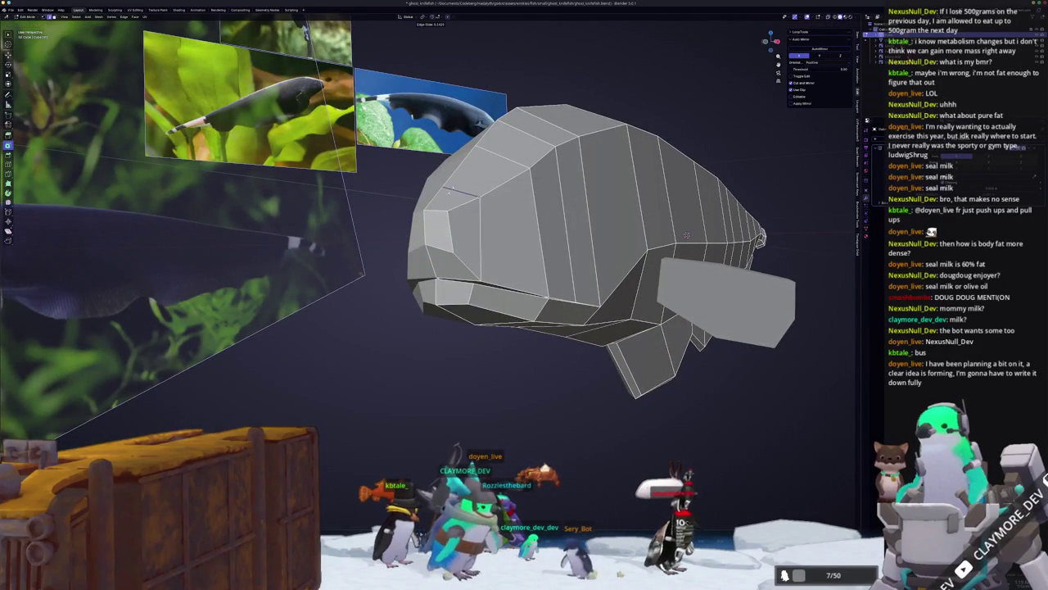
middle_drag(686, 235, 510, 119)
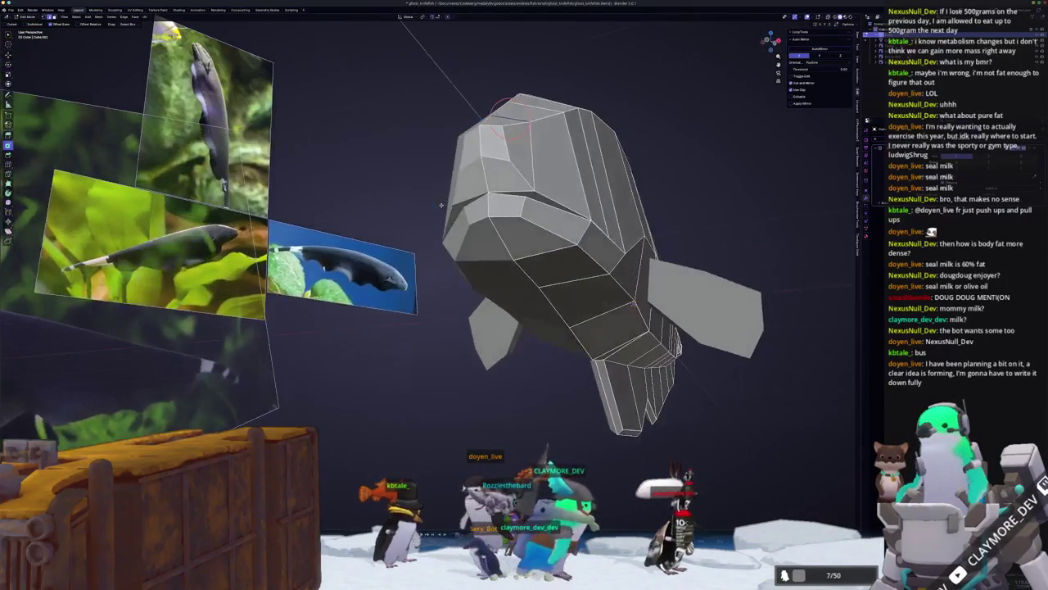
middle_drag(632, 304, 607, 402)
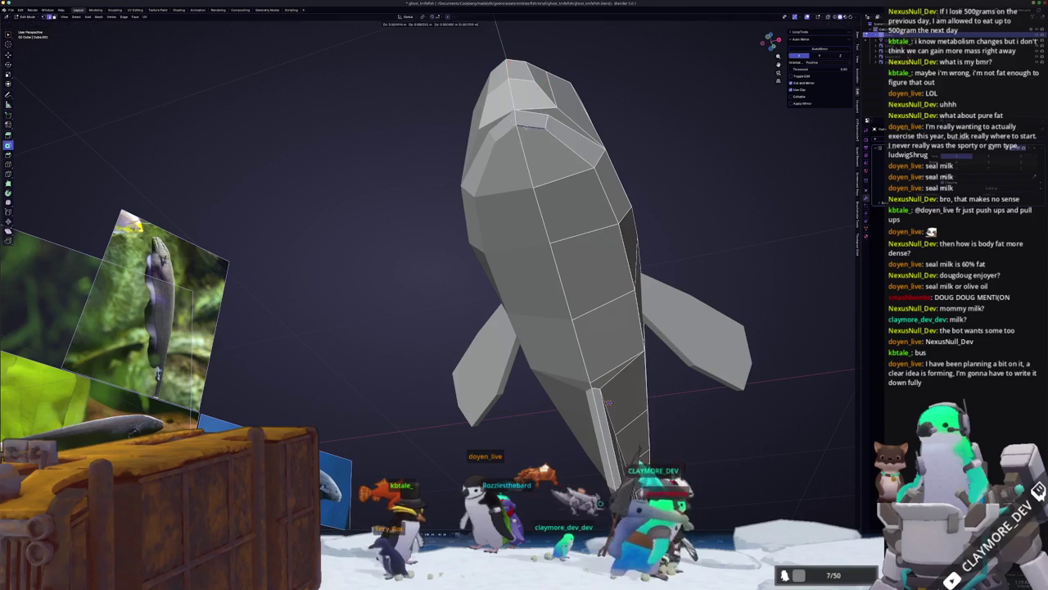
key(c)
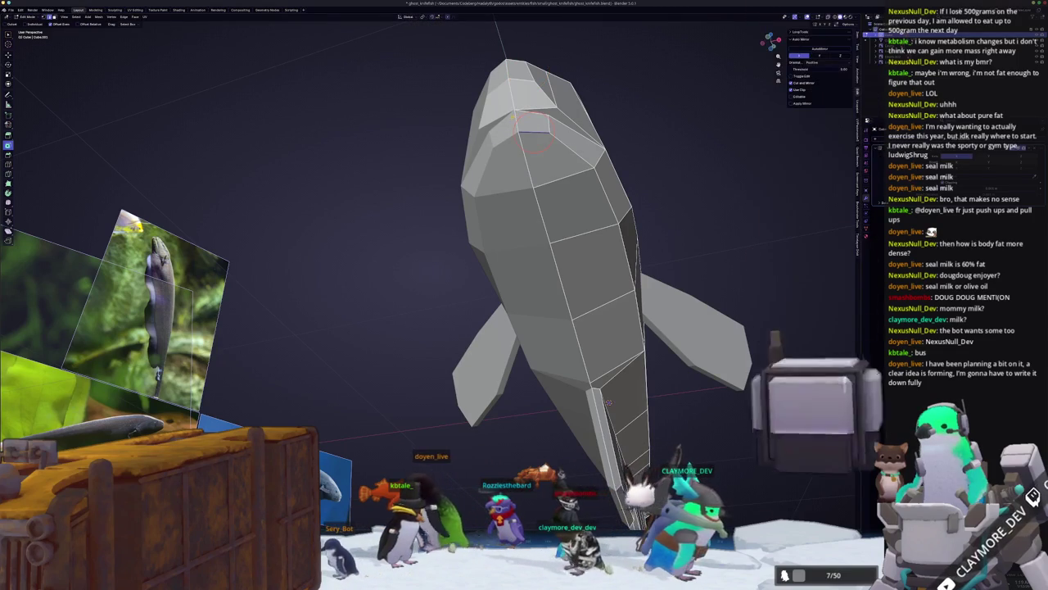
middle_drag(511, 120, 752, 272)
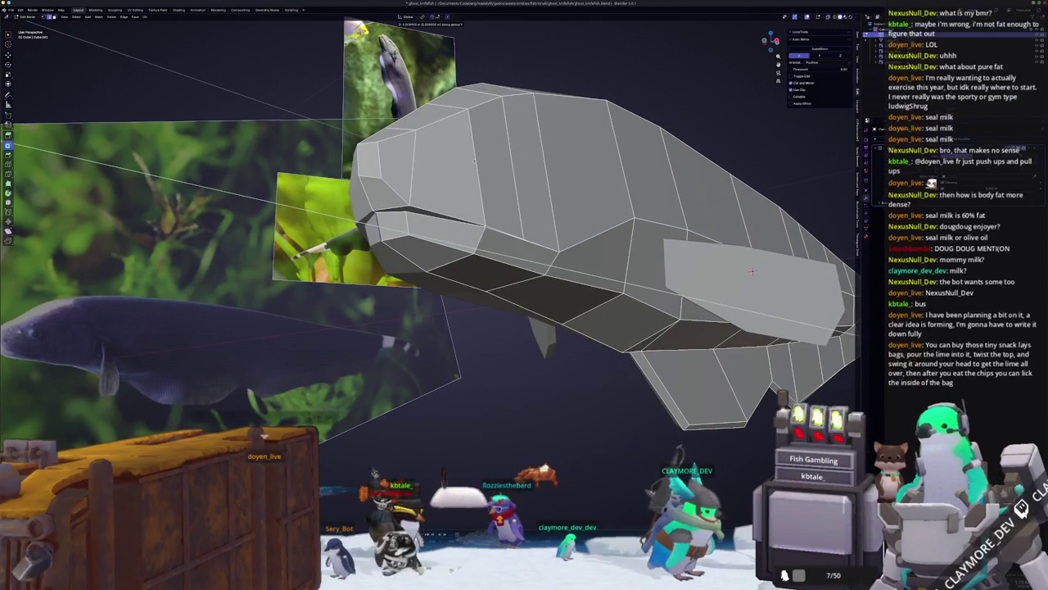
middle_drag(752, 271, 728, 315)
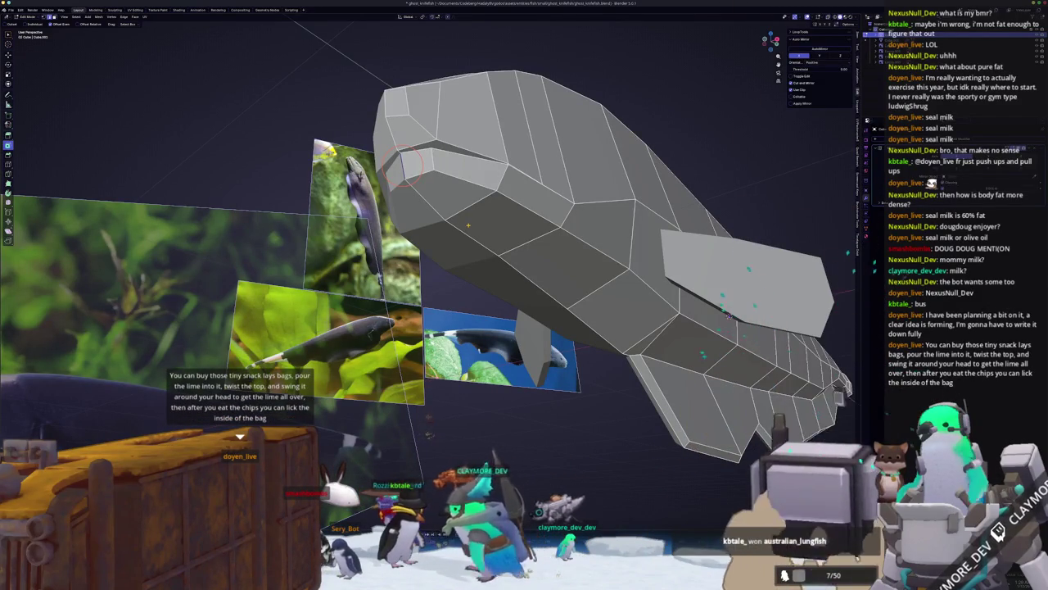
key(Tab)
middle_drag(453, 226, 547, 264)
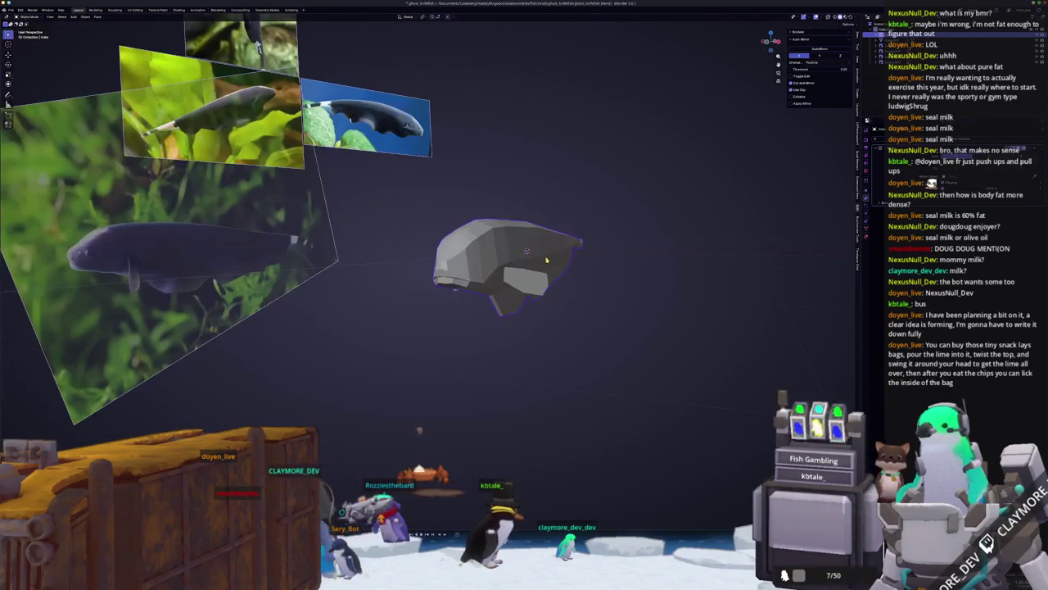
key(KP_3)
- Enter Edit Mode in side view and place knife cut points across the head, before the fin
key(Tab)
scroll(471, 303, up, 2)
scroll(471, 303, up, 2)
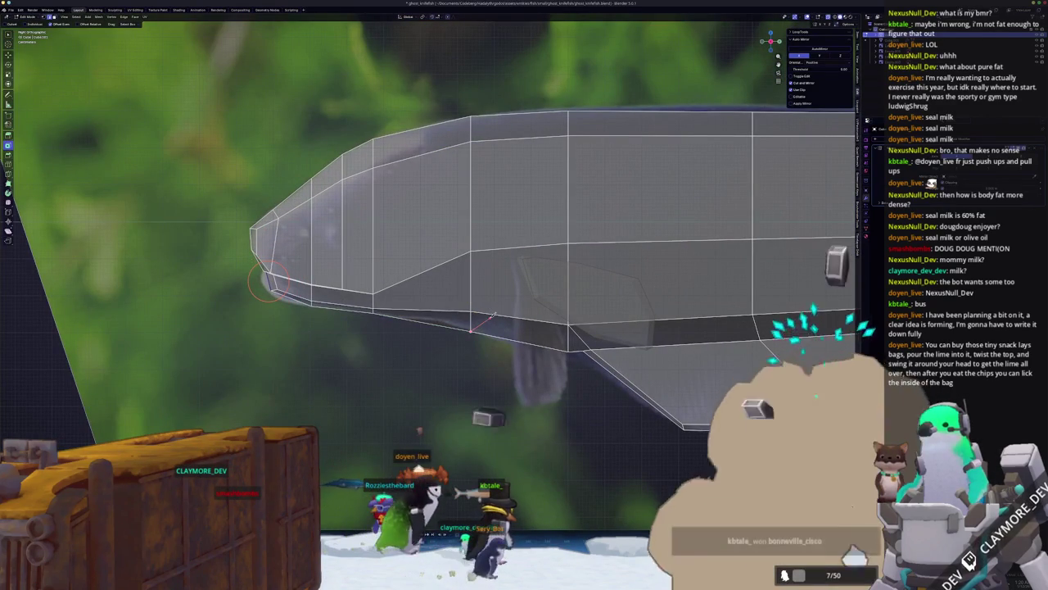
click(517, 247)
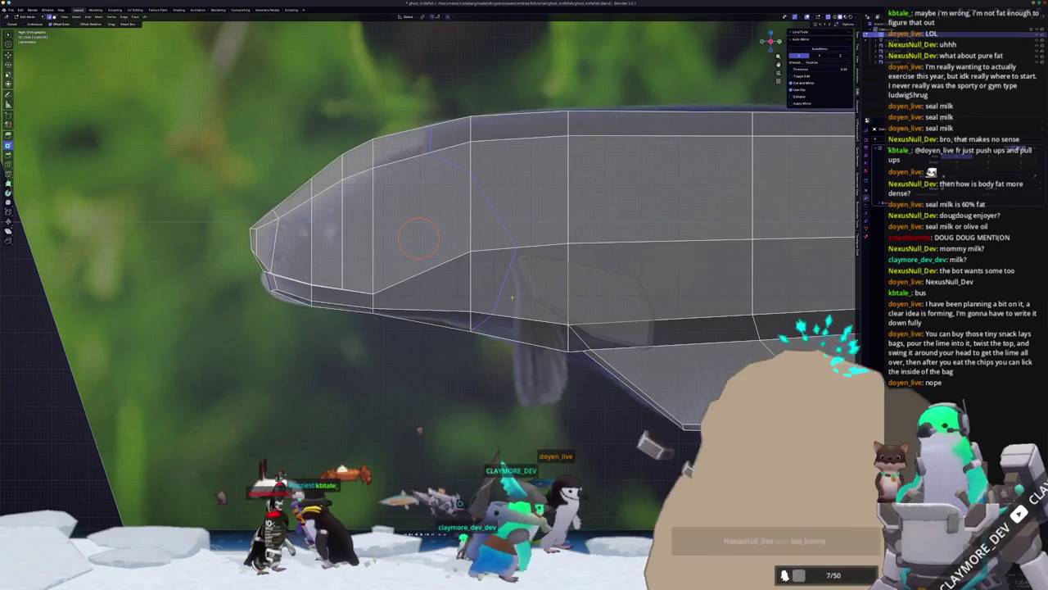
shift+middle_drag(517, 277, 509, 261)
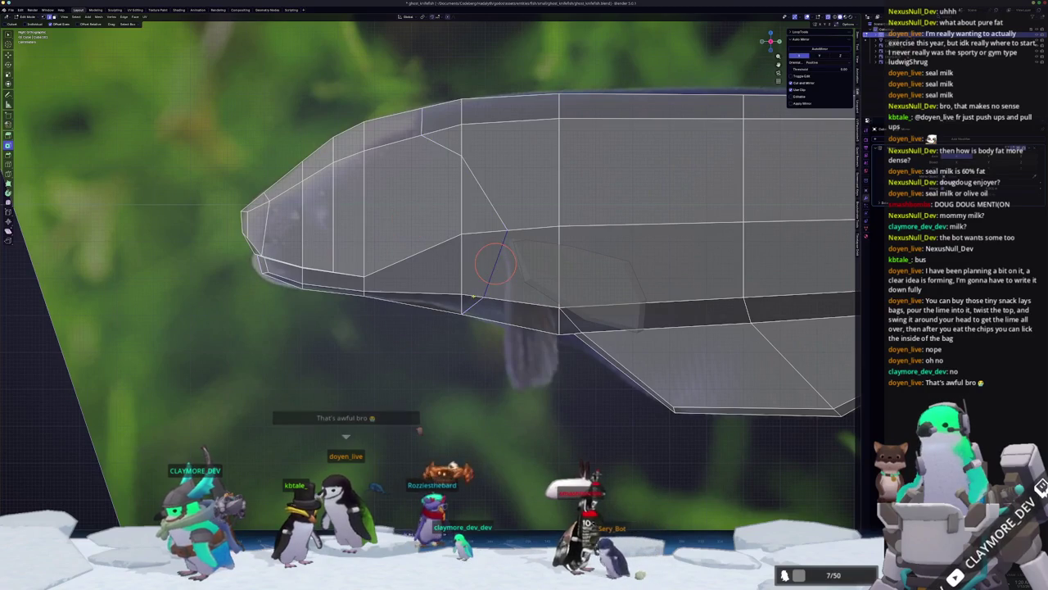
middle_drag(479, 250, 467, 247)
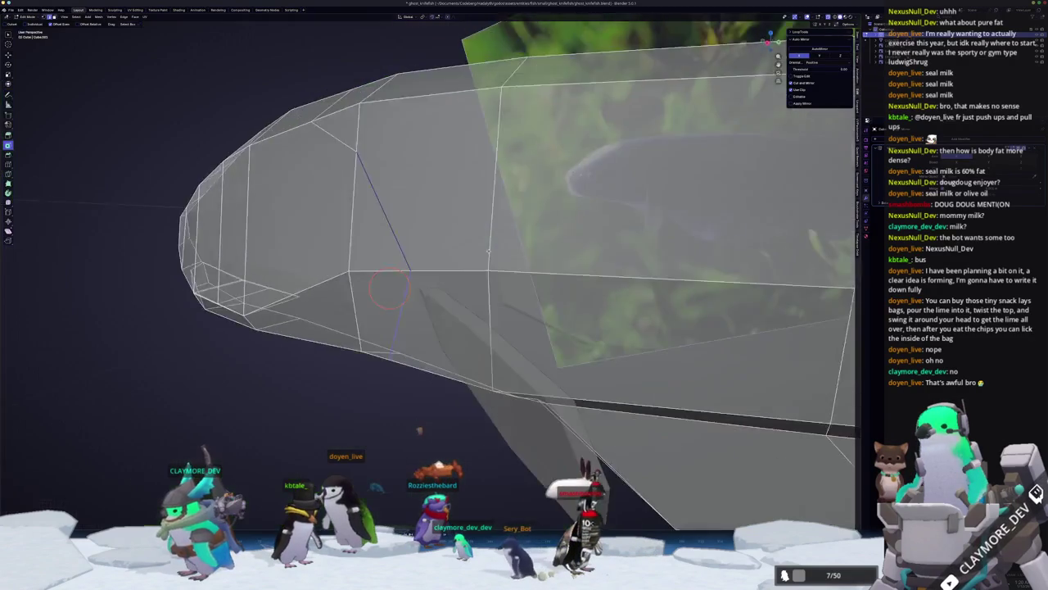
key(F3)
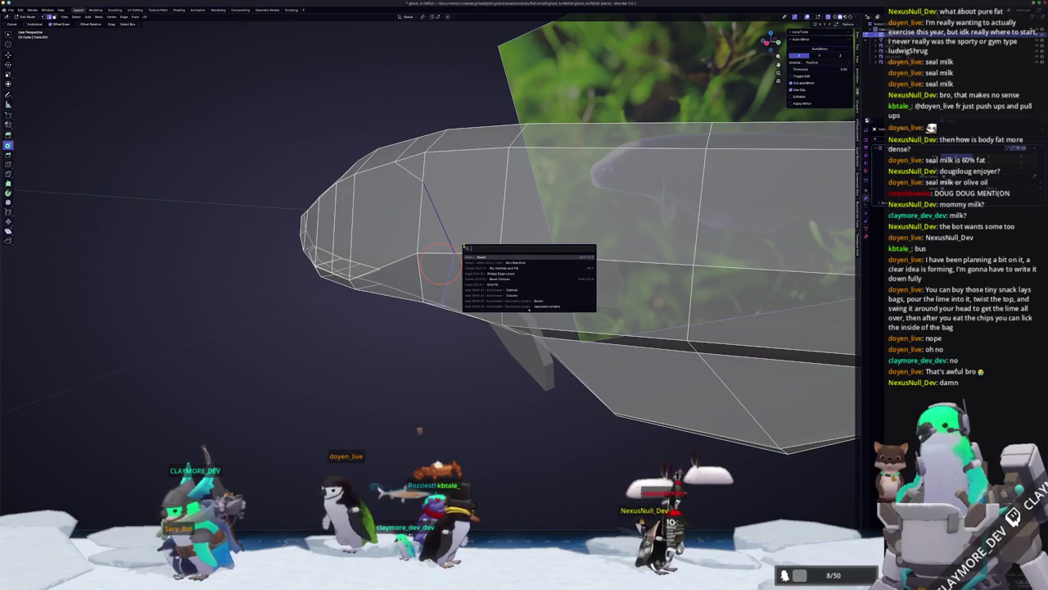
key(Escape)
key(g)
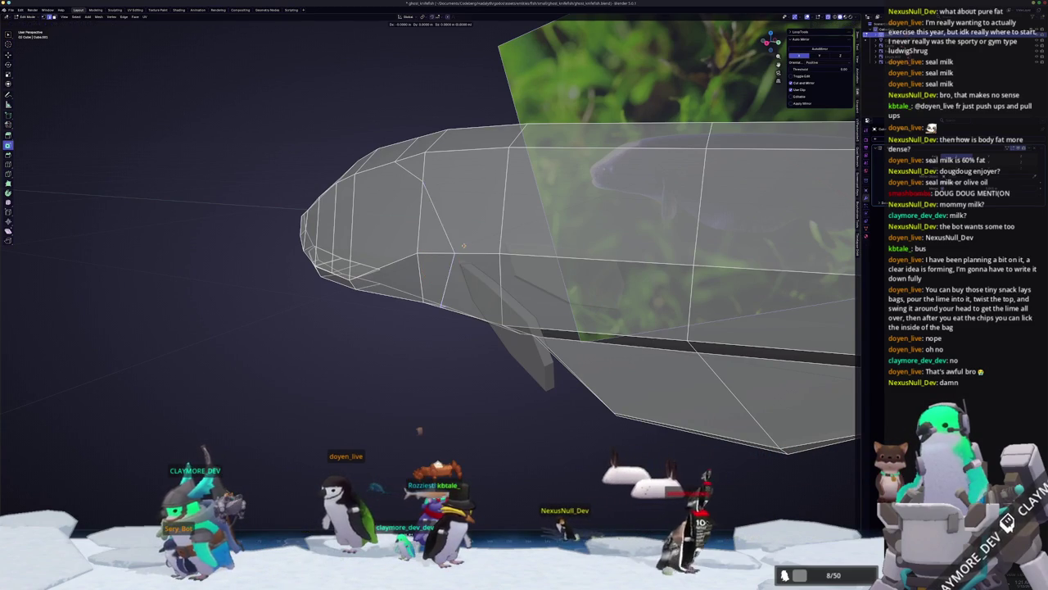
click(462, 243)
middle_drag(462, 243, 460, 263)
key(g)
key(x)
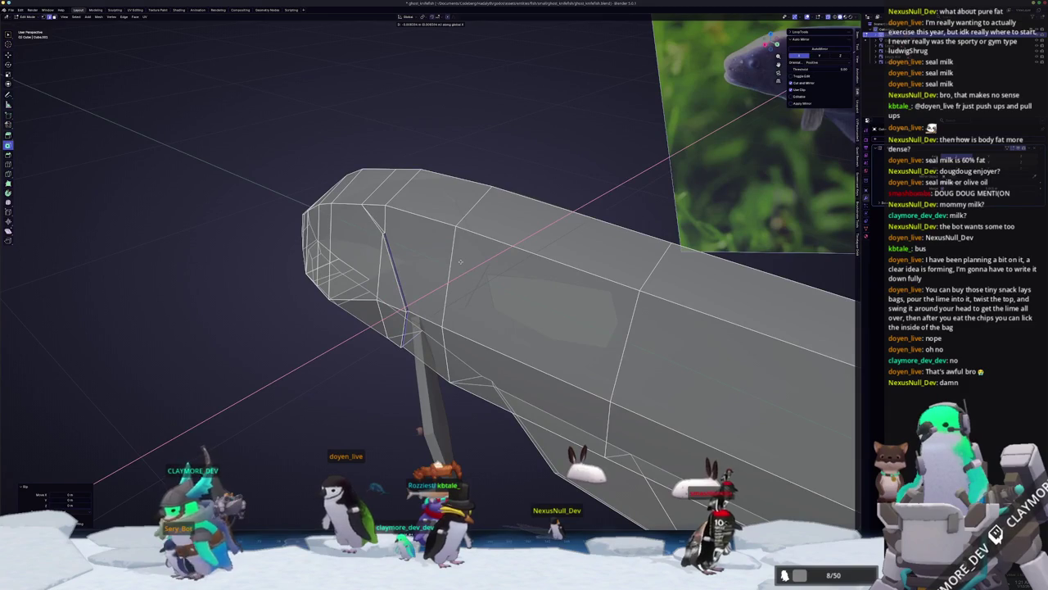
click(460, 262)
mouse_move(460, 262)
middle_down()
mouse_move(406, 257)
mouse_move(426, 246)
mouse_move(405, 257)
mouse_move(413, 159)
mouse_move(401, 188)
middle_up()
key(g)
click(405, 257)
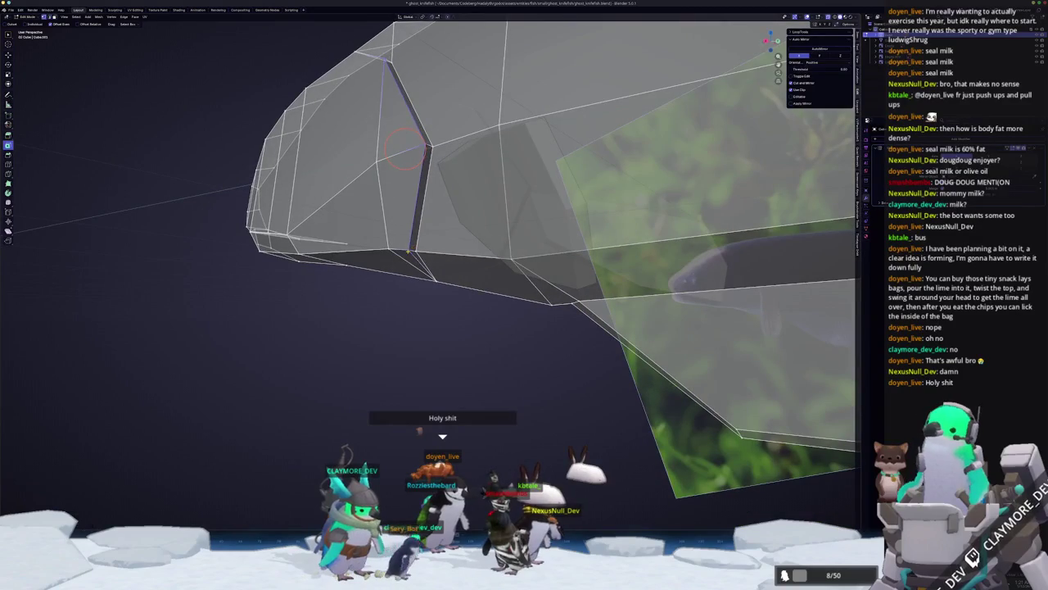
mouse_move(413, 254)
middle_down()
mouse_move(451, 169)
mouse_move(470, 152)
middle_up()
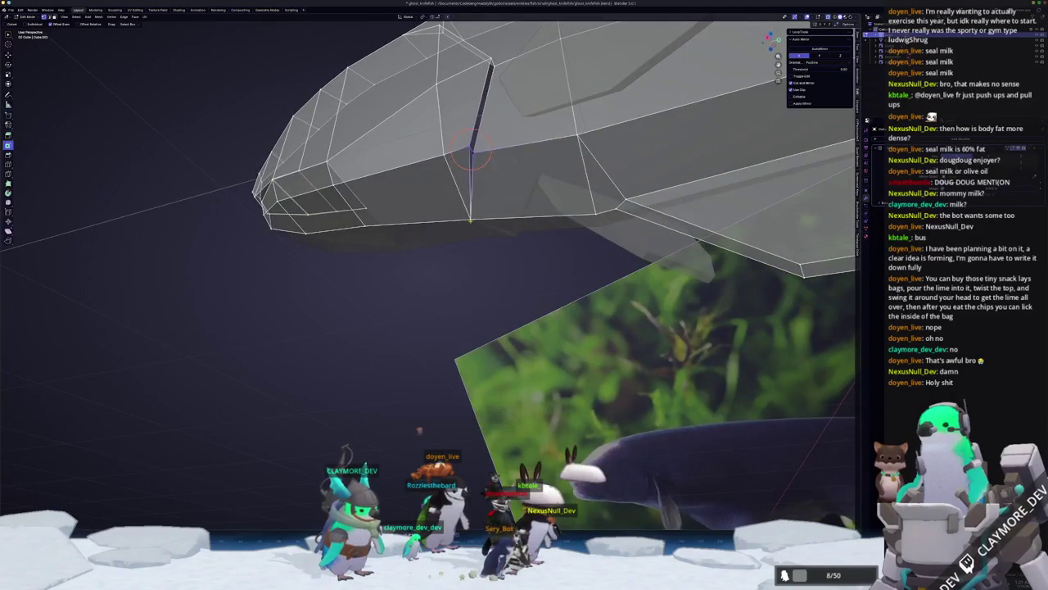
mouse_move(453, 199)
middle_down()
mouse_move(448, 218)
mouse_move(396, 218)
mouse_move(412, 300)
mouse_move(459, 318)
mouse_move(415, 337)
middle_up()
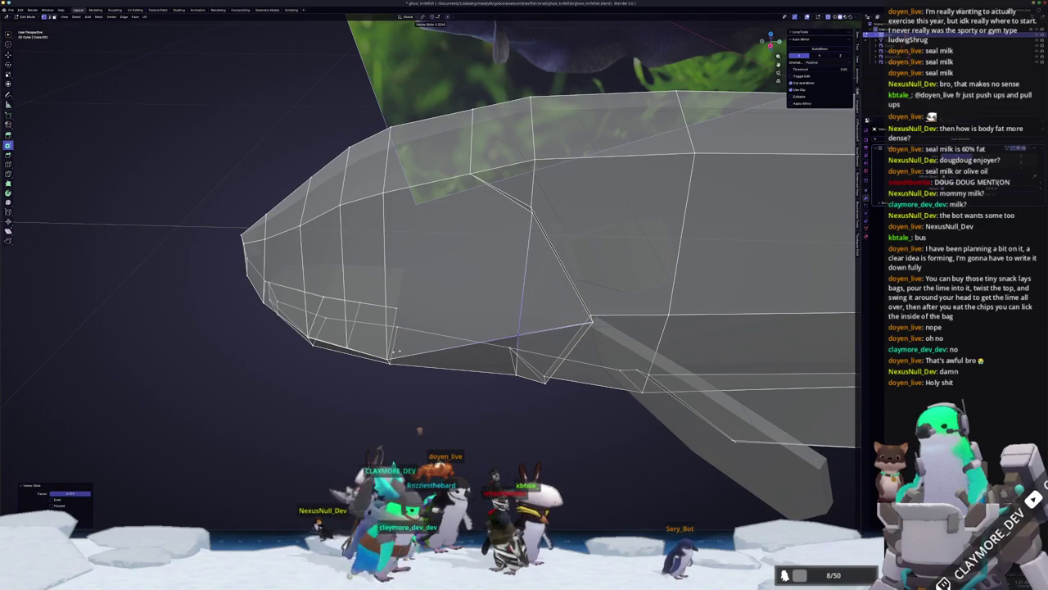
key(Tab)
mouse_move(402, 349)
middle_down()
mouse_move(391, 321)
mouse_move(436, 318)
mouse_move(423, 326)
middle_up()
key(alt+z)
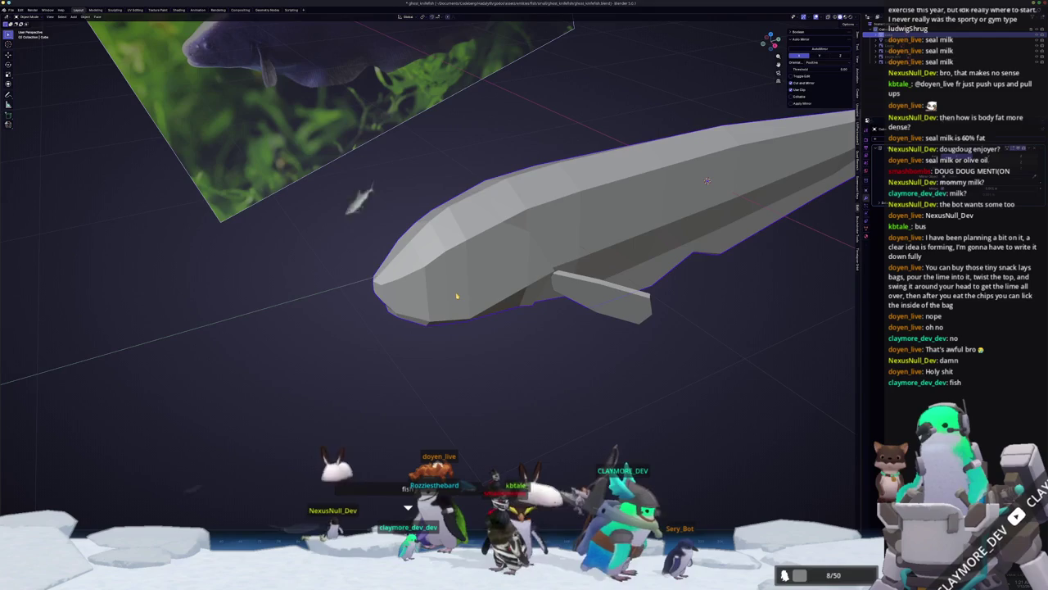
key(Tab)
key(KP_3)
- Turn on see-through display, select two faces on the head, and inset them
key(alt+z)
scroll(491, 230, up, 3)
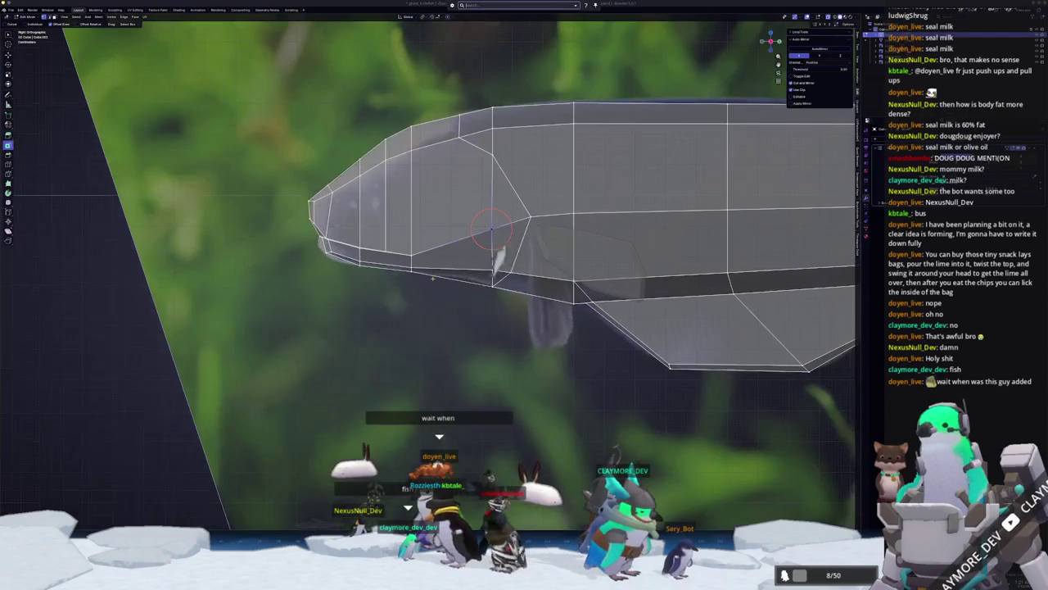
scroll(492, 230, up, 2)
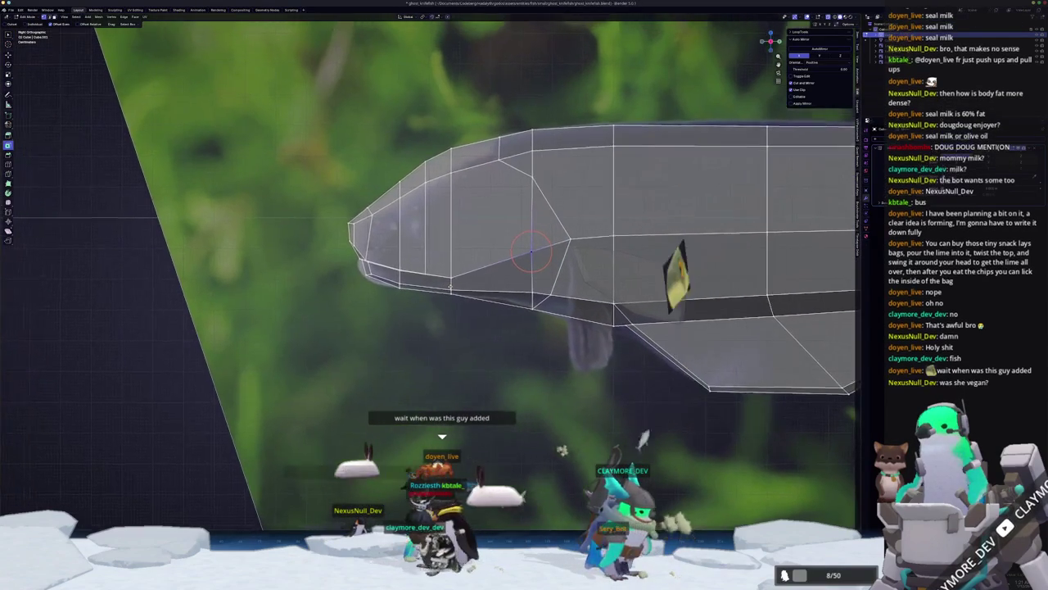
shift+middle_drag(492, 230, 562, 260)
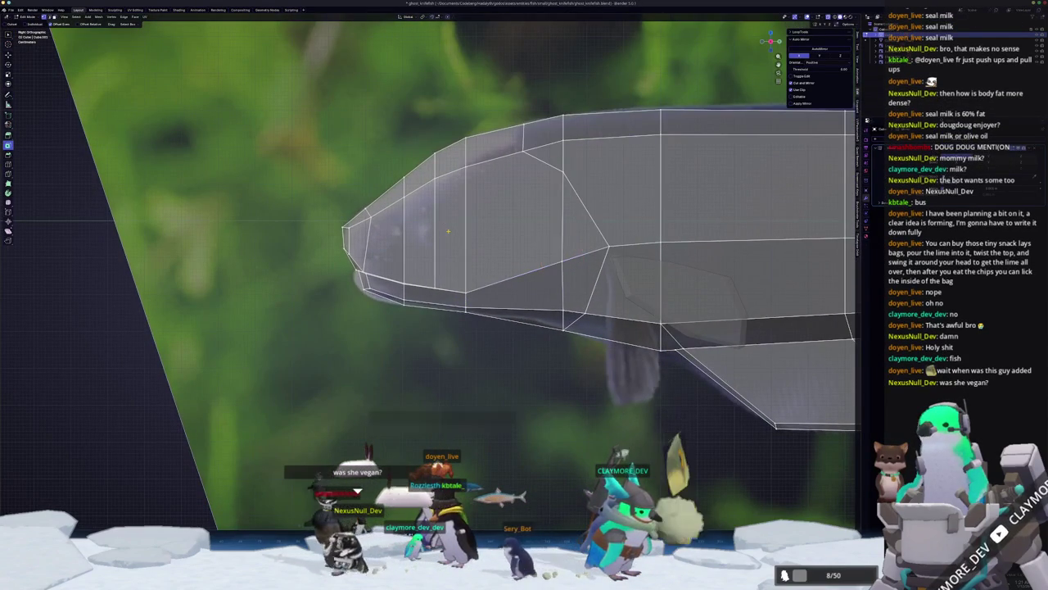
key(3)
drag(451, 233, 420, 236)
key(i)
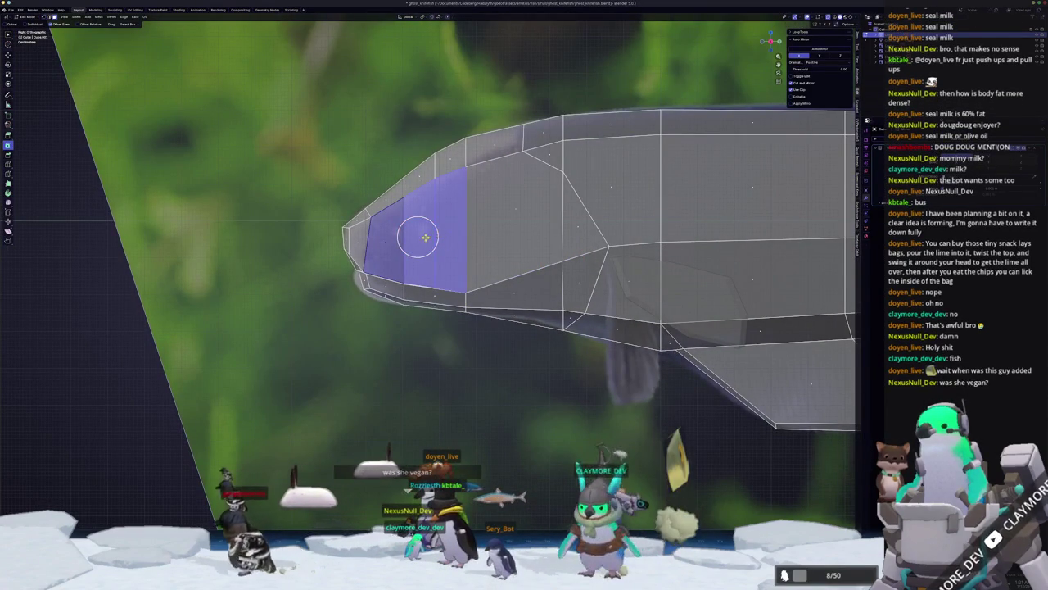
click(420, 236)
drag(70, 493, 78, 493)
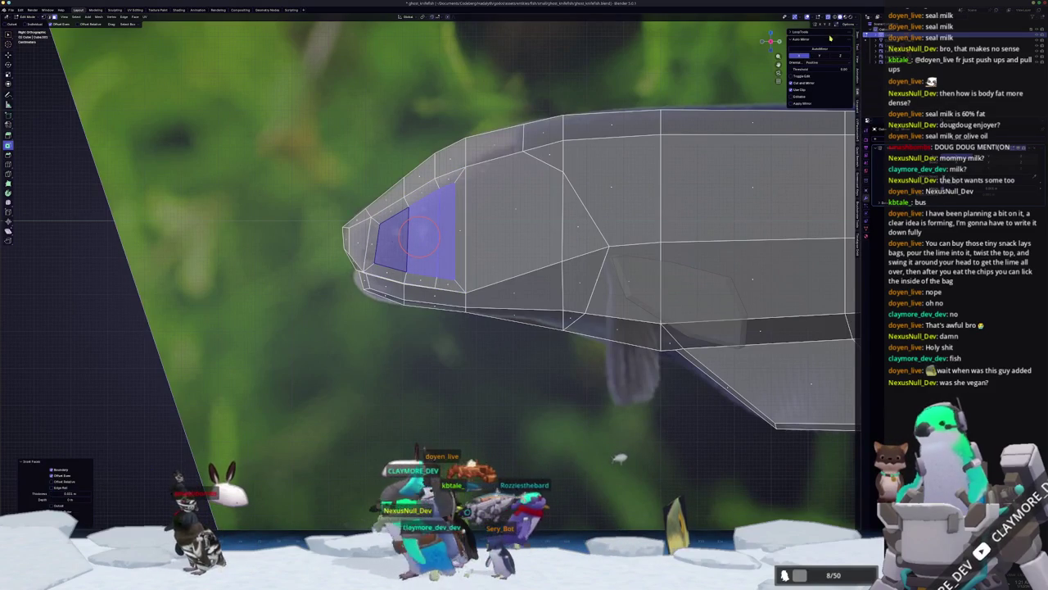
- Round the inner face with LoopTools Circle, shrink it, and shift it along X
click(827, 33)
click(825, 45)
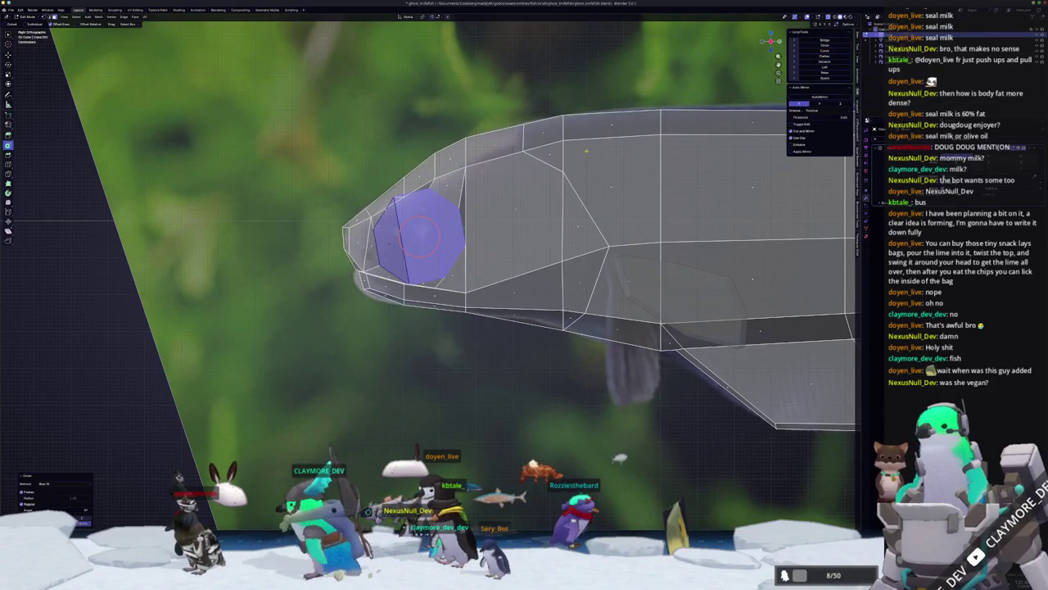
key(s)
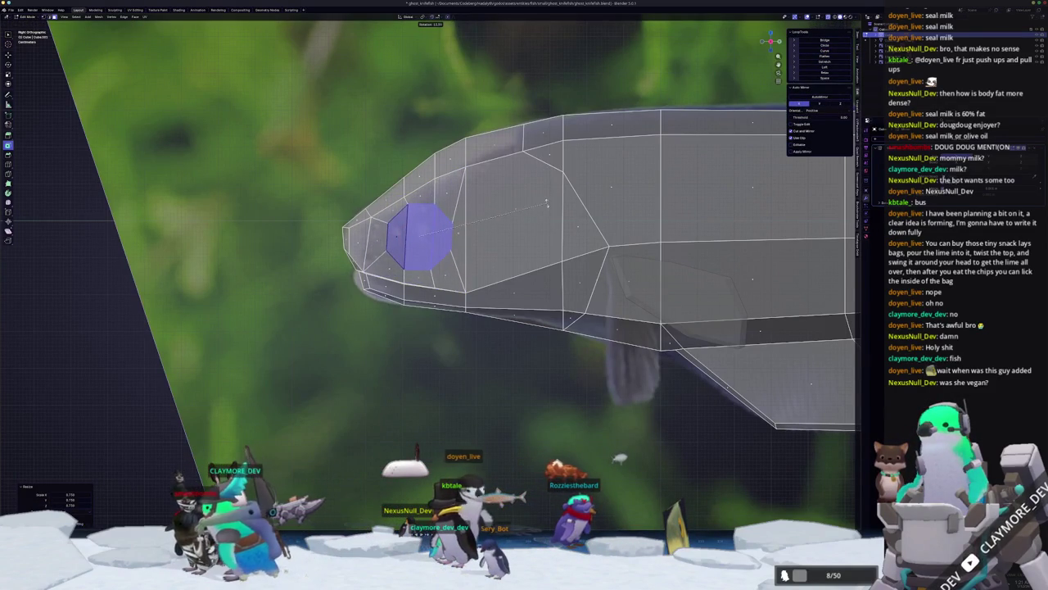
key(KP_1)
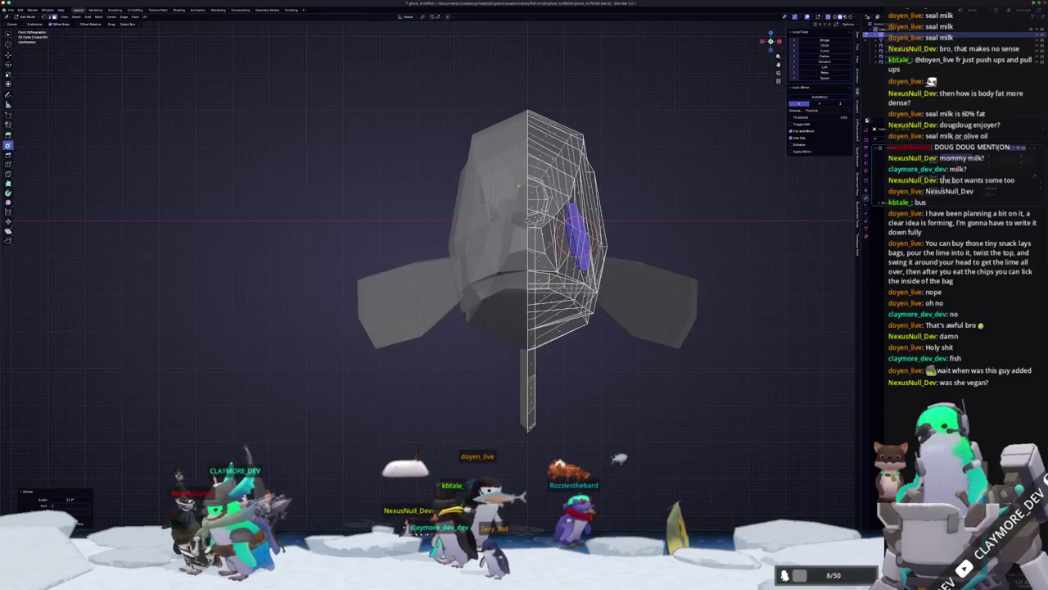
middle_drag(575, 234, 622, 270)
key(KP_7)
key(g)
key(x)
click(578, 212)
- Inspect the eye face from the side, cancelling trial move and rotate attempts
mouse_move(578, 211)
middle_down()
mouse_move(772, 177)
mouse_move(573, 270)
middle_up()
scroll(538, 292, up, 4)
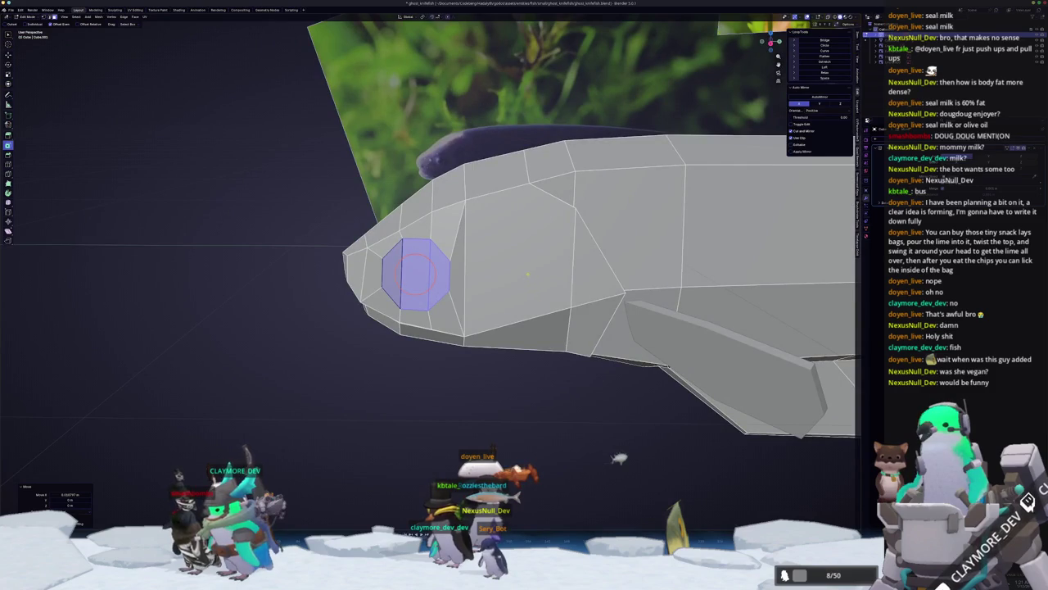
key(alt+z)
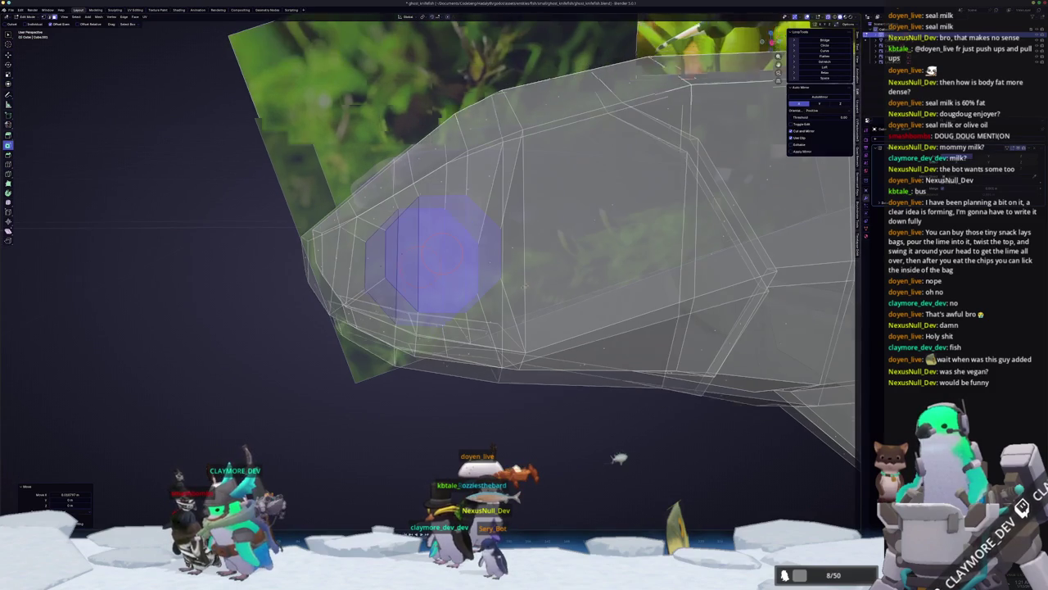
key(KP_3)
key(alt+z)
key(alt+z)
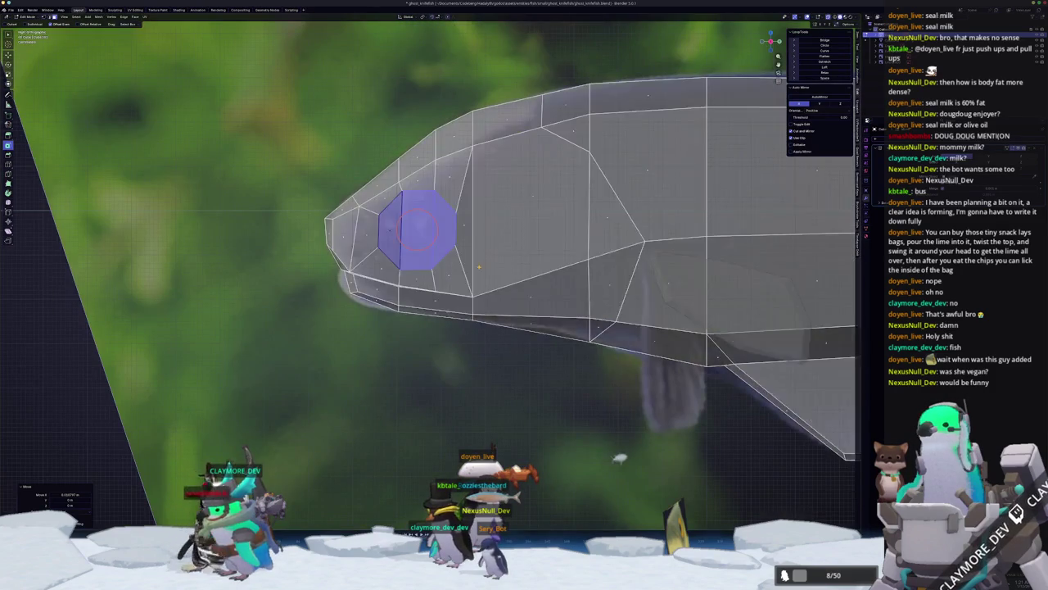
scroll(465, 246, up, 2)
key(g)
key(Escape)
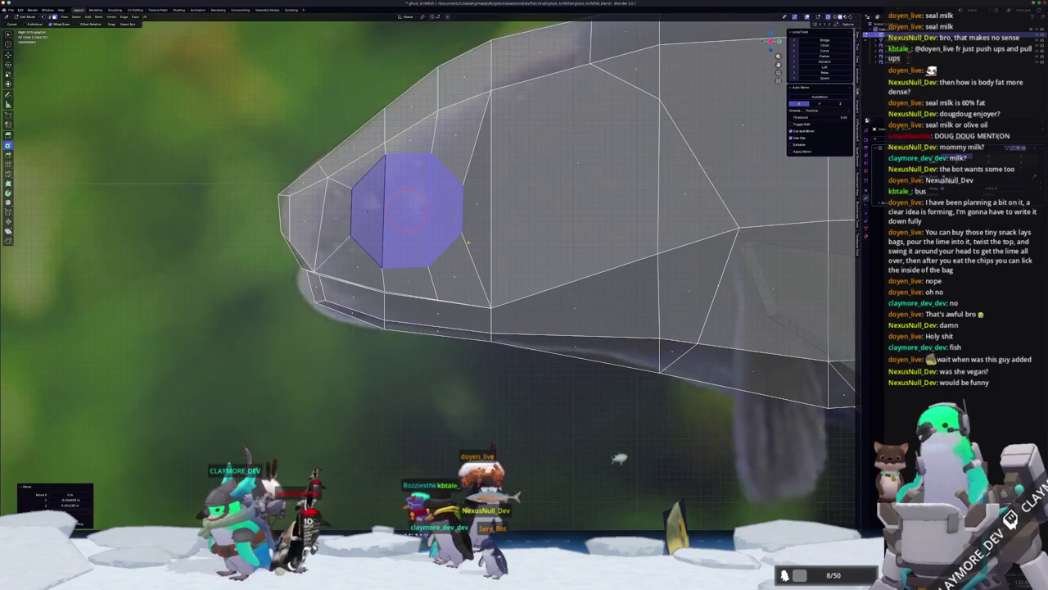
key(r)
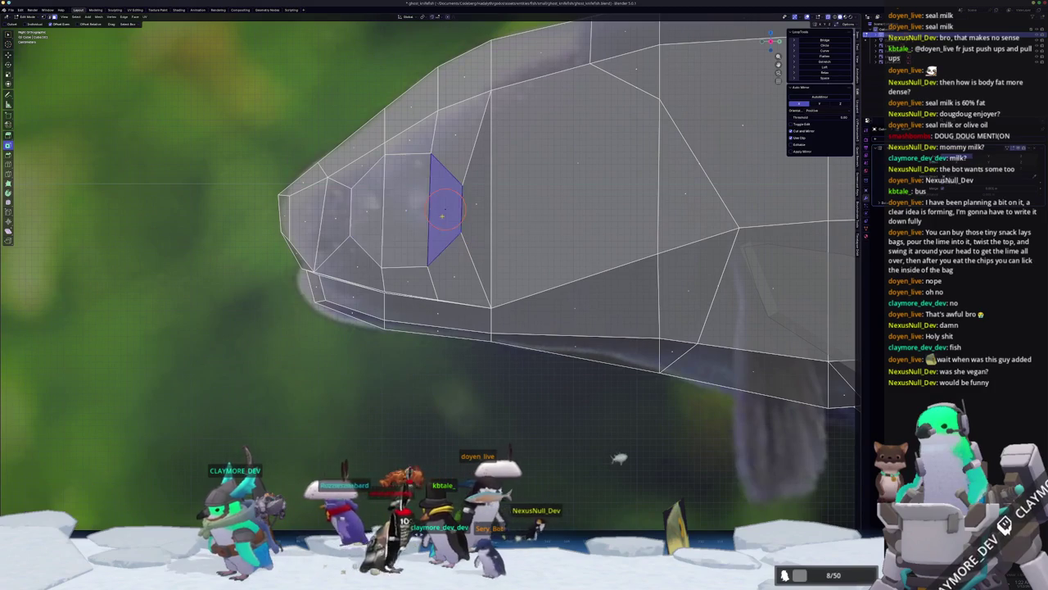
key(Escape)
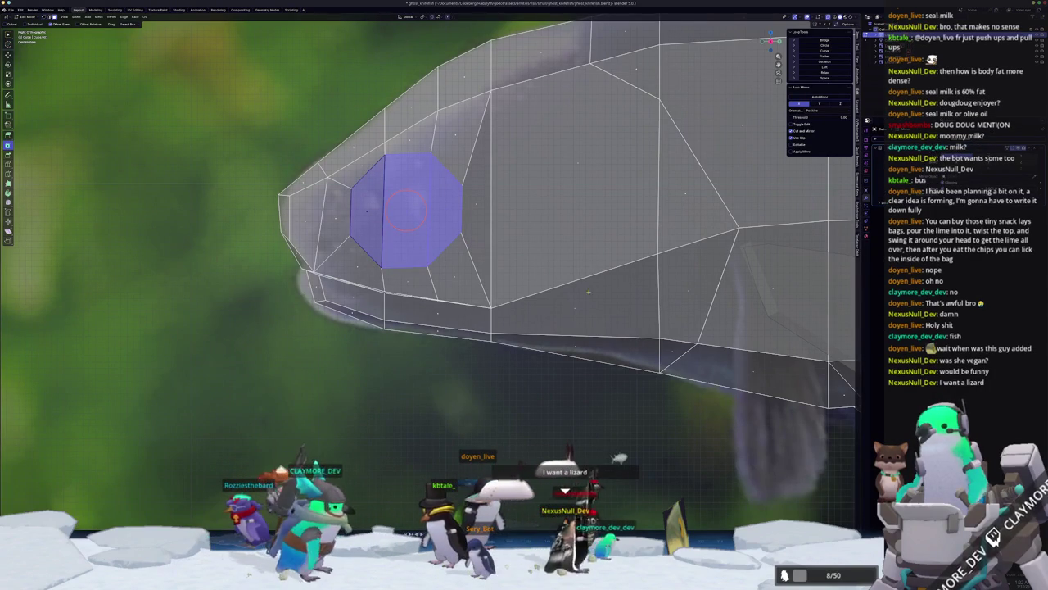
- Inset the eye face again for a border ring and recess it into the head along X
scroll(405, 210, up, 2)
key(i)
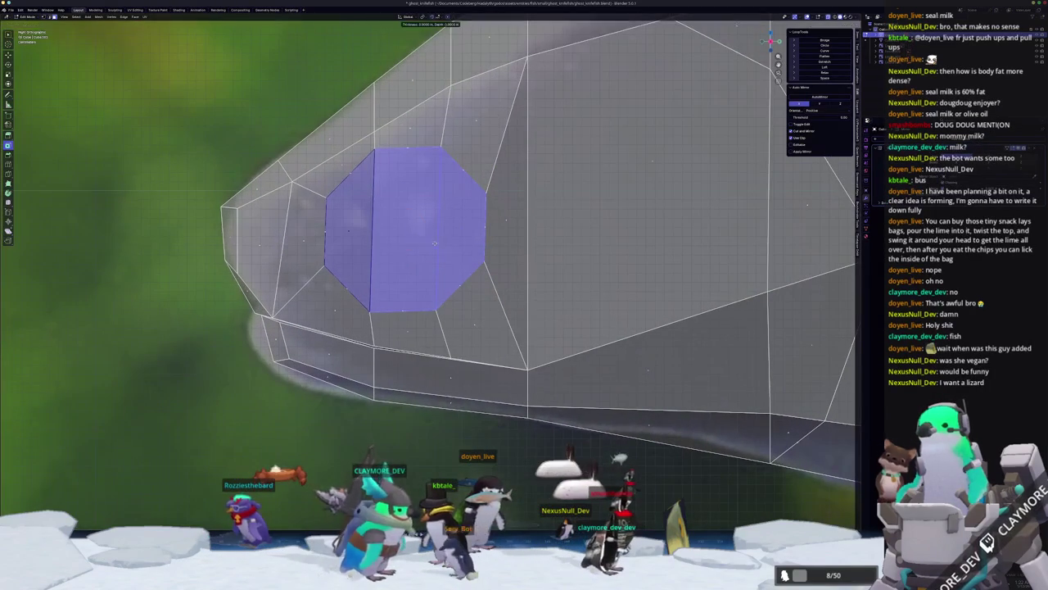
click(404, 227)
drag(72, 494, 82, 493)
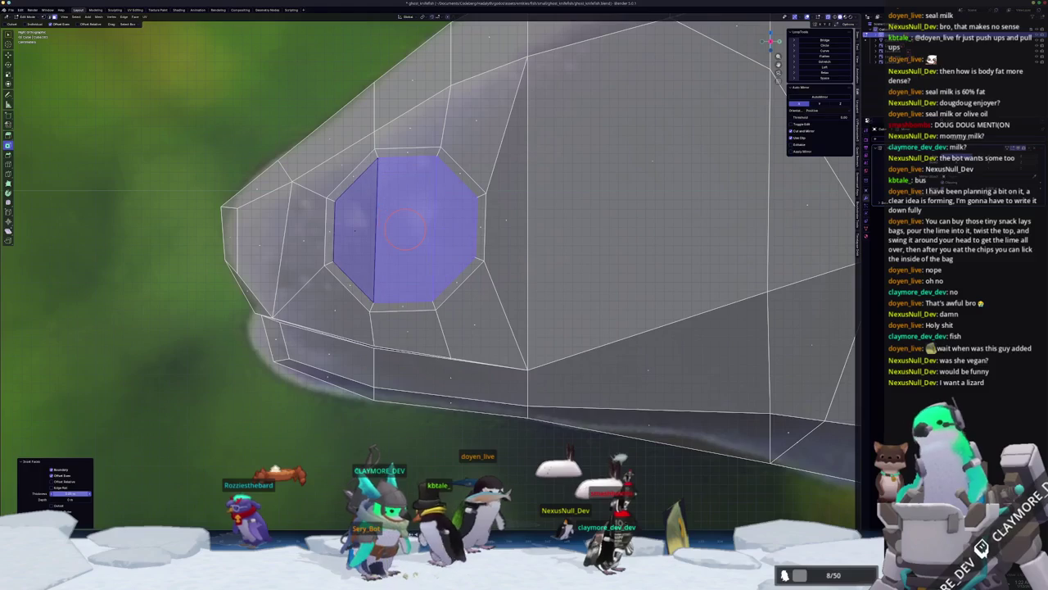
scroll(276, 422, down, 5)
middle_drag(276, 422, 457, 366)
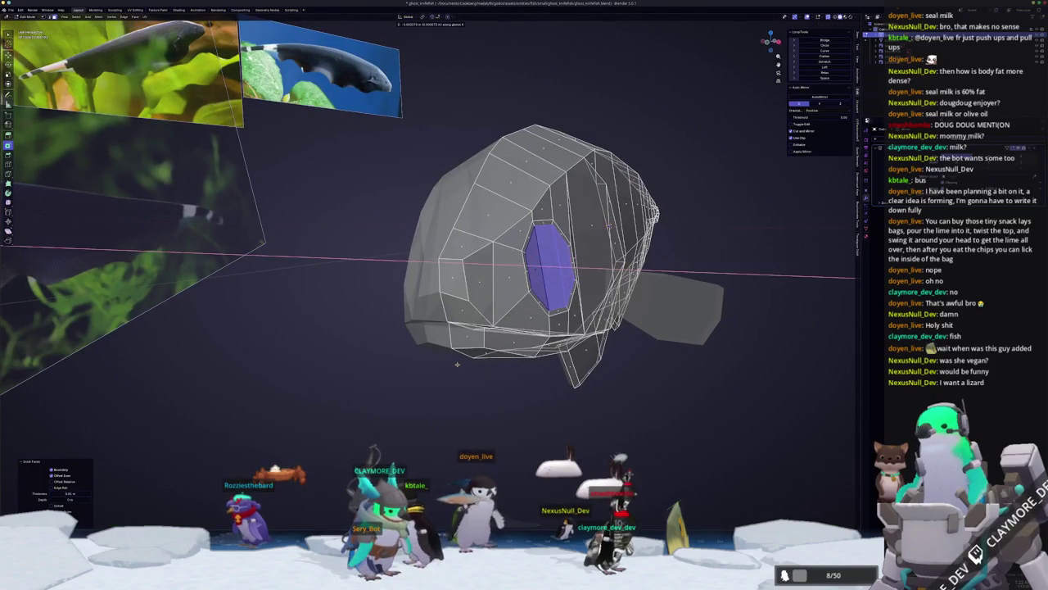
click(545, 271)
key(g)
key(x)
click(576, 307)
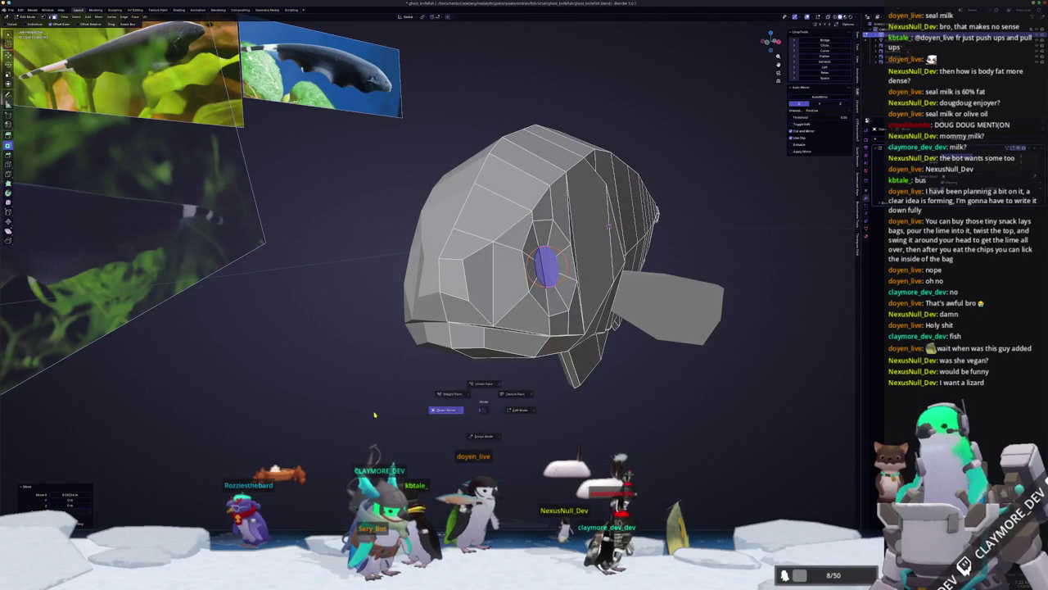
- Orbit around to check the eye socket, toggling between Object and Edit Mode
middle_drag(445, 412, 703, 196)
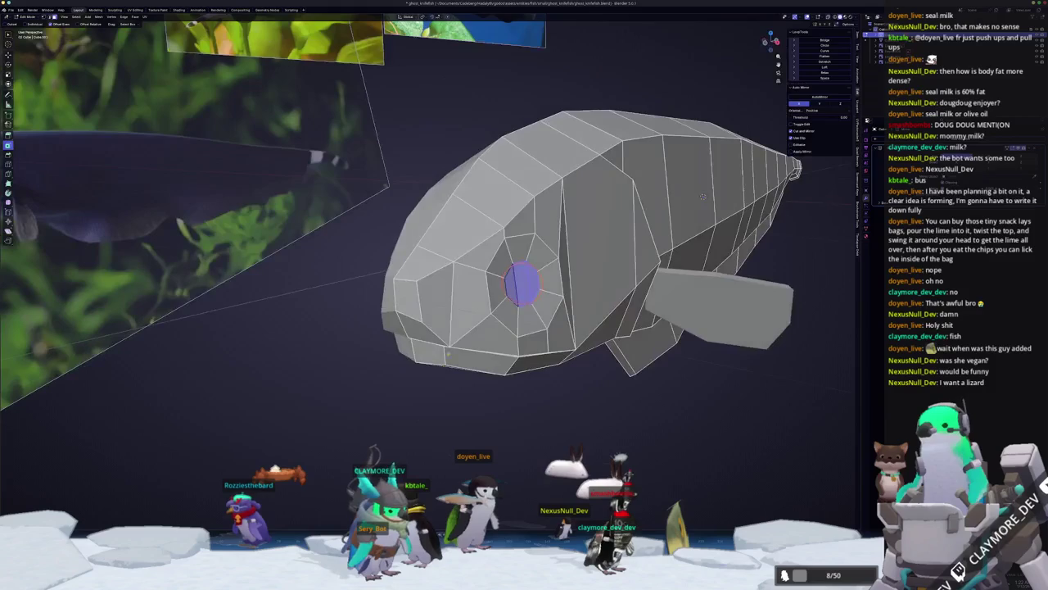
mouse_move(702, 197)
middle_down()
mouse_move(466, 307)
mouse_move(500, 243)
mouse_move(522, 96)
mouse_move(580, 259)
mouse_move(472, 295)
mouse_move(487, 296)
middle_up()
key(Tab)
scroll(501, 242, up, 2)
key(Tab)
key(Tab)
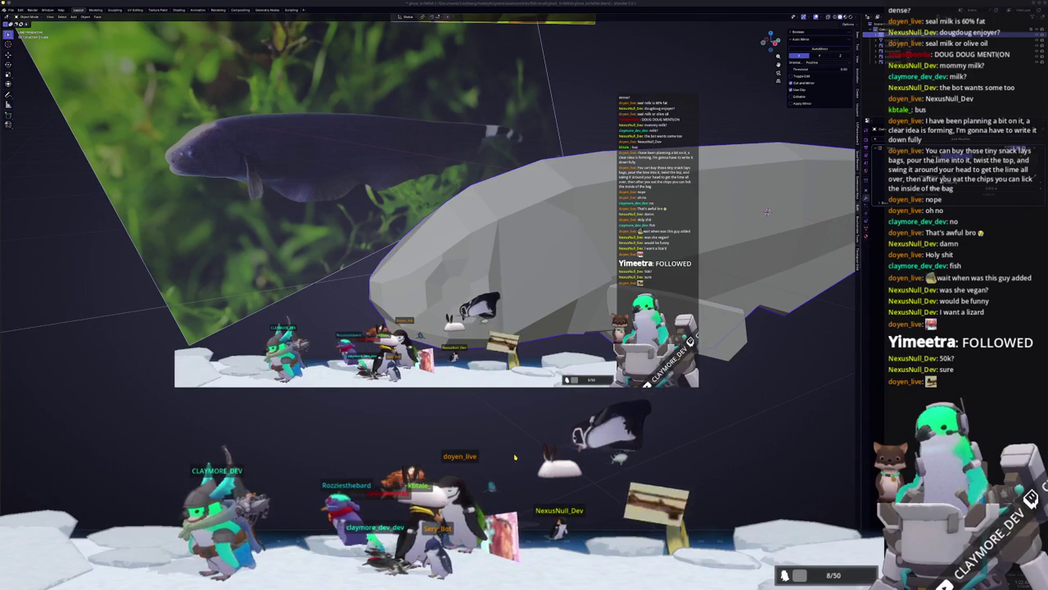
- Deselect the fish, enter Edit Mode, and zoom in on the head and eye
click(521, 446)
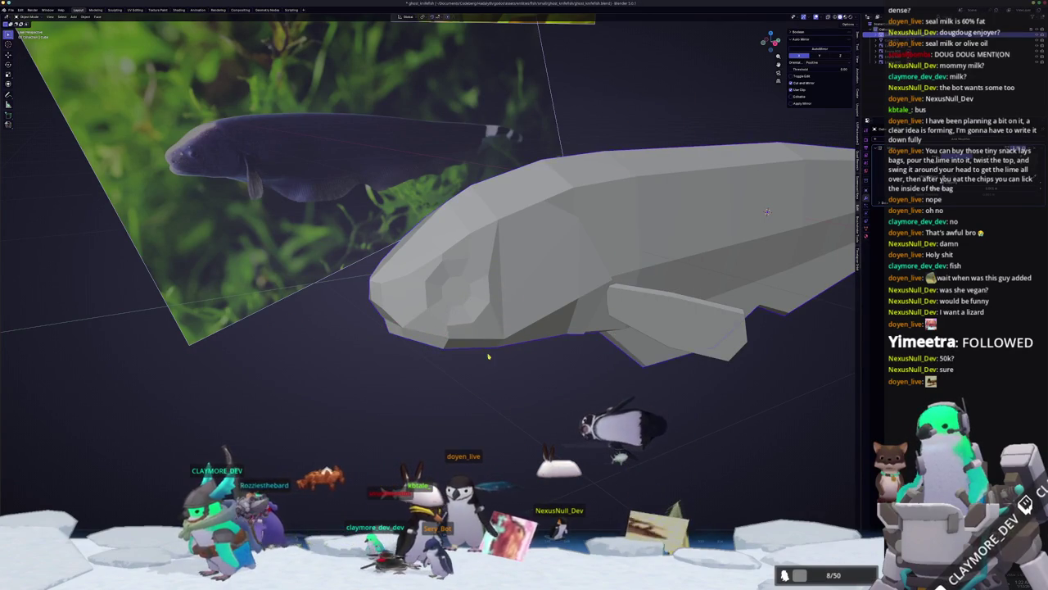
middle_drag(483, 352, 491, 363)
key(Tab)
scroll(417, 355, up, 3)
middle_drag(417, 356, 361, 315)
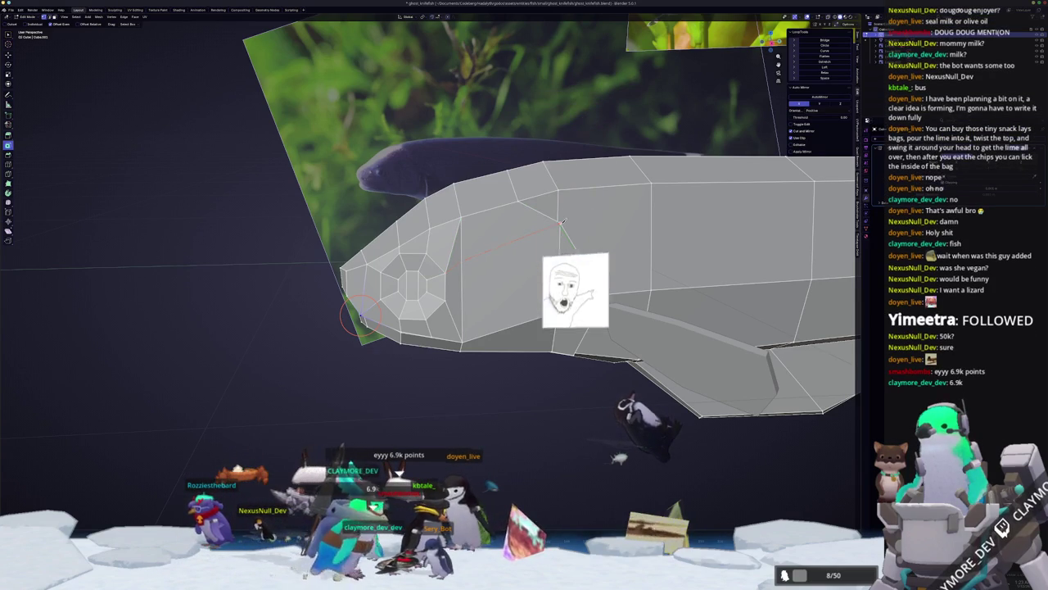
- Knife-cut an edge from the eye ring up toward the top of the head, then slide the new vertex
click(455, 267)
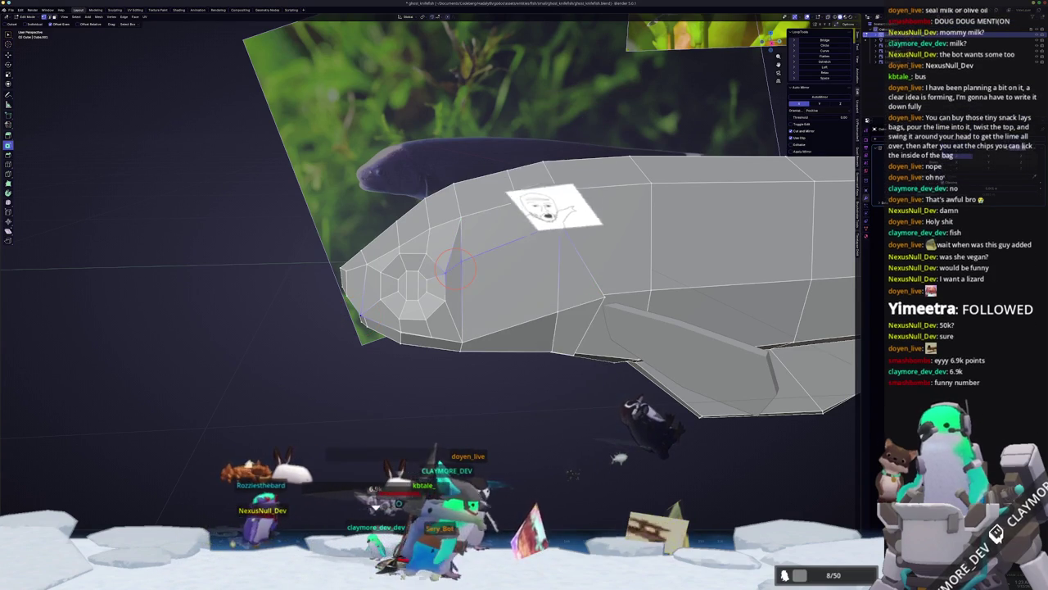
middle_drag(455, 269, 525, 235)
key(shift+v)
click(544, 224)
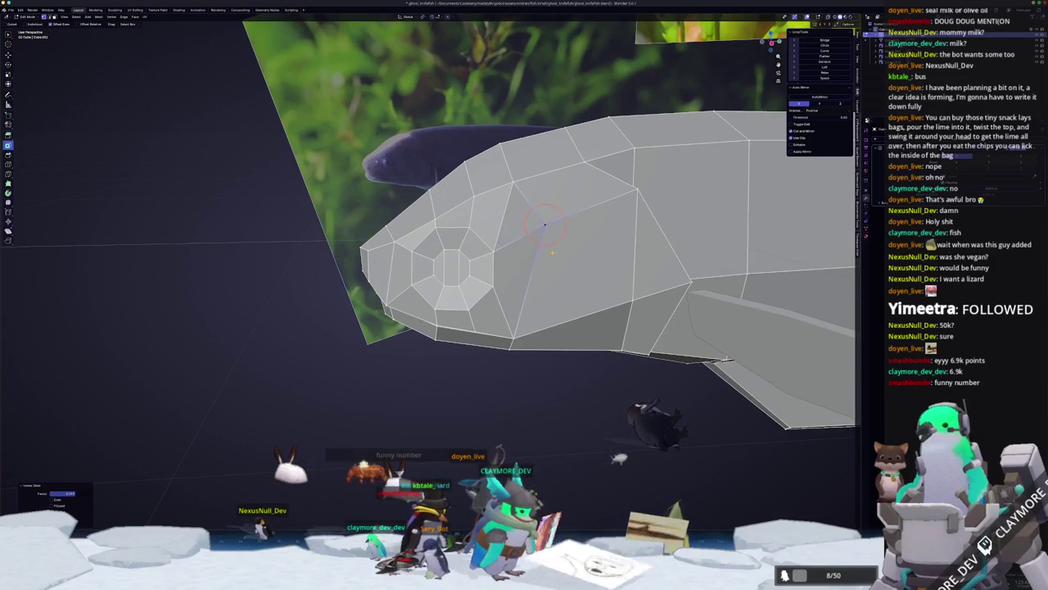
key(shift+v)
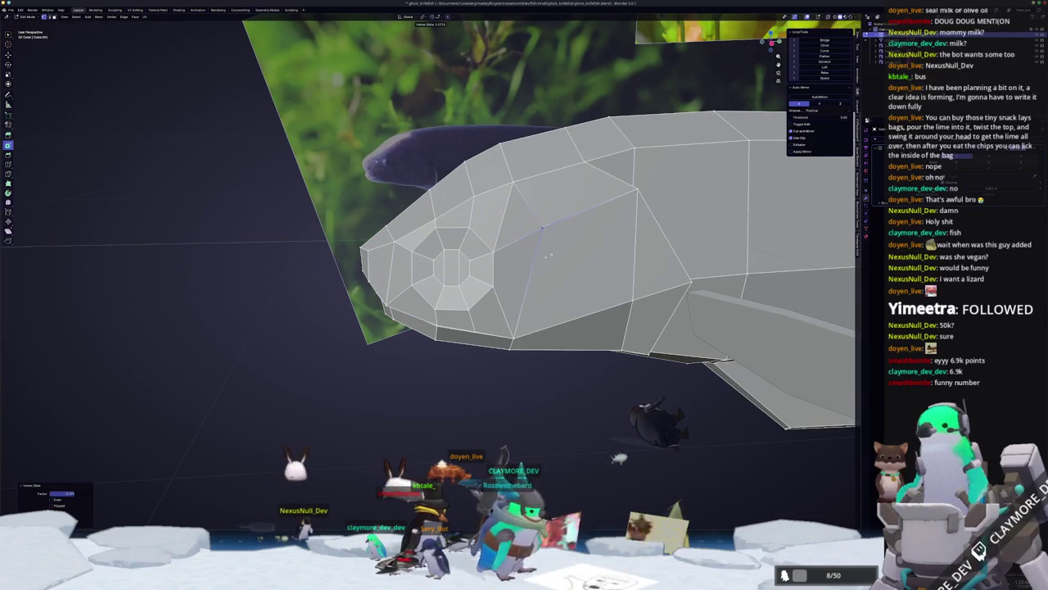
mouse_move(550, 254)
middle_down()
mouse_move(573, 229)
mouse_move(557, 232)
middle_up()
mouse_move(612, 113)
middle_down()
mouse_move(725, 120)
mouse_move(679, 217)
middle_up()
key(Tab)
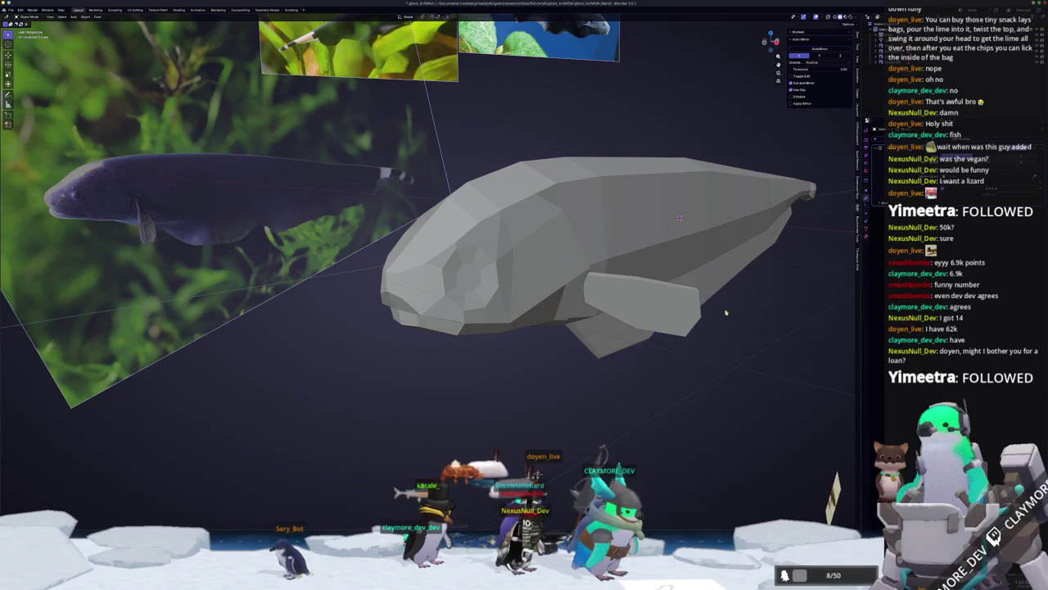
- Inspect the fish from the side and end-on against the reference image
middle_drag(741, 315, 595, 338)
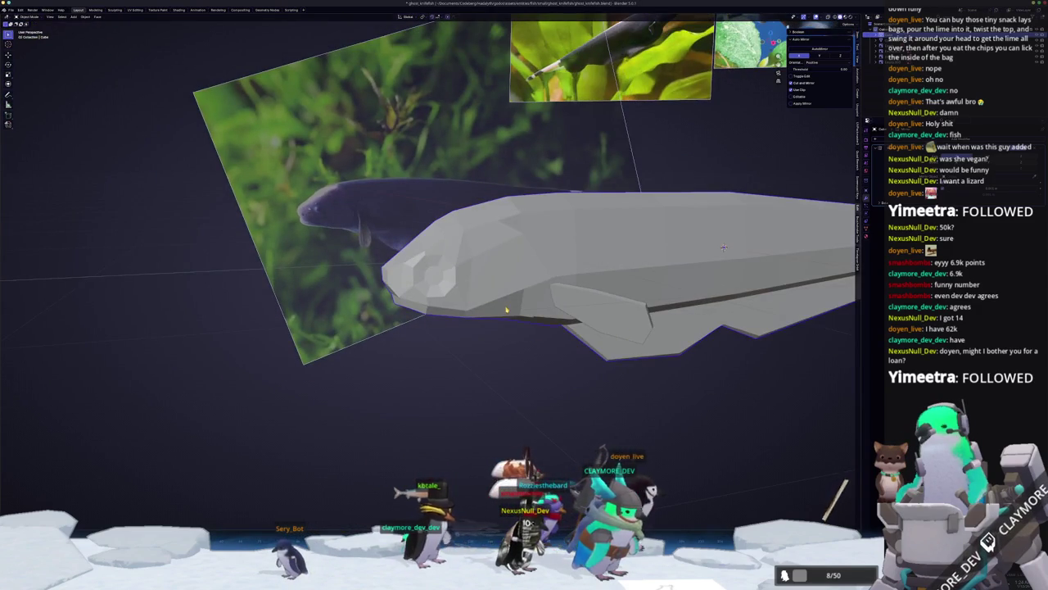
key(KP_3)
key(KP_8)
key(KP_8)
key(KP_8)
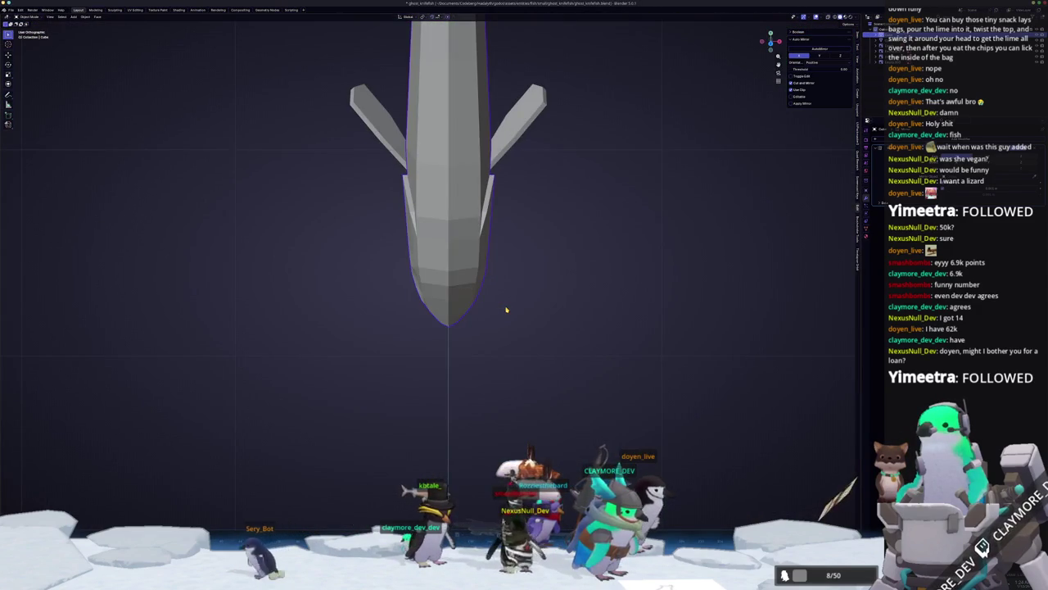
key(KP_8)
key(KP_8)
key(KP_8)
key(KP_3)
- In Edit Mode with X-ray off, slide a head vertex along its edge to reshape the snout
key(Tab)
key(alt+z)
scroll(774, 257, up, 1)
middle_drag(511, 274, 459, 336)
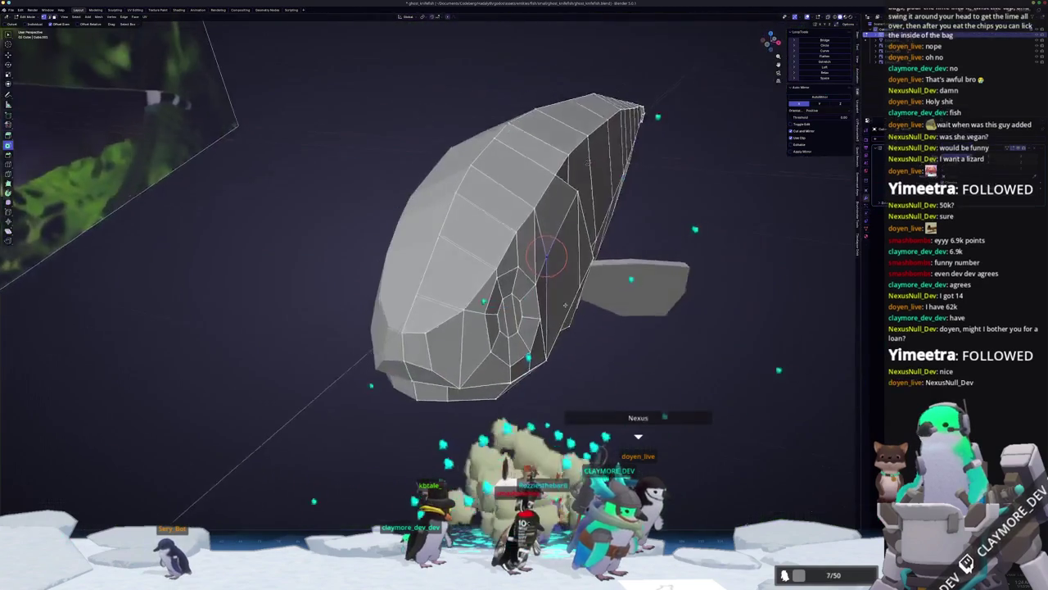
middle_drag(565, 304, 525, 303)
scroll(525, 303, up, 3)
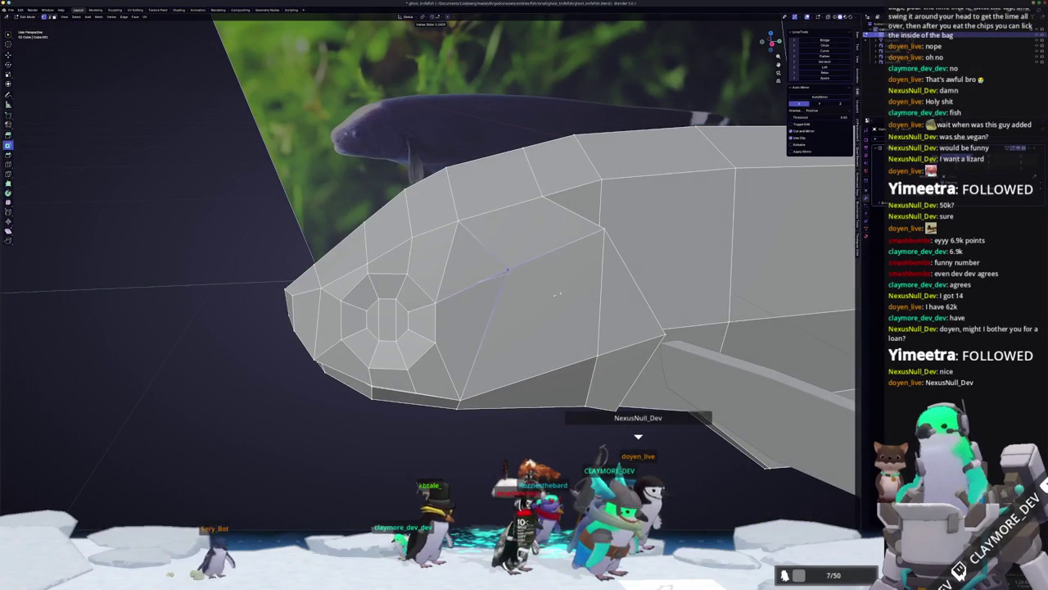
click(561, 296)
middle_drag(561, 296, 539, 282)
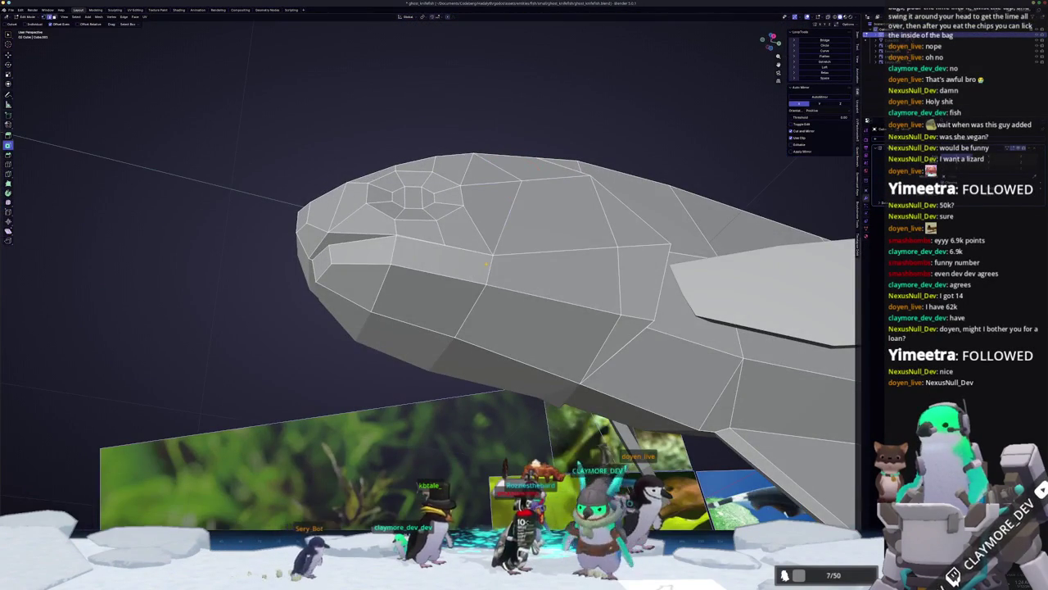
mouse_move(490, 270)
middle_down()
mouse_move(454, 247)
mouse_move(621, 260)
middle_up()
click(448, 249)
key(Tab)
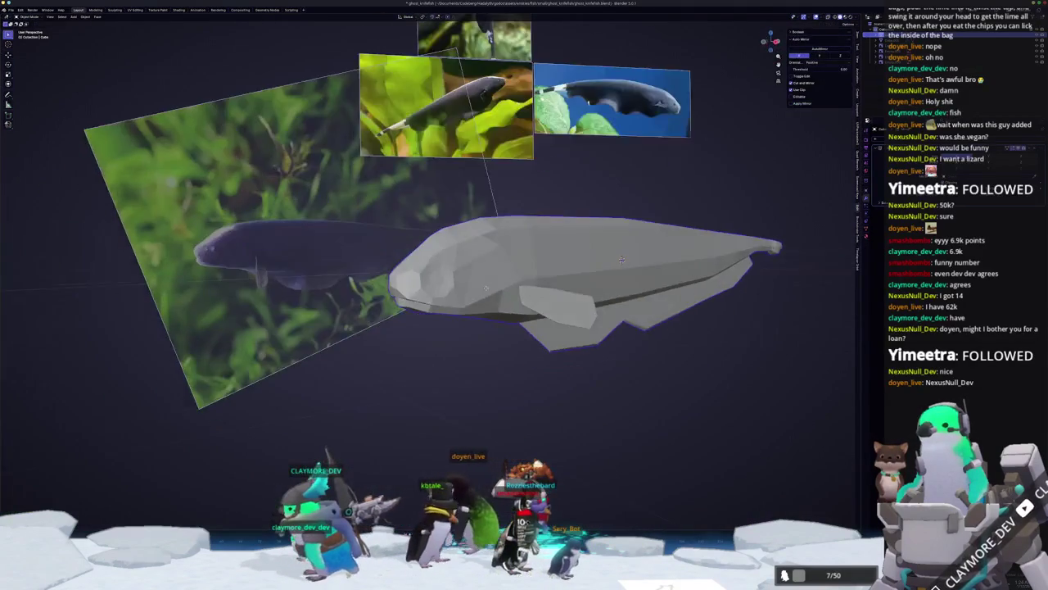
- Check the reshaped fish from above, the front and the right side
mouse_move(487, 288)
middle_down()
mouse_move(493, 327)
mouse_move(455, 352)
middle_up()
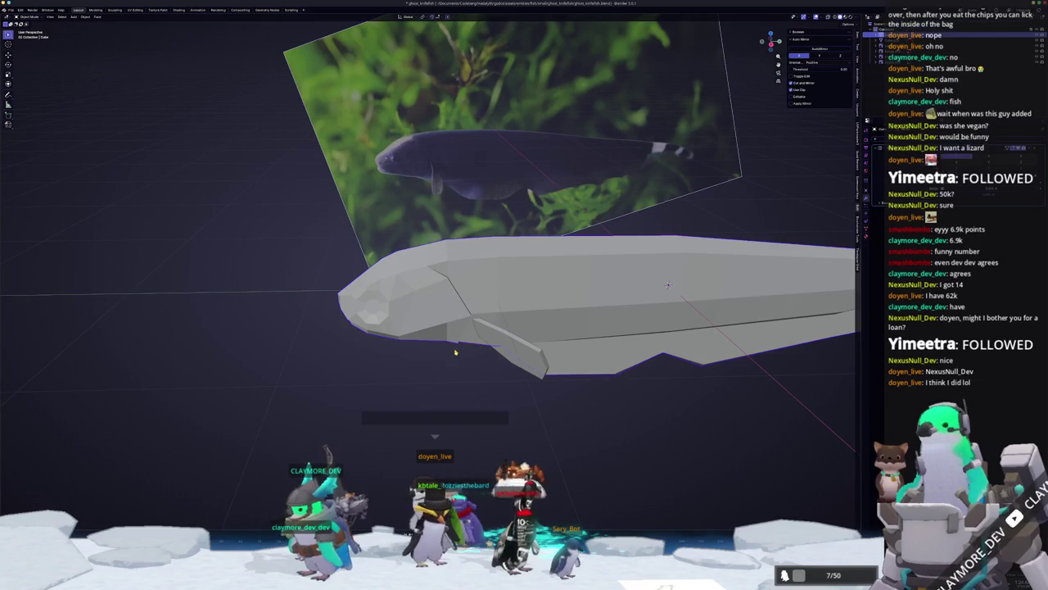
key(KP_1)
key(KP_3)
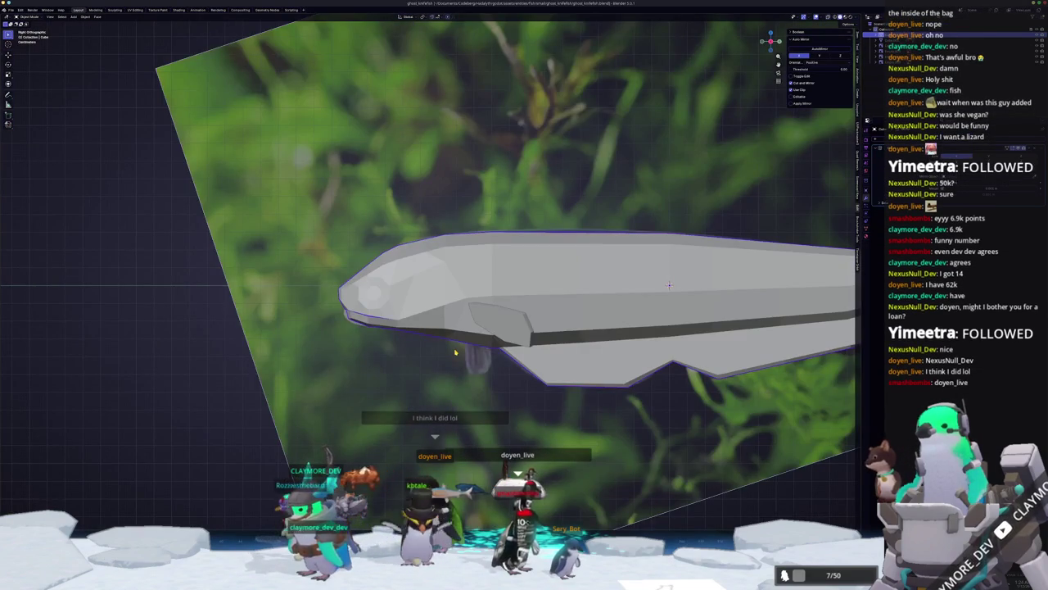
scroll(455, 352, down, 5)
middle_drag(456, 353, 522, 334)
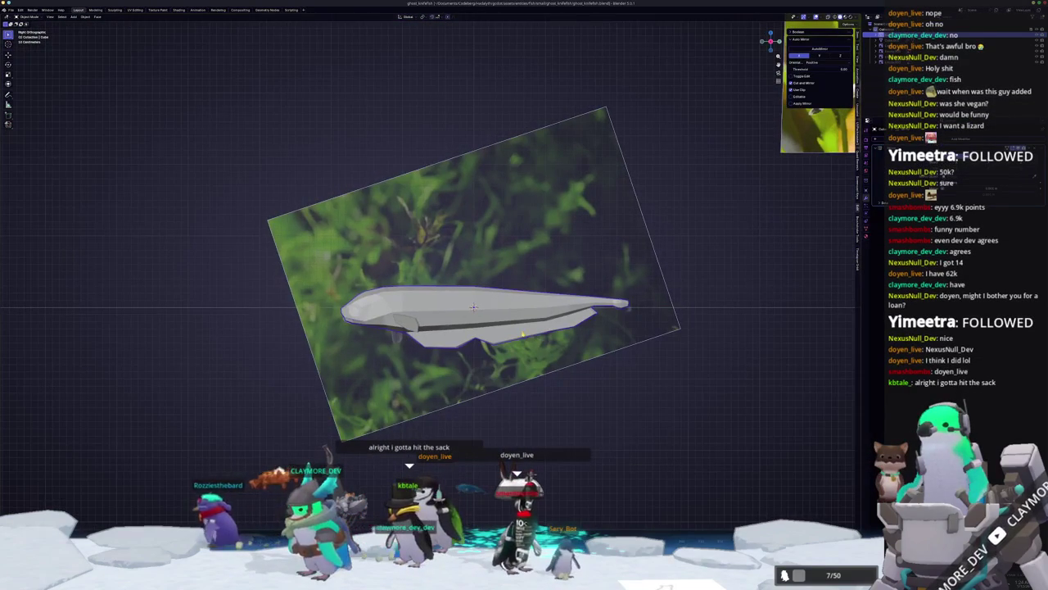
- Apply Shade Auto Smooth to the fish and enter Edit Mode
right_click(525, 326)
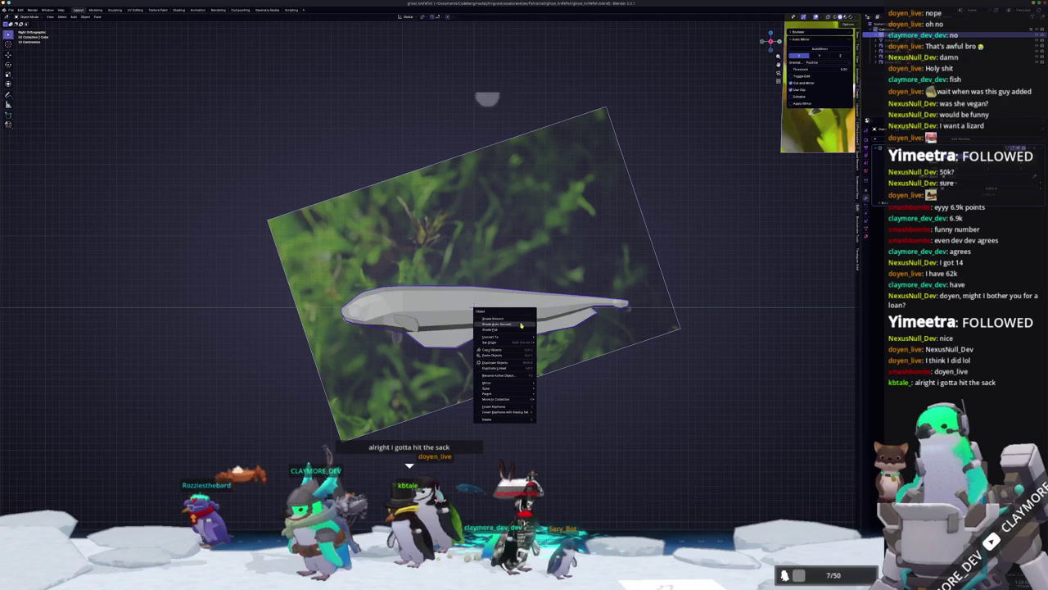
click(520, 326)
key(Tab)
scroll(520, 325, up, 3)
mouse_move(521, 328)
middle_down()
mouse_move(501, 382)
mouse_move(462, 405)
middle_up()
- Select the edge loop across the fish head, mark it sharp, and return to Object Mode
right_click(459, 407)
mouse_move(426, 346)
middle_down()
mouse_move(480, 358)
mouse_move(430, 399)
mouse_move(429, 365)
middle_up()
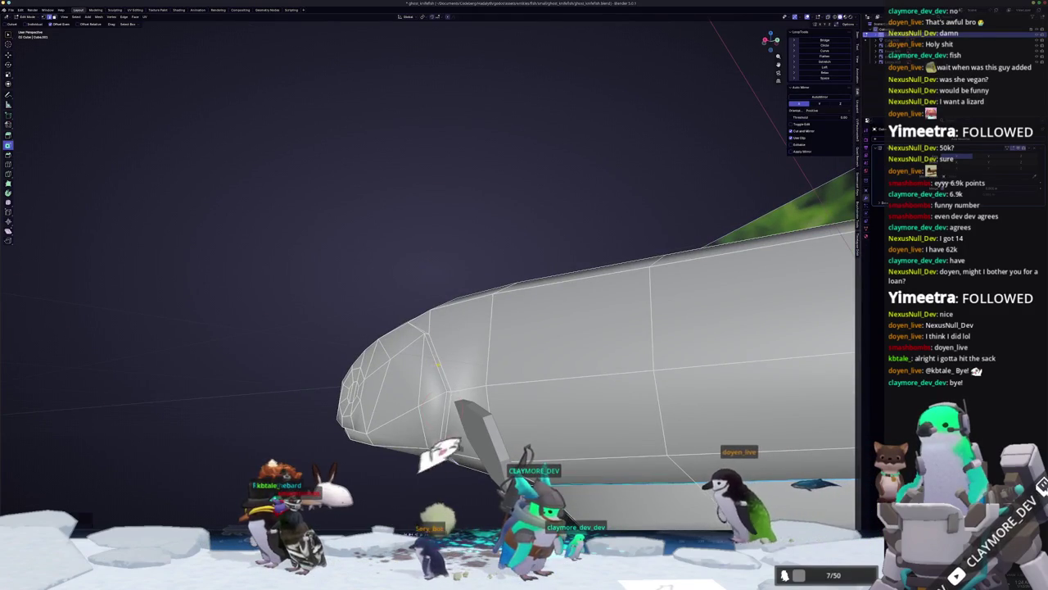
right_click(438, 405)
click(434, 377)
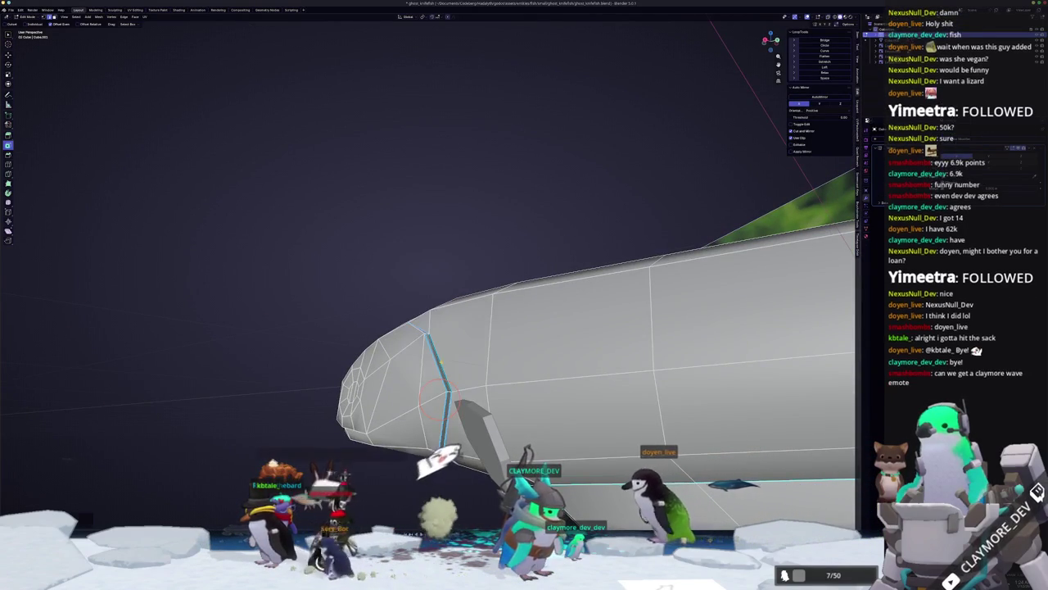
mouse_move(434, 385)
middle_down()
mouse_move(426, 361)
mouse_move(377, 311)
middle_up()
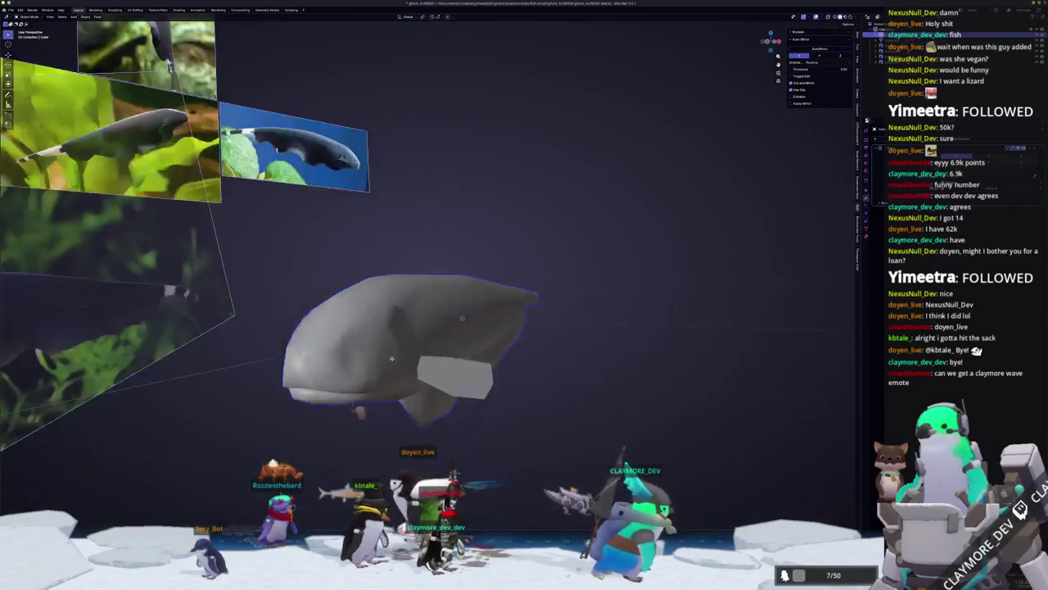
middle_drag(467, 324, 598, 358)
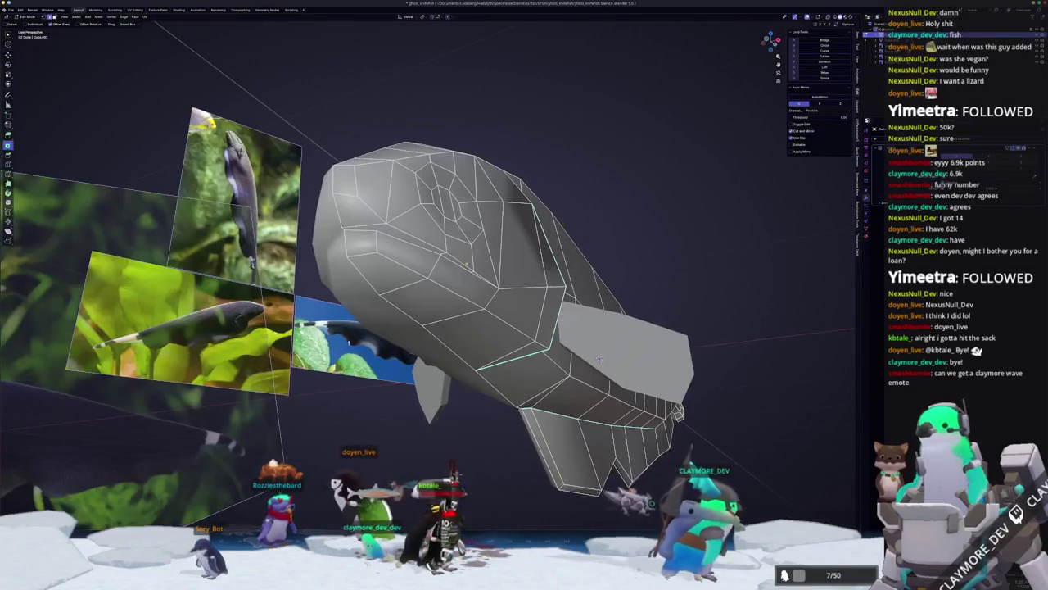
right_click(415, 236)
key(Escape)
right_click(385, 236)
click(377, 236)
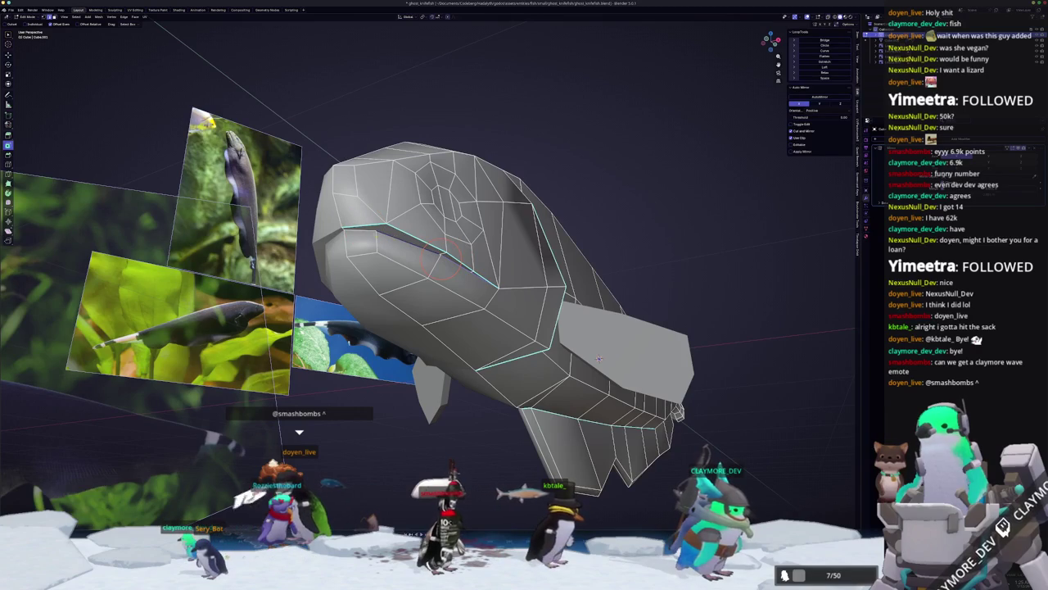
mouse_move(361, 232)
middle_down()
mouse_move(324, 283)
mouse_move(328, 247)
middle_up()
key(Tab)
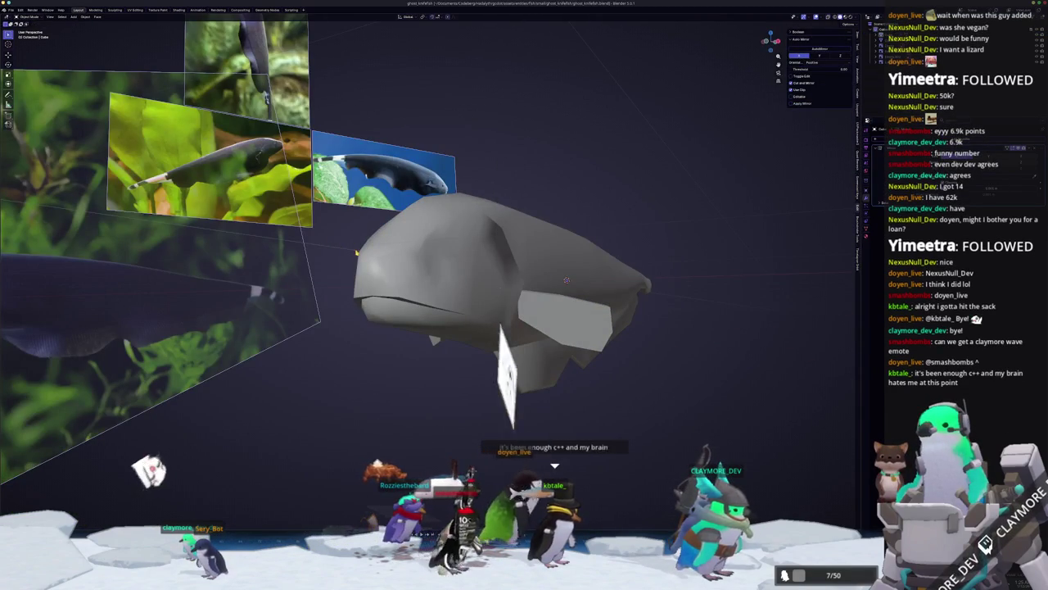
- Open the gecko character's .blend file from Documents > Personal via File > Open
click(12, 10)
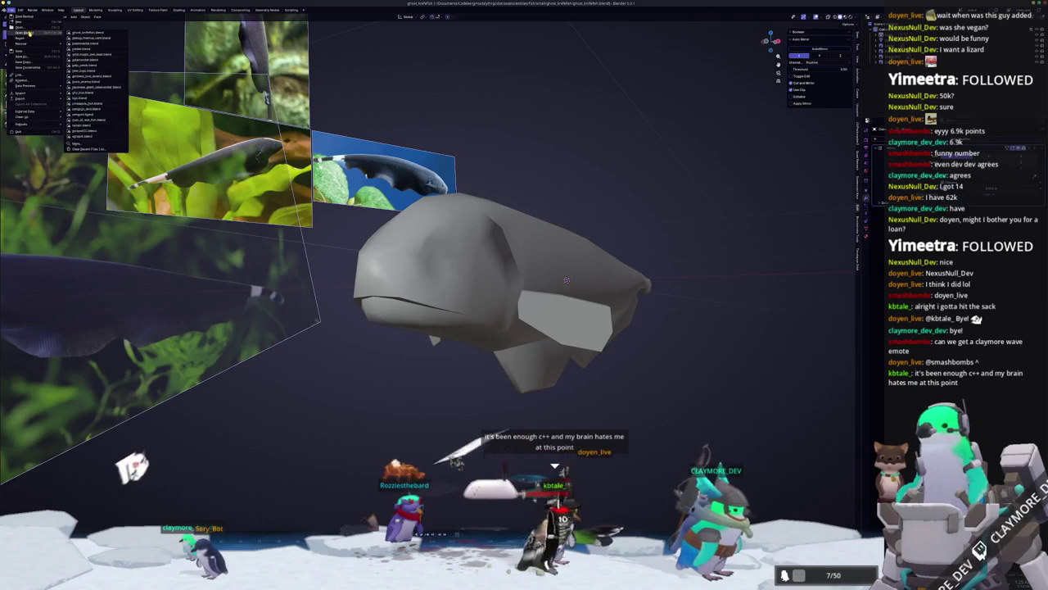
click(23, 27)
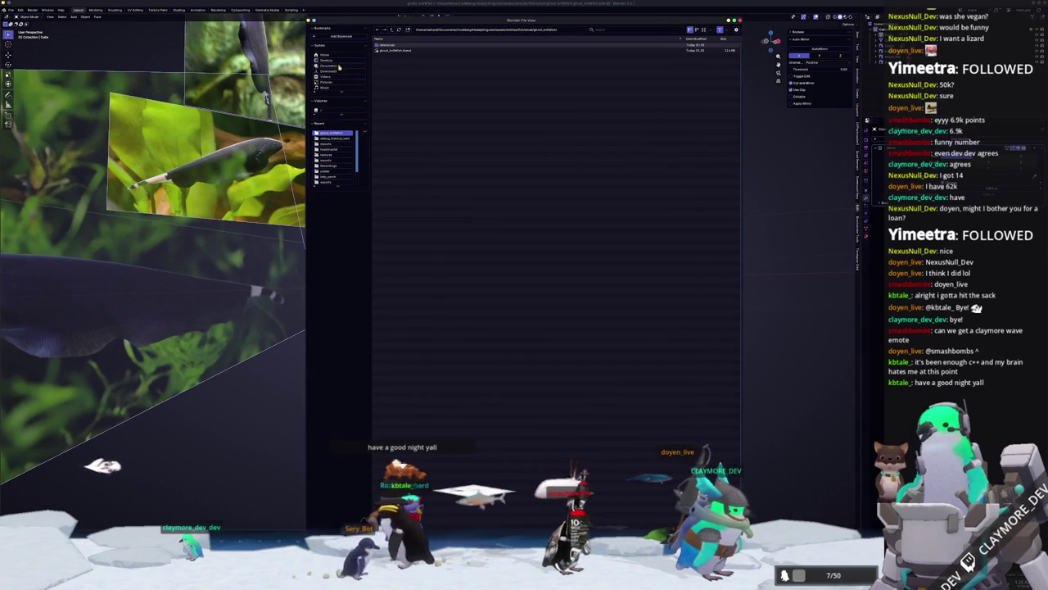
click(335, 66)
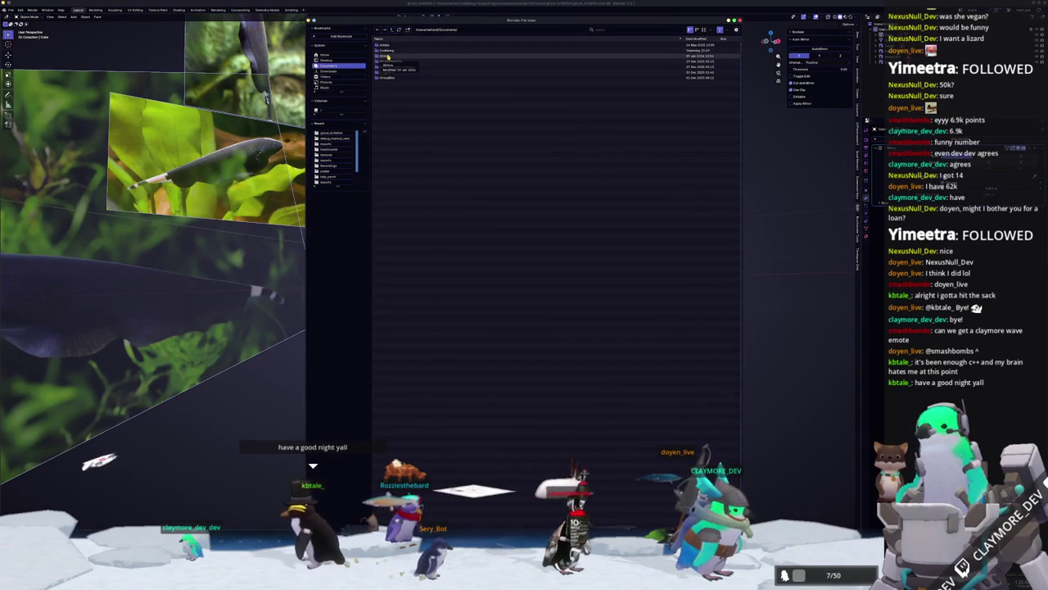
double_click(388, 55)
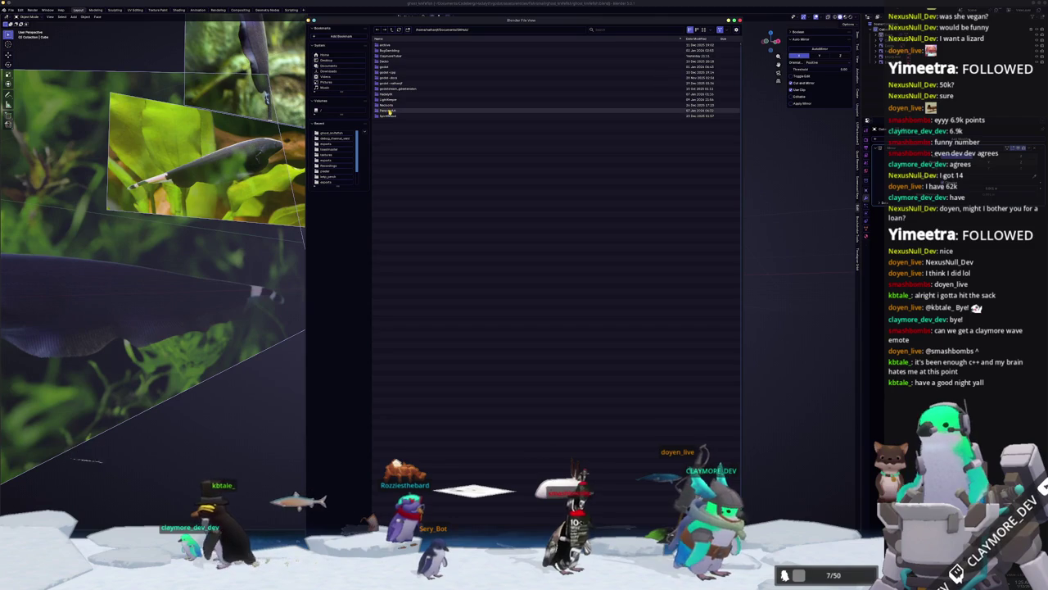
double_click(390, 111)
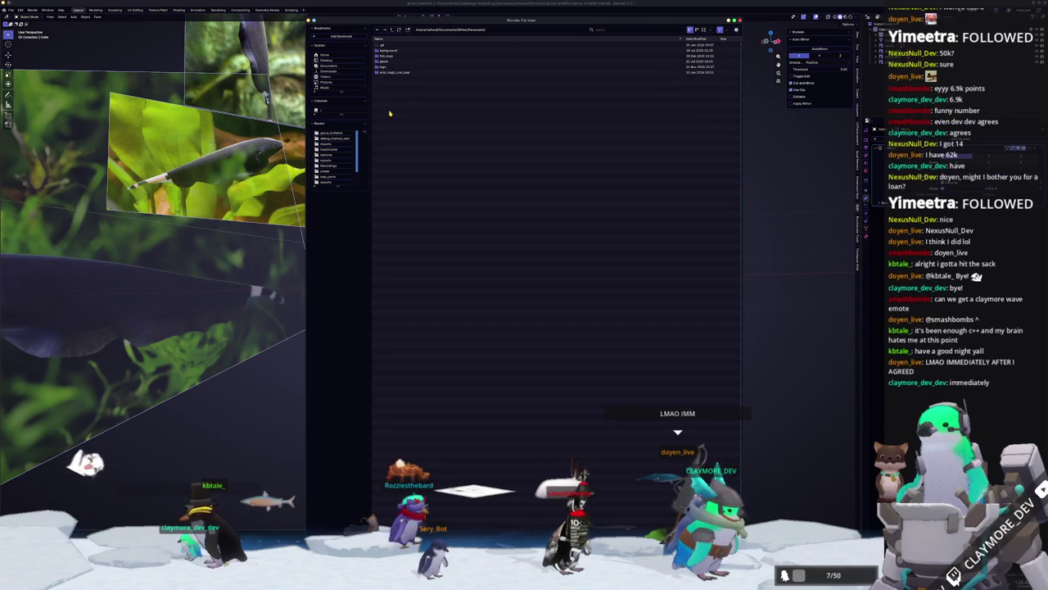
double_click(392, 69)
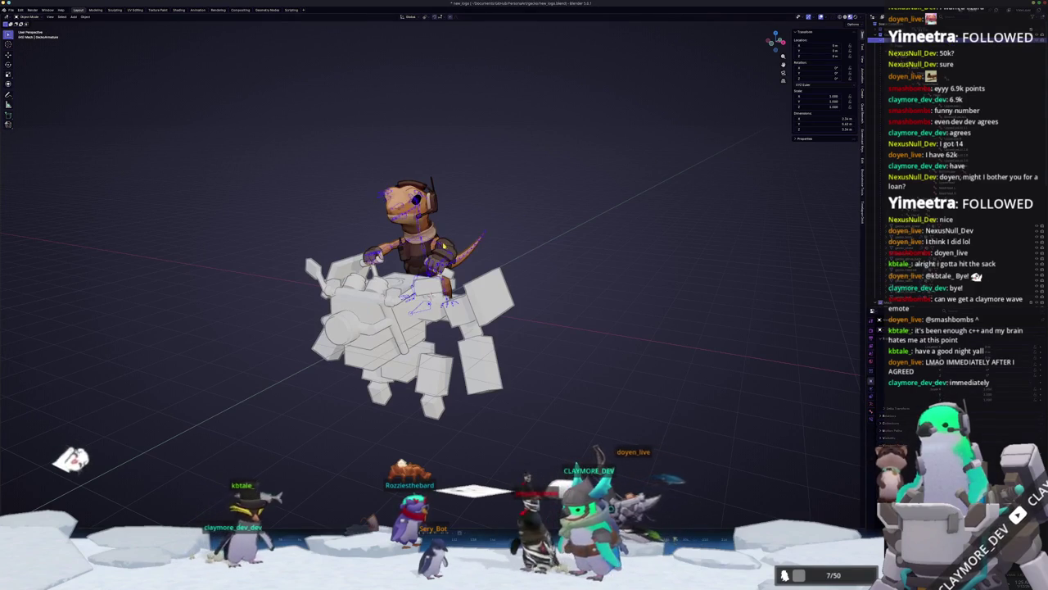
- Move the gecko to the right along the X axis
scroll(429, 303, up, 3)
key(g)
key(x)
key(Return)
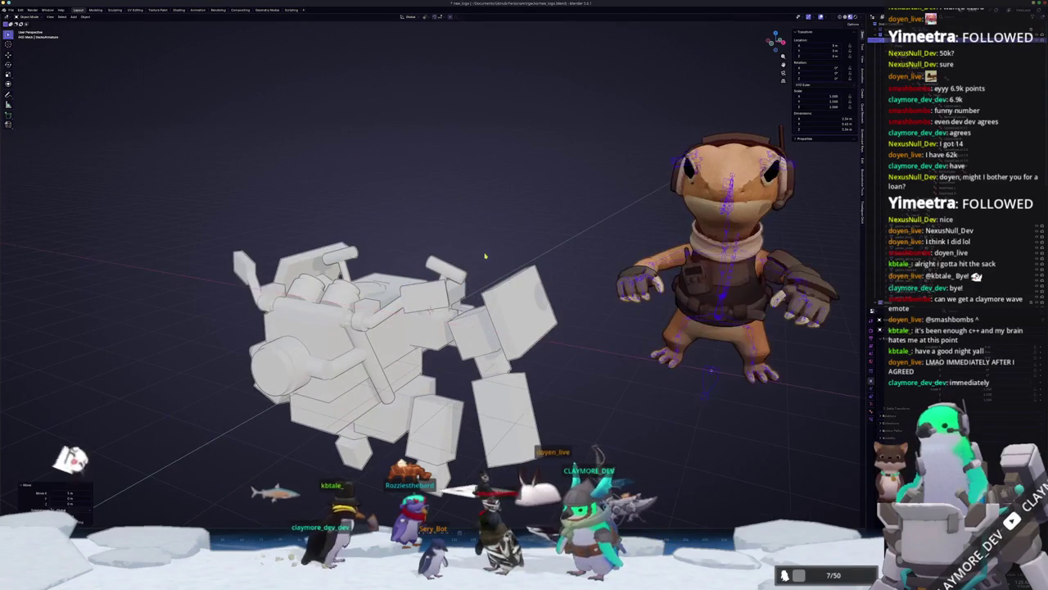
middle_drag(565, 410, 609, 417)
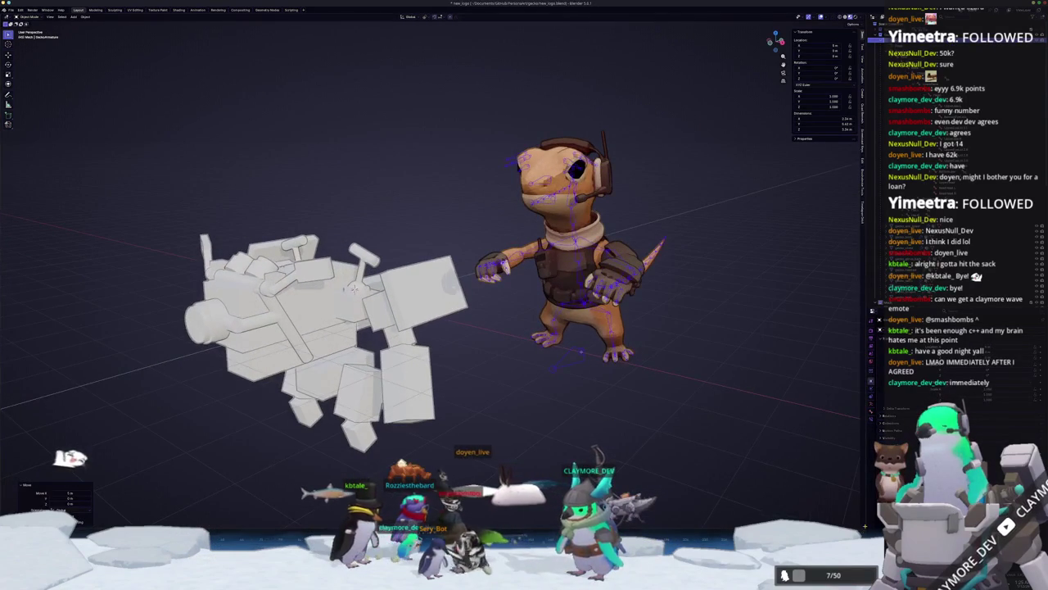
- Make the lower area a keyframe timeline, enter Pose Mode and assign the existing arm action
key(ctrl+space)
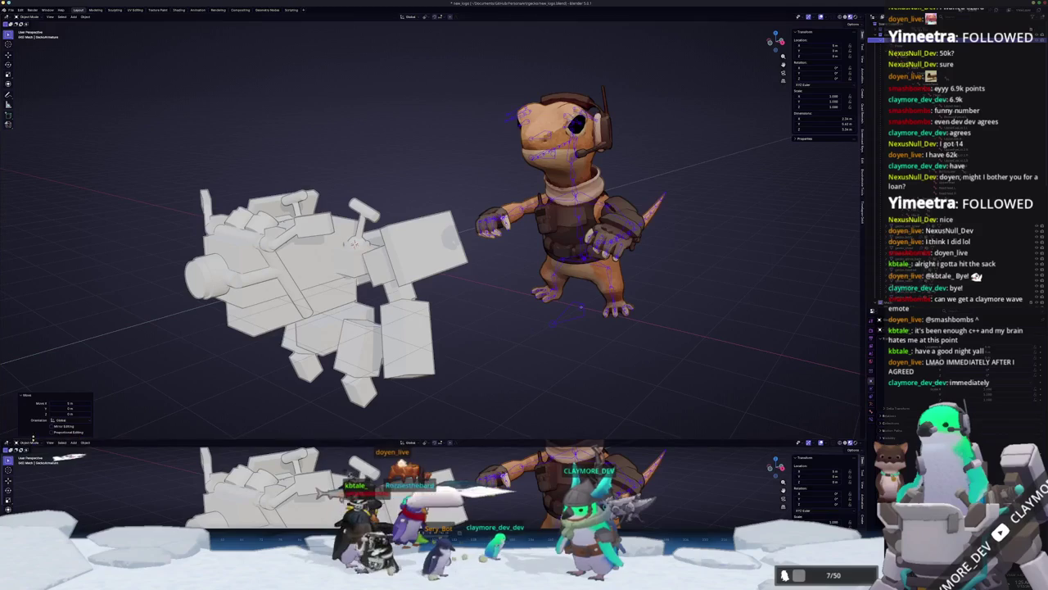
click(7, 443)
click(72, 460)
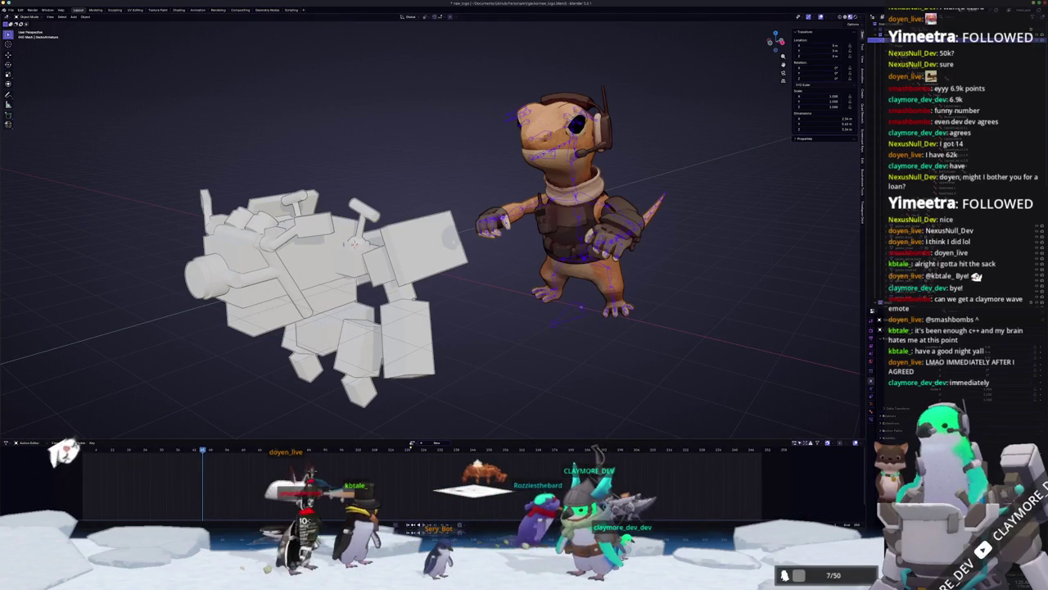
key(Tab)
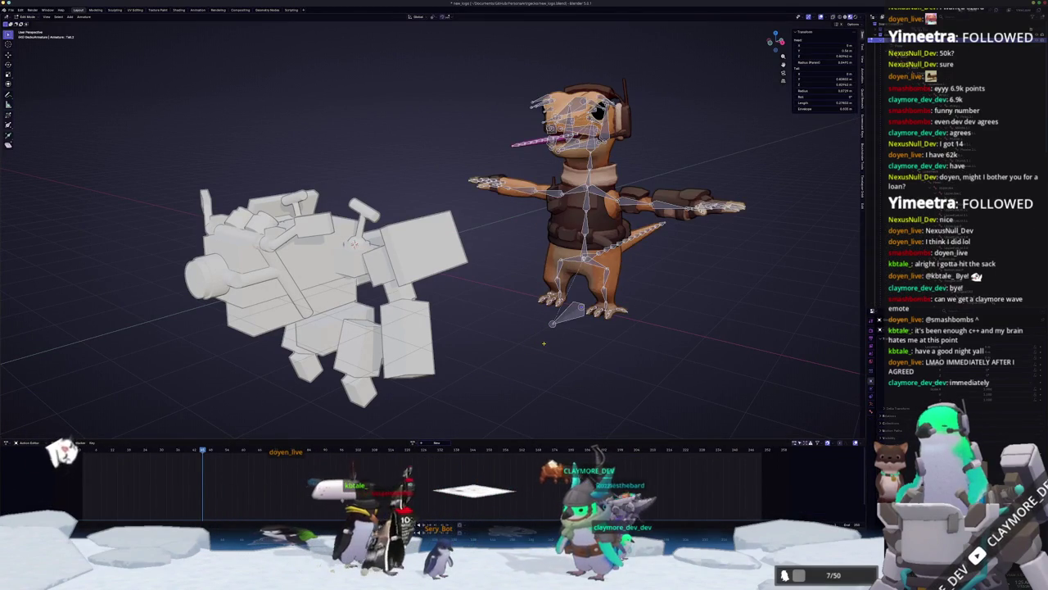
key(Tab)
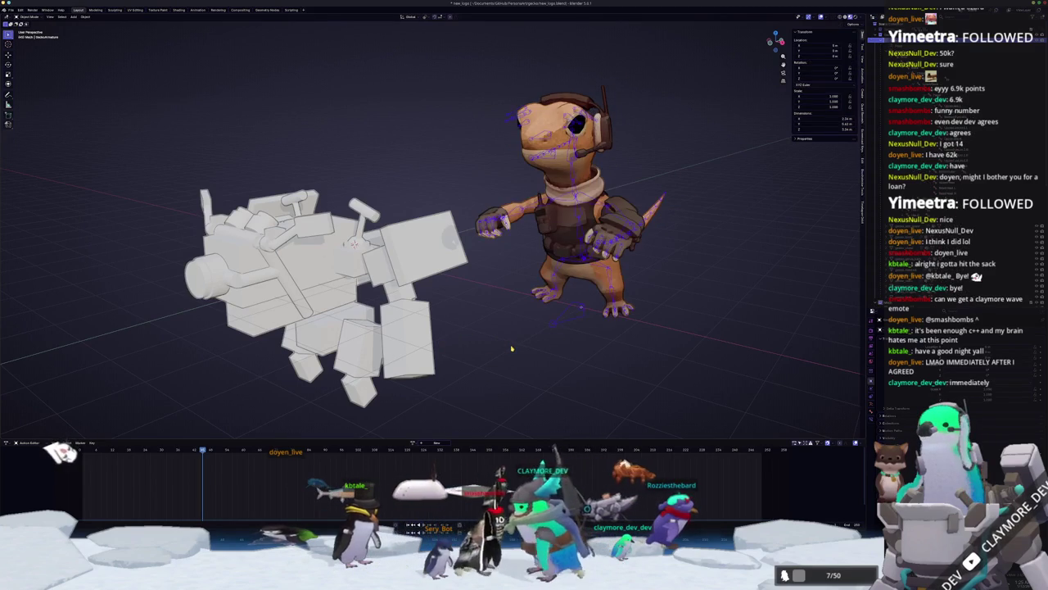
key(ctrl+Tab)
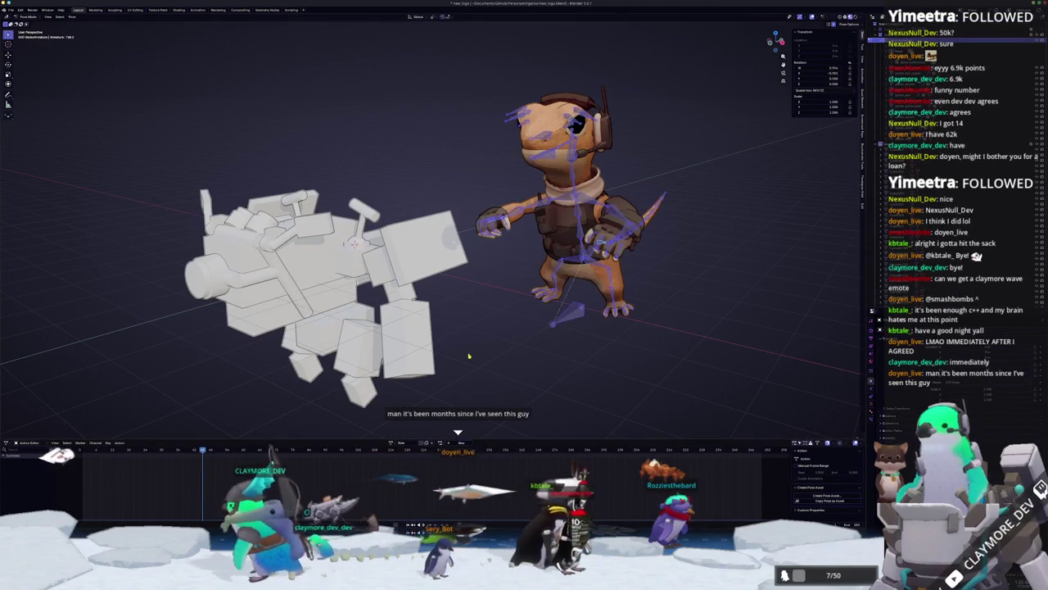
click(421, 443)
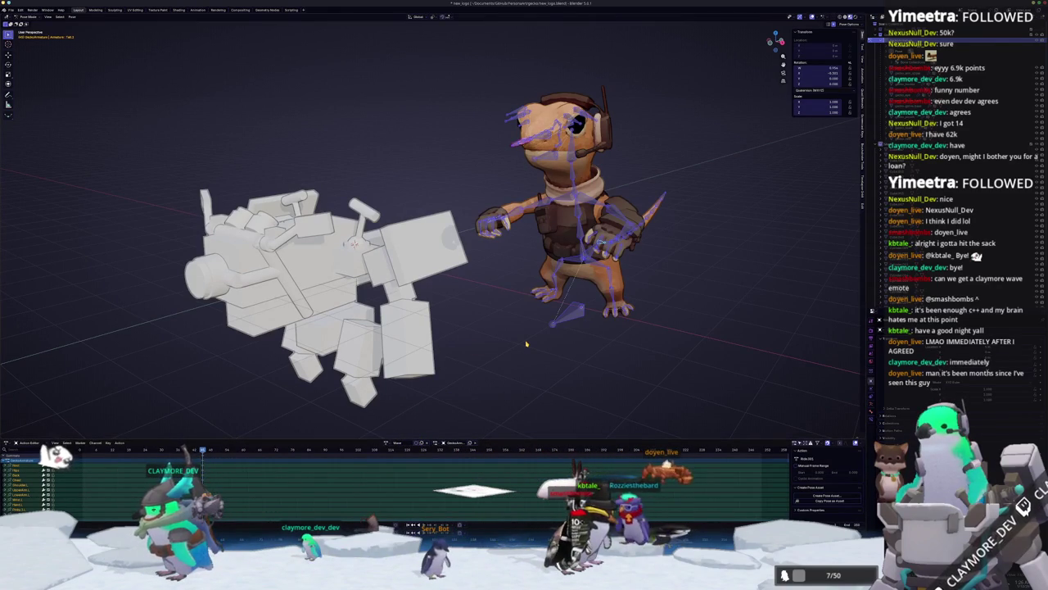
- Select all bones and clear their rotations with Alt+R to get a straight T-pose
drag(686, 370, 487, 79)
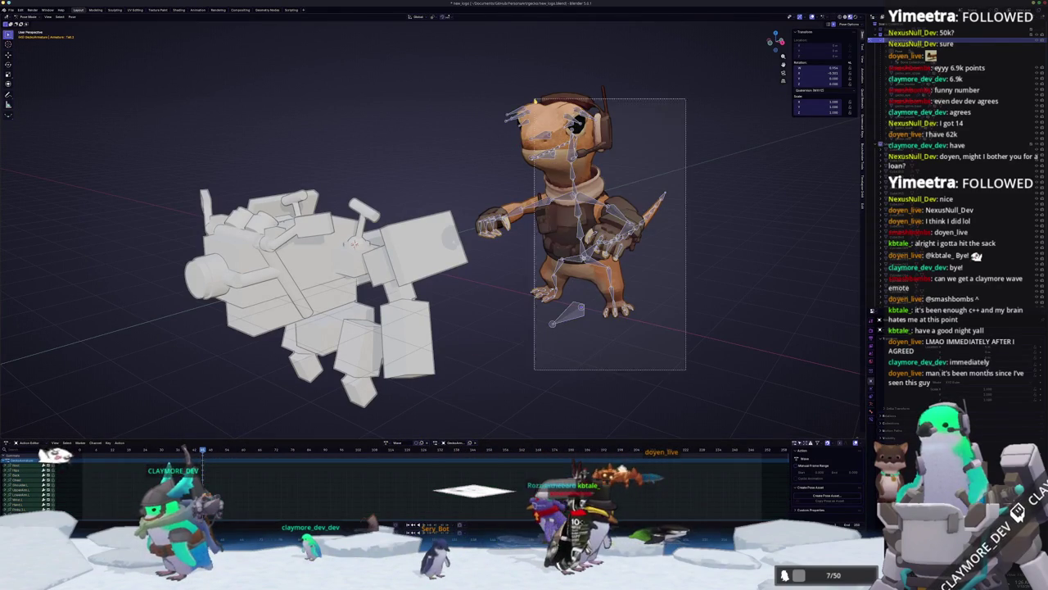
key(alt+r)
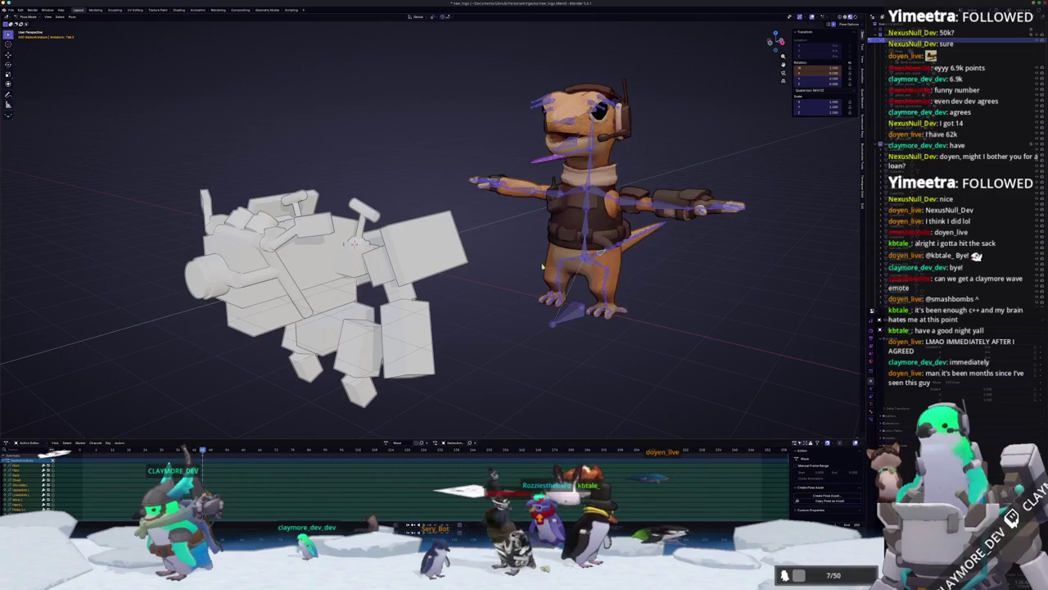
key(ctrl+z)
drag(658, 336, 481, 192)
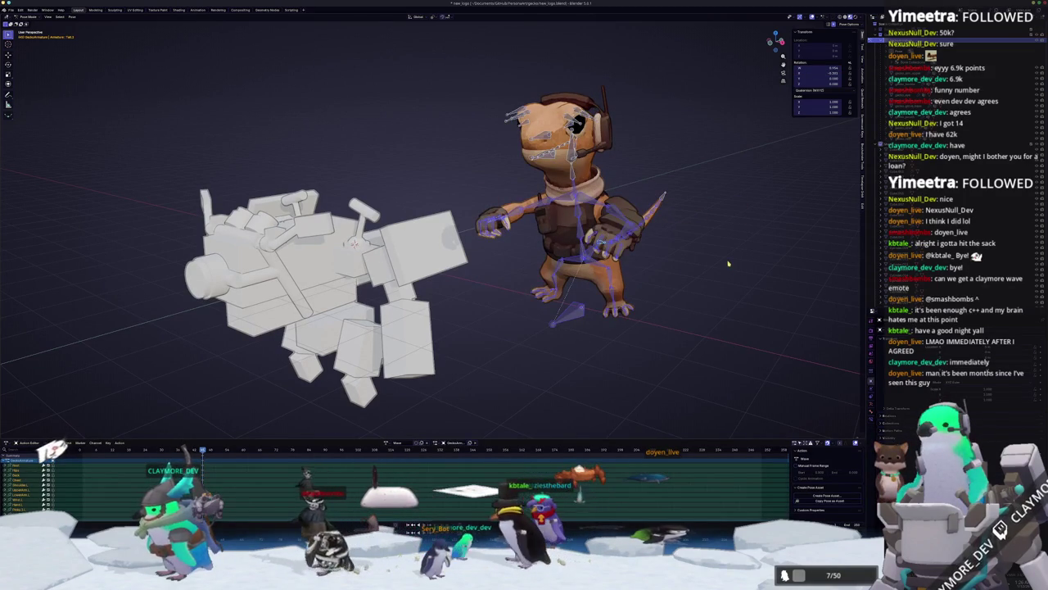
key(alt+r)
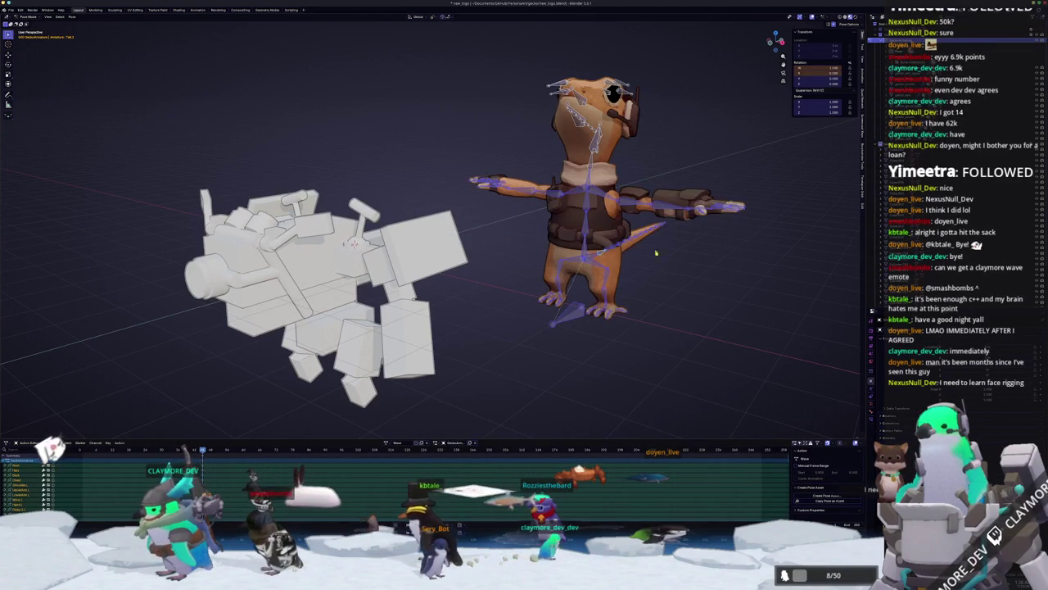
key(alt+a)
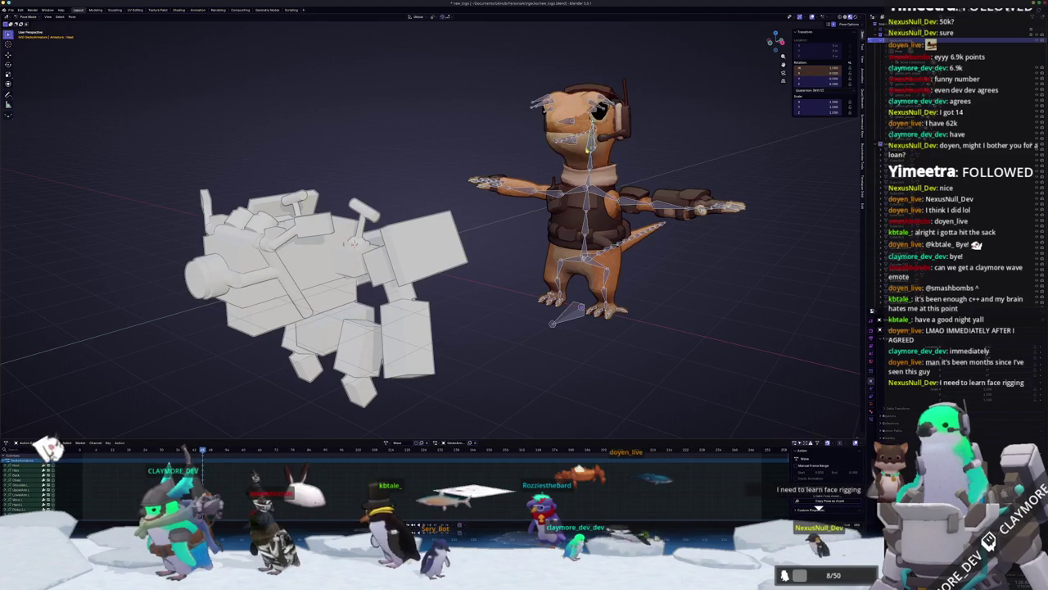
mouse_move(587, 149)
shift+middle_down()
mouse_move(496, 160)
mouse_move(460, 191)
shift+middle_up()
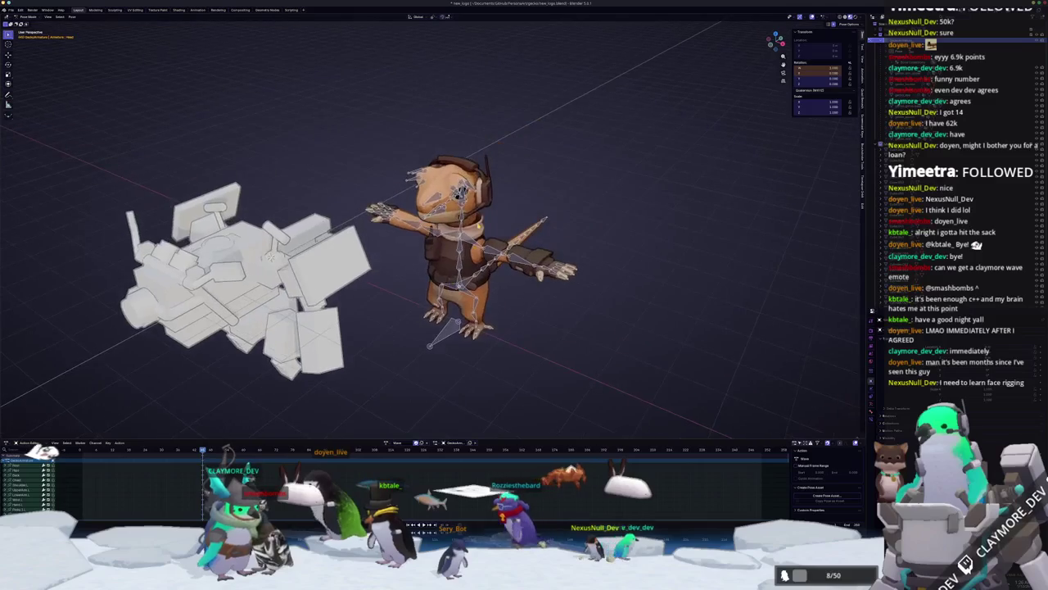
- Rotate both arms down from the T-pose to hang at the gecko's sides
key(KP_1)
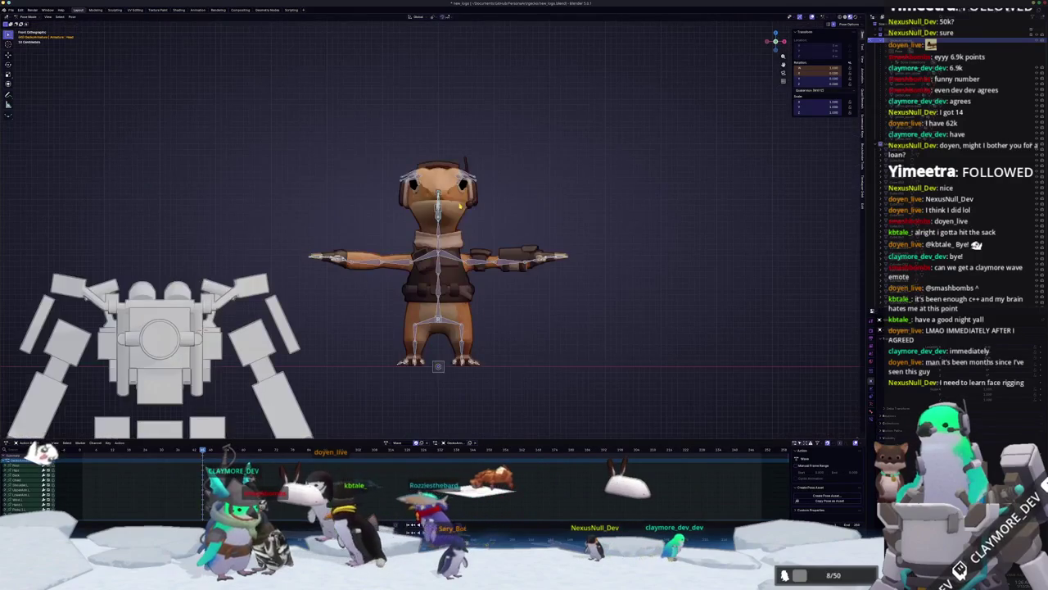
scroll(461, 207, up, 3)
scroll(377, 290, down, 1)
key(r)
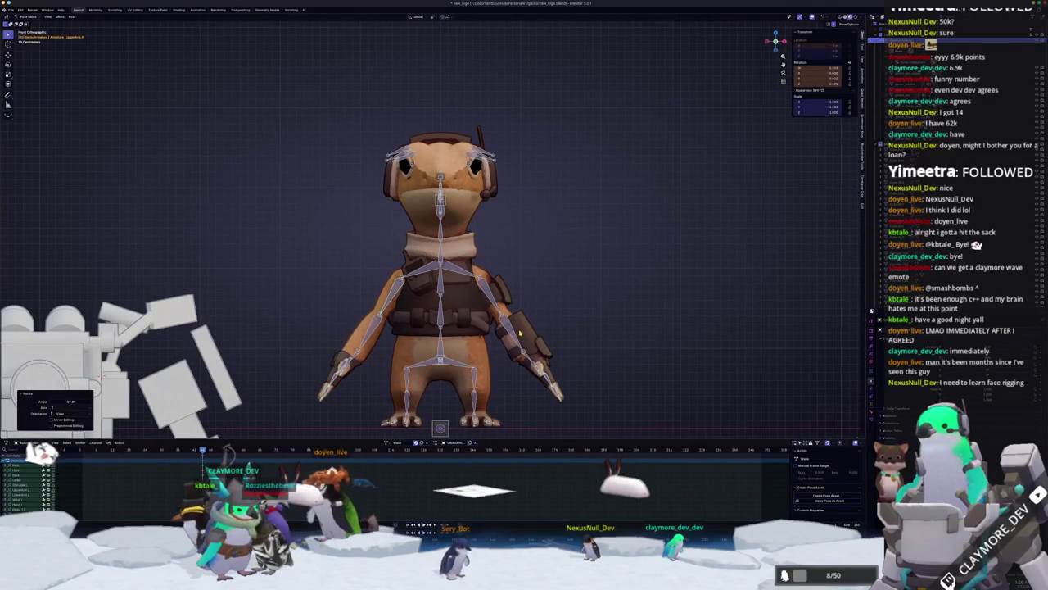
key(KP_3)
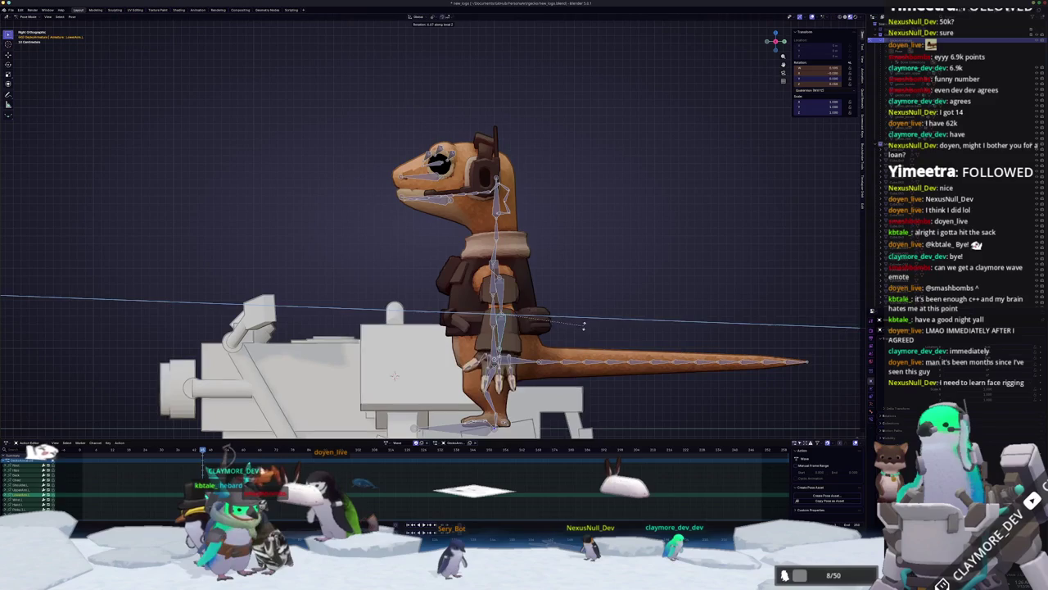
click(540, 322)
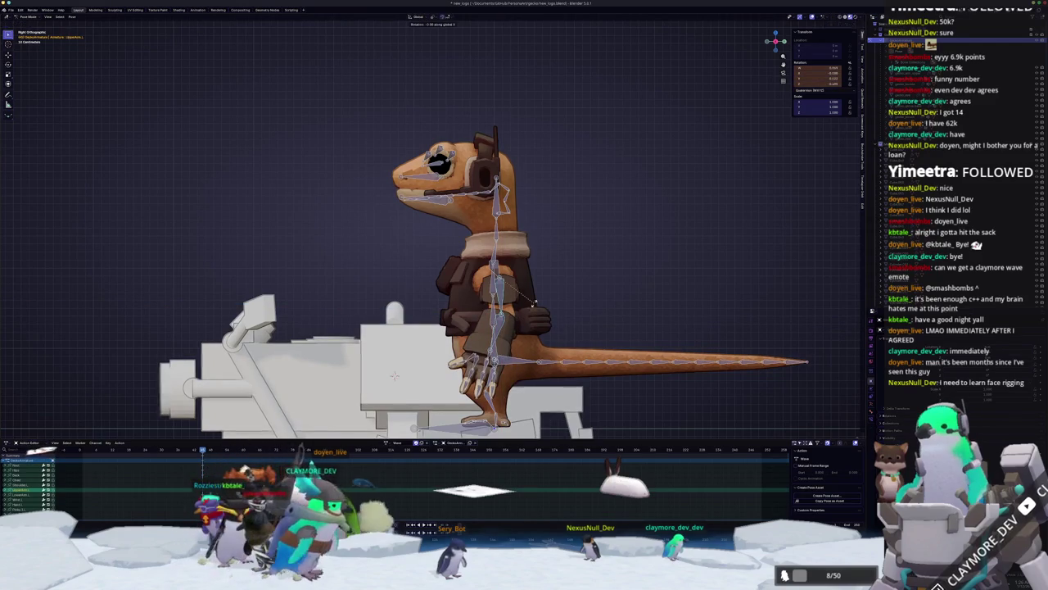
mouse_move(474, 344)
middle_down()
mouse_move(541, 342)
mouse_move(516, 188)
middle_up()
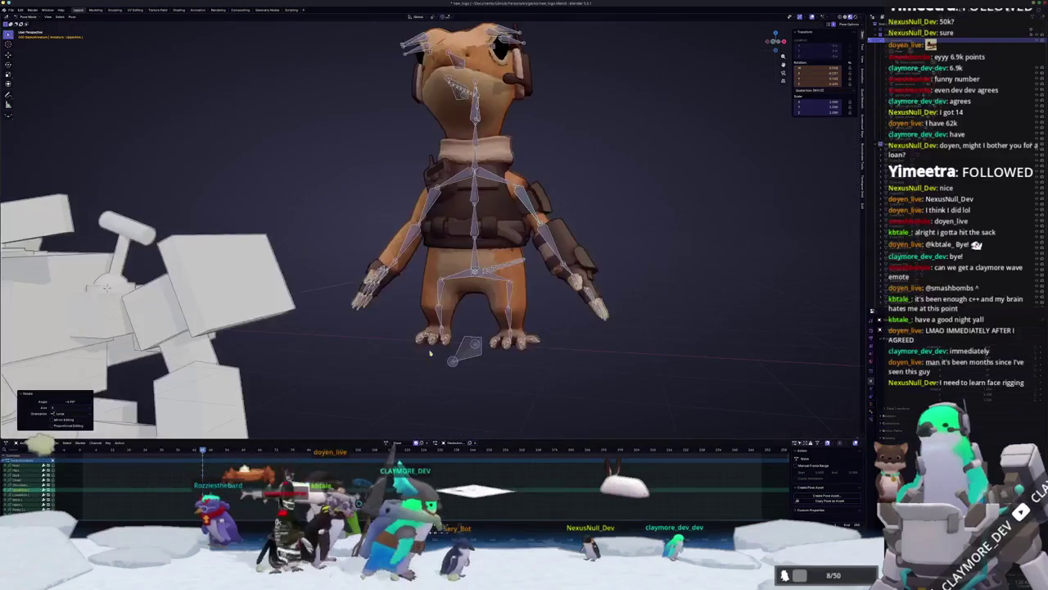
- Twist the hands inward around their own axes with R Z Z
key(r)
key(z)
key(Escape)
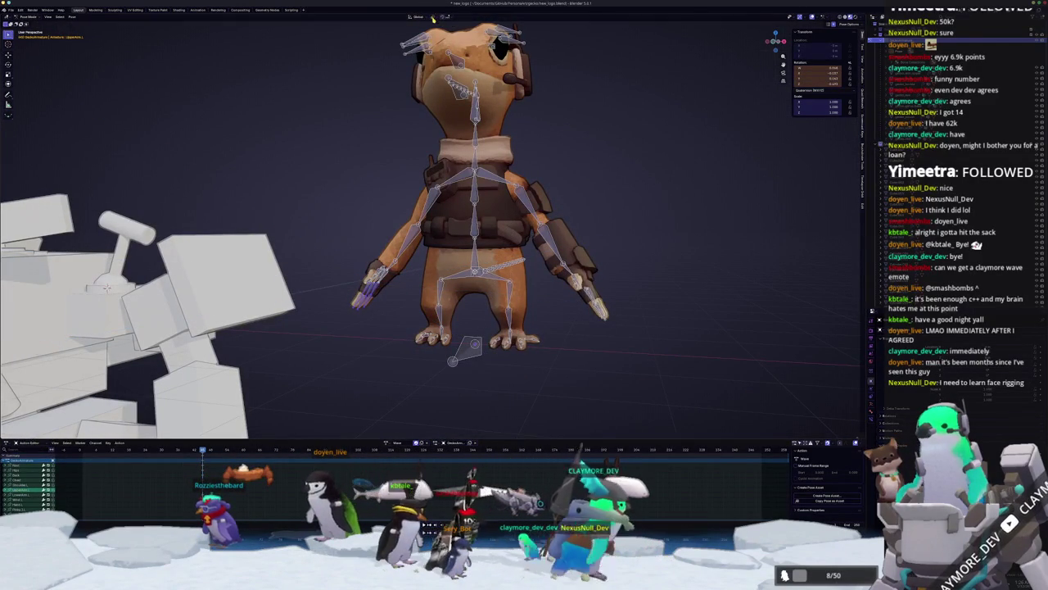
key(z)
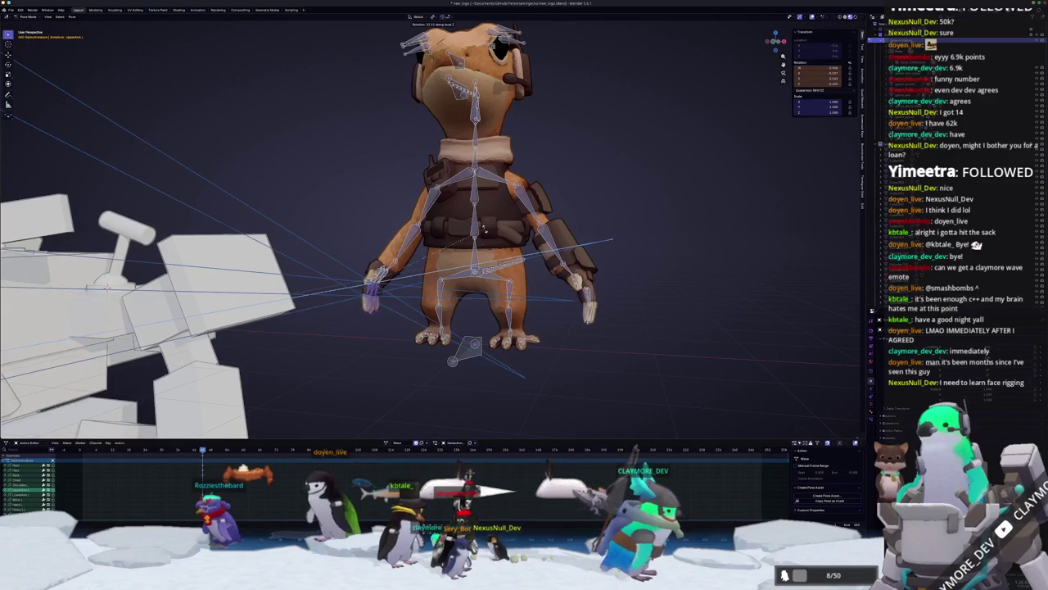
click(370, 249)
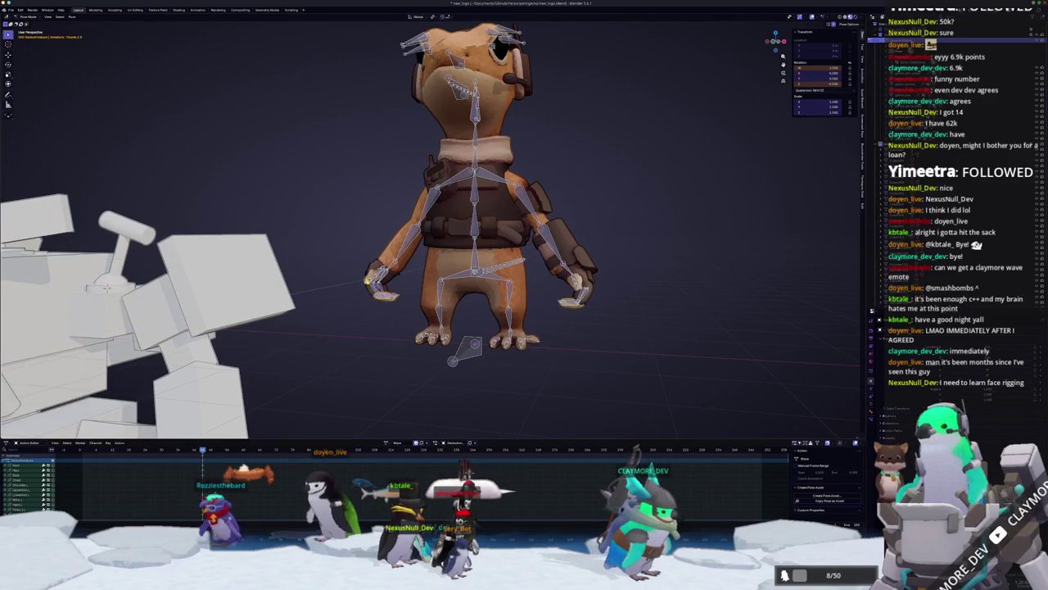
middle_drag(370, 282, 285, 338)
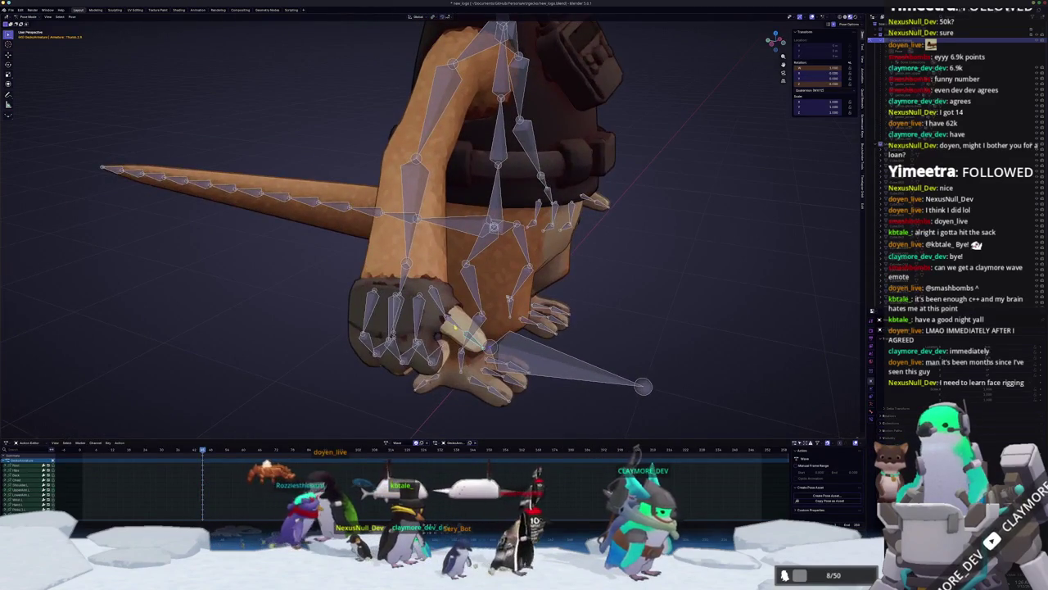
middle_drag(453, 327, 469, 330)
- Refine the hand rotations further, then check the pose from the side view
key(r)
key(z)
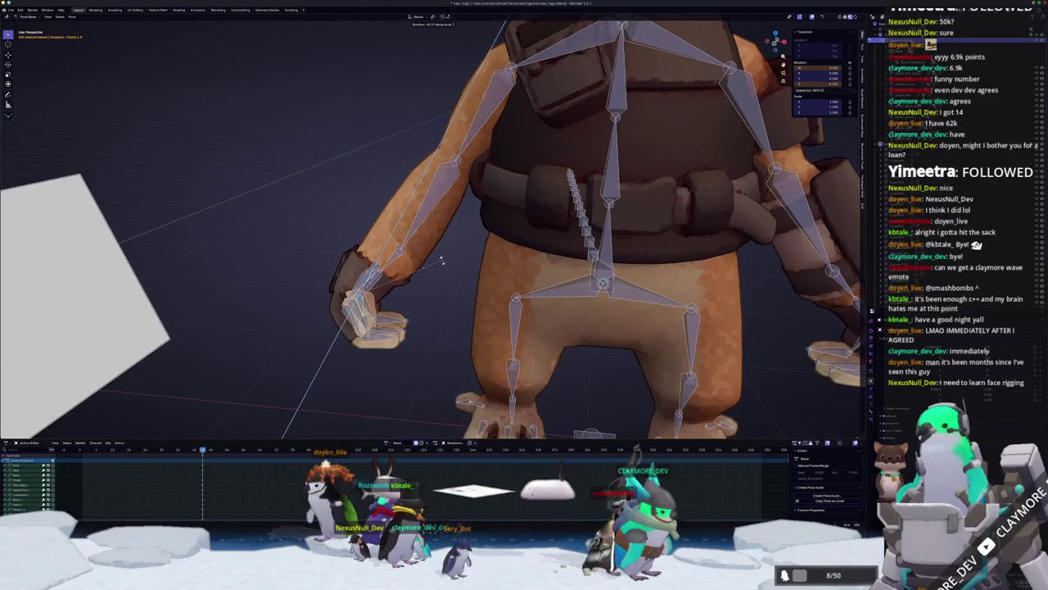
click(441, 261)
middle_drag(441, 260, 386, 370)
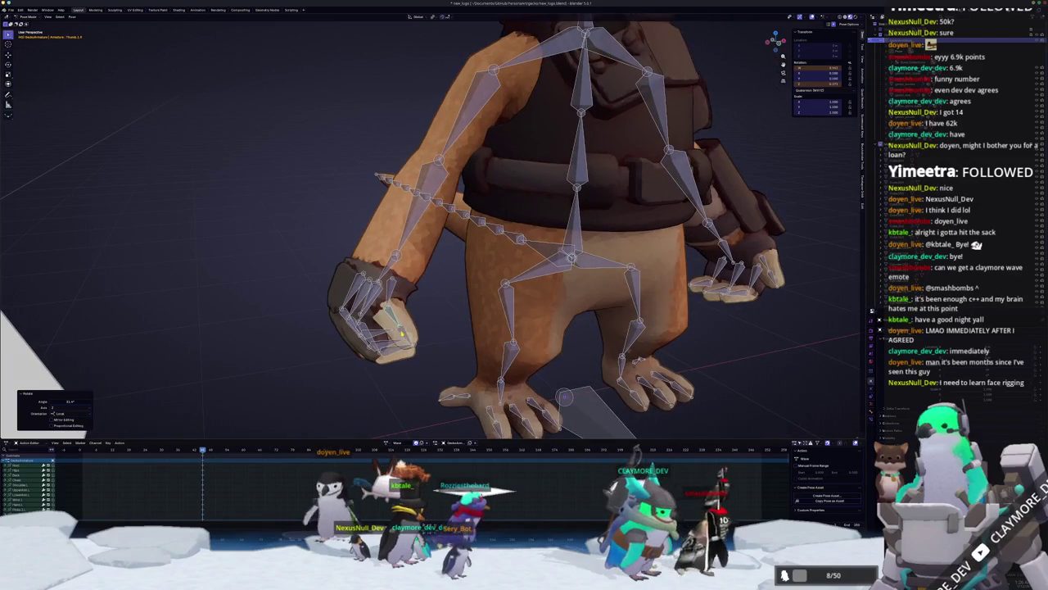
key(r)
click(439, 320)
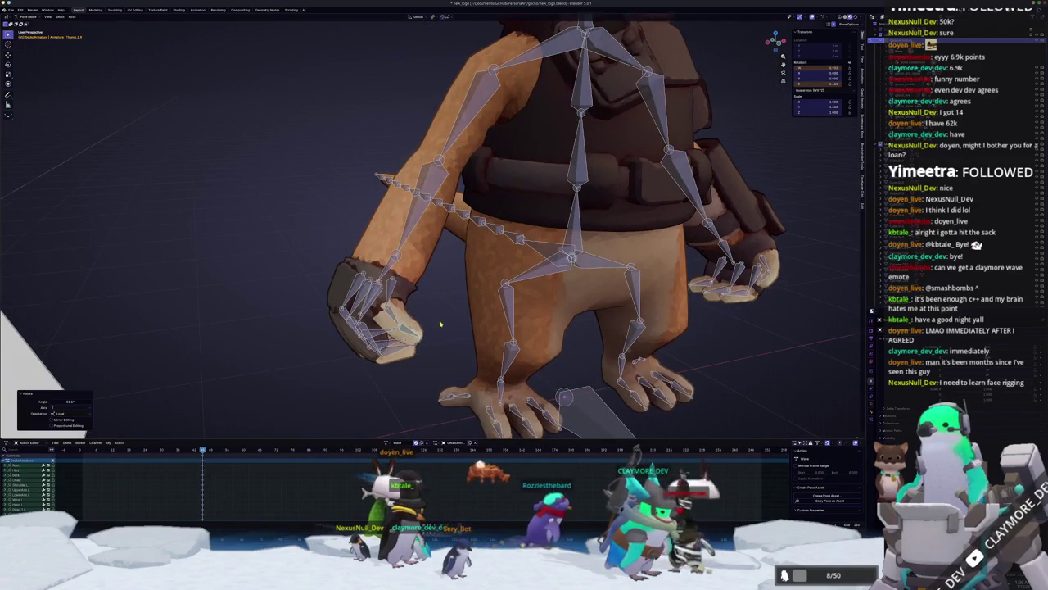
middle_drag(440, 320, 154, 266)
mouse_move(525, 311)
middle_down()
mouse_move(459, 318)
mouse_move(477, 300)
mouse_move(497, 235)
middle_up()
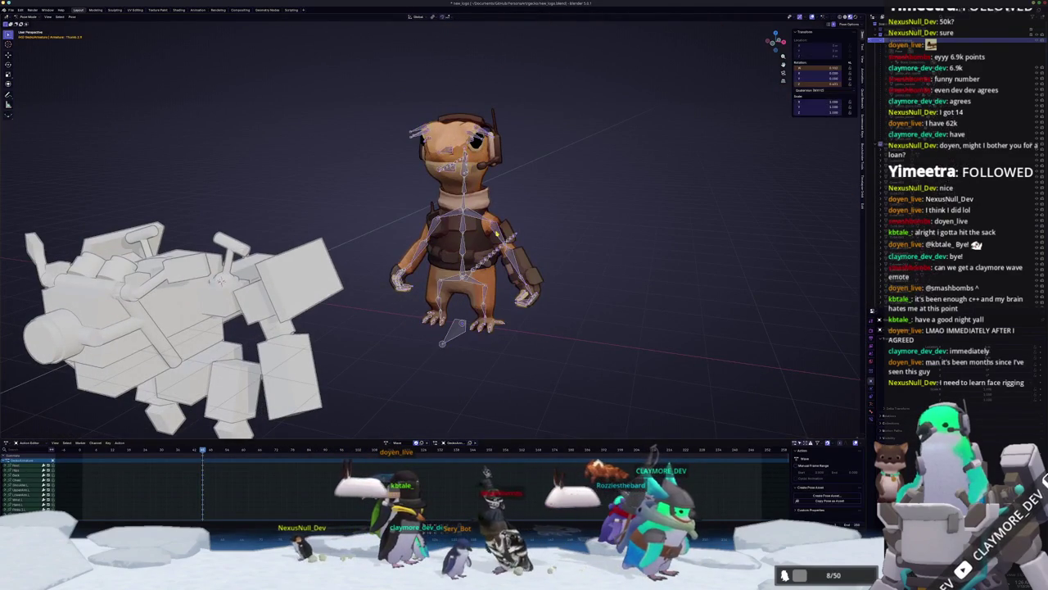
key(KP_3)
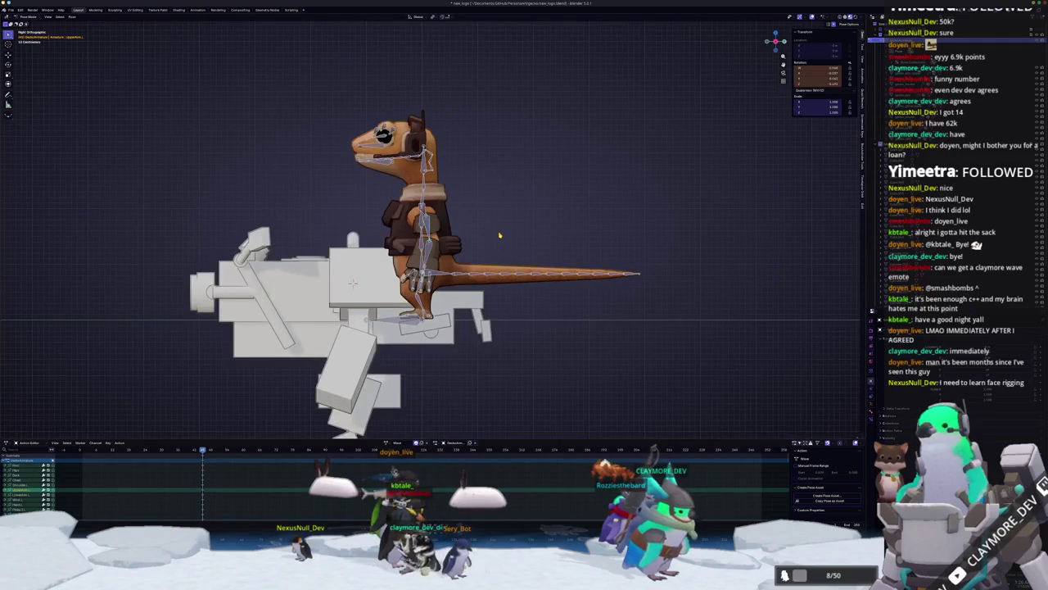
- Box-select the tail bones and rotate them into a downward curve, then return to Object Mode
scroll(472, 250, up, 2)
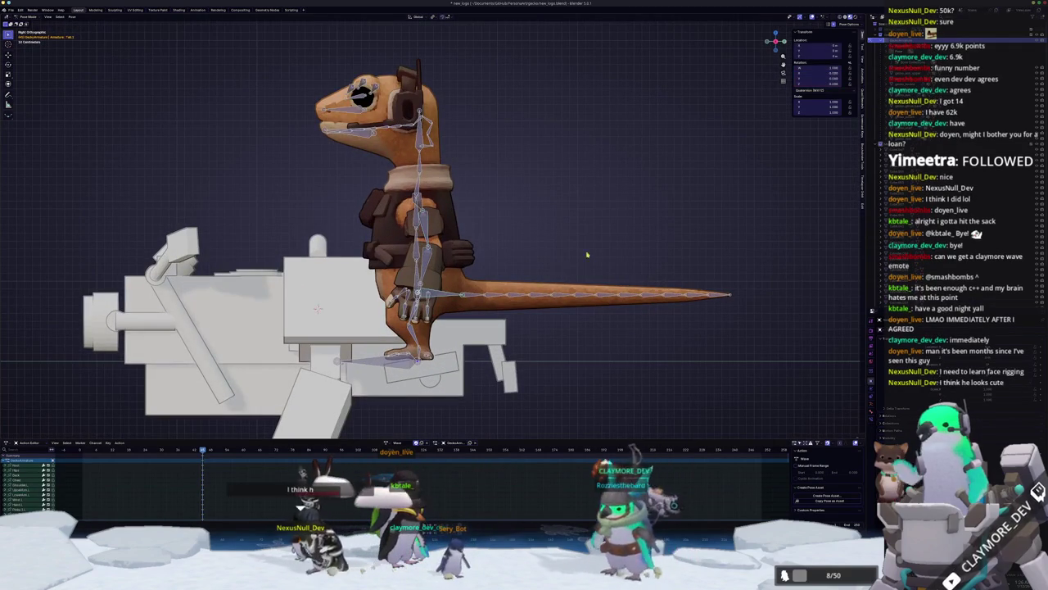
drag(739, 332, 463, 256)
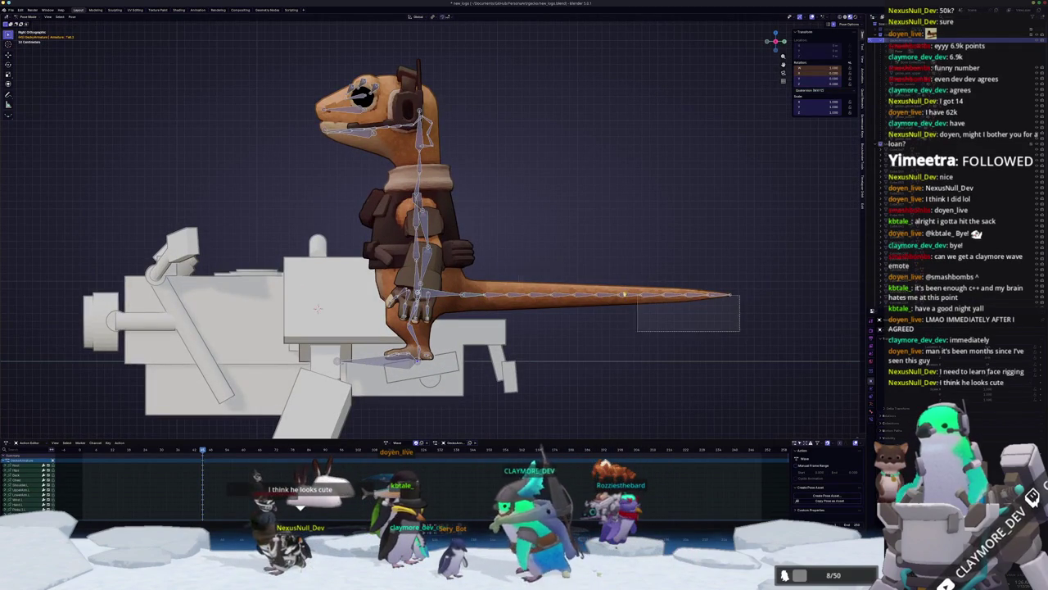
key(r)
key(Escape)
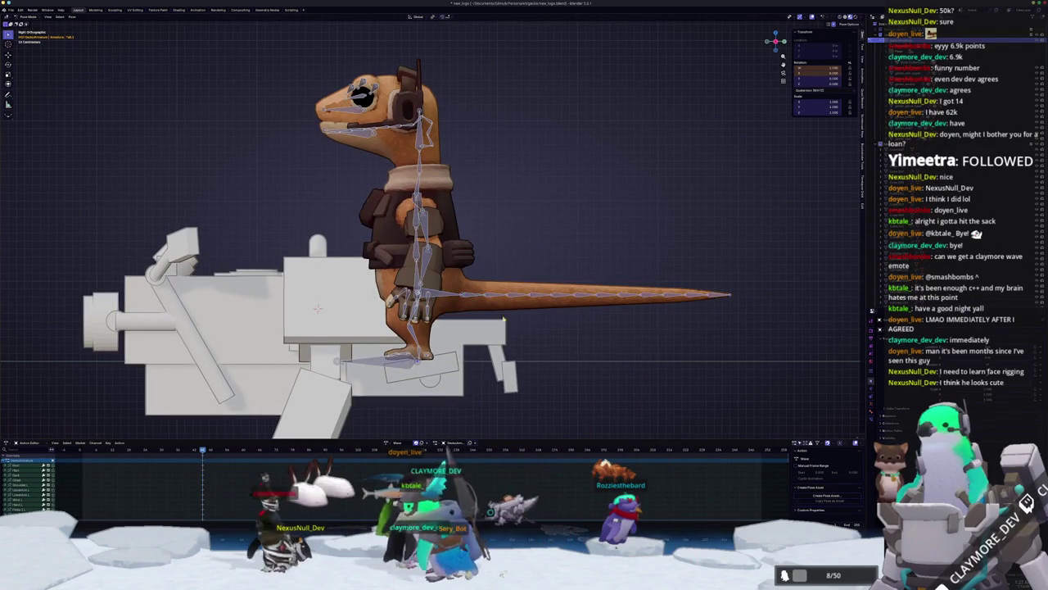
key(r)
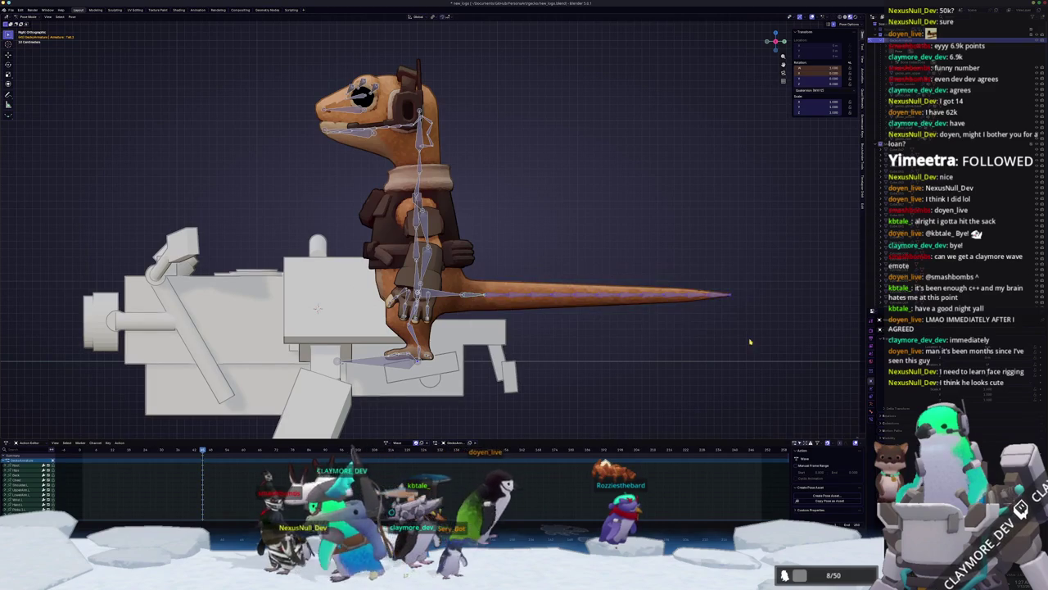
click(759, 314)
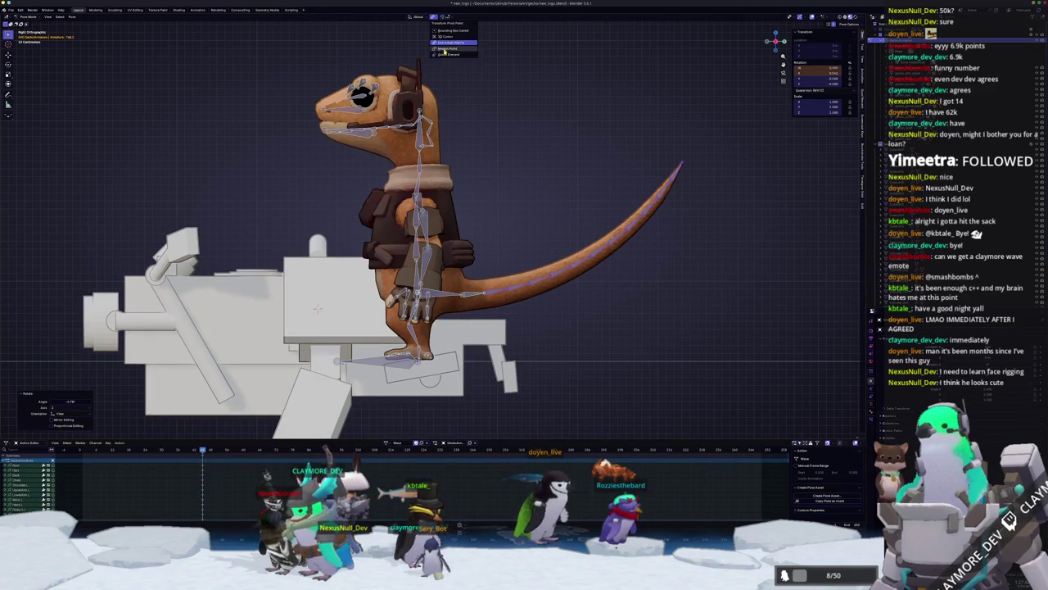
key(r)
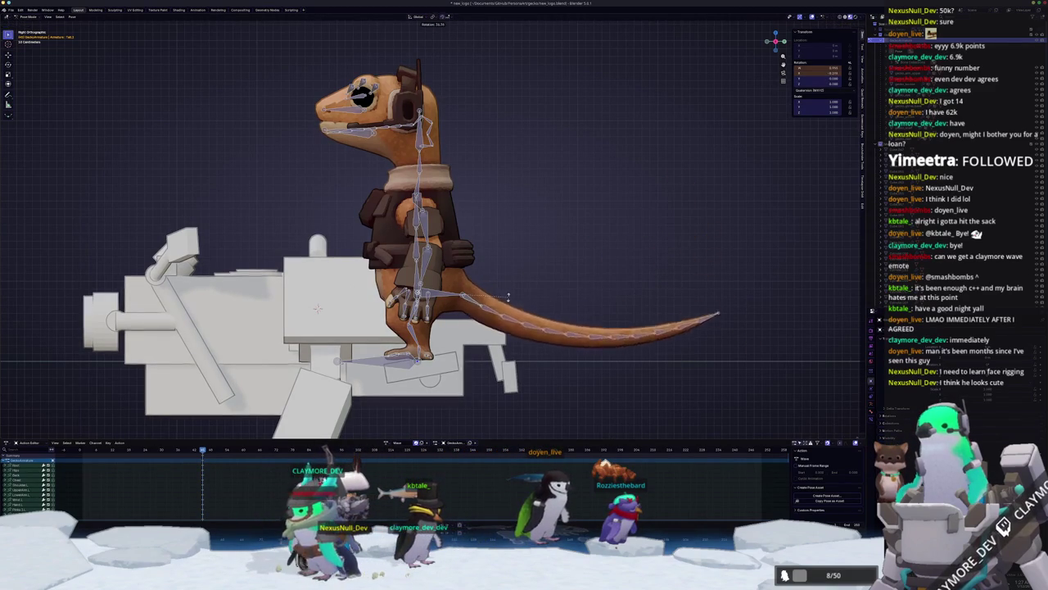
middle_drag(533, 269, 472, 222)
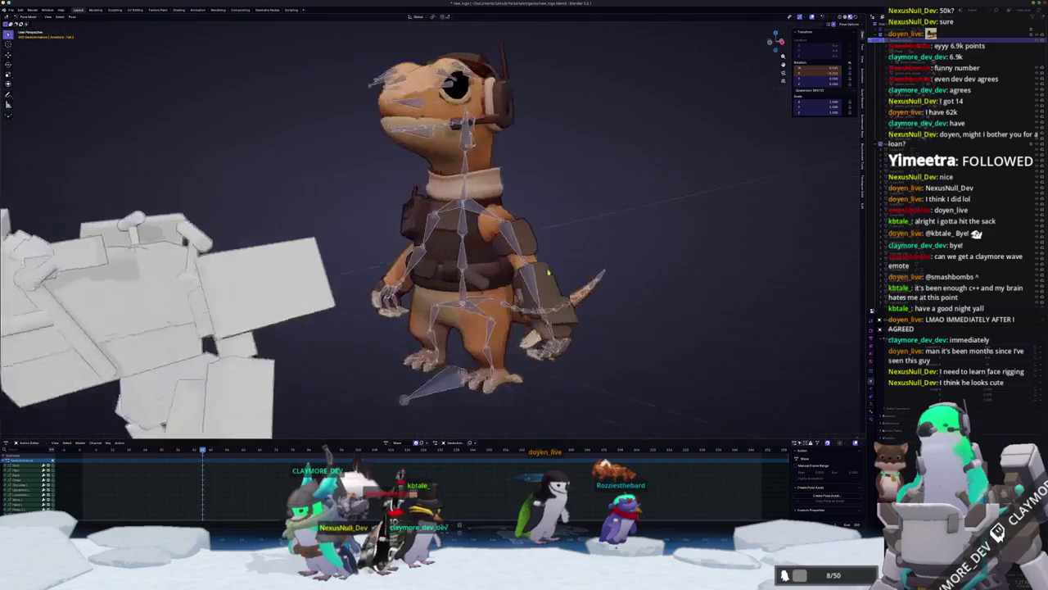
scroll(553, 190, down, 5)
key(ctrl+Tab)
scroll(546, 206, down, 3)
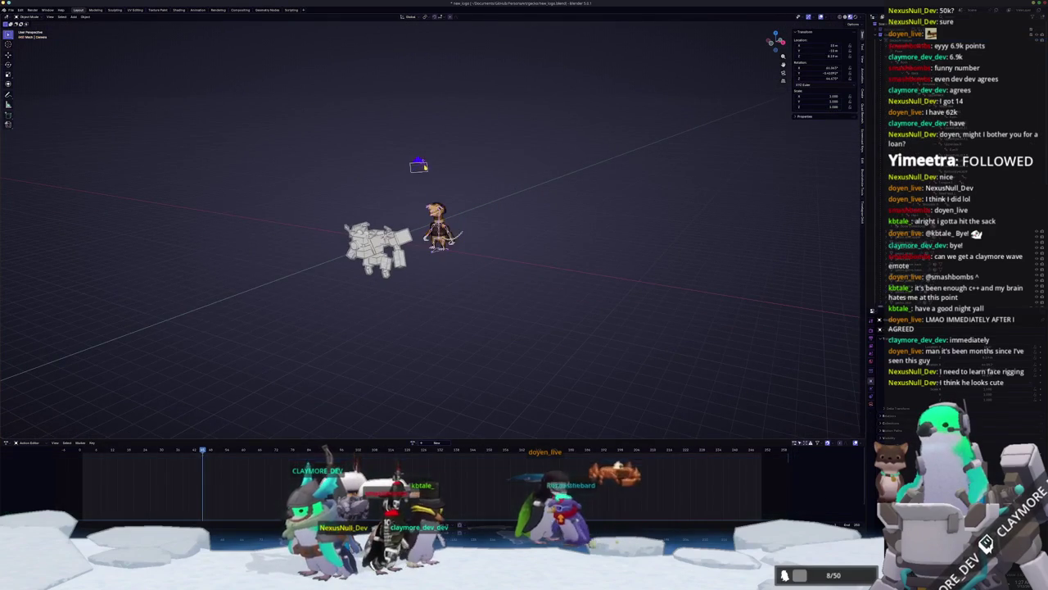
- Lower the camera vertically with G Z to sit beside the gecko
click(416, 163)
key(g)
key(z)
click(447, 268)
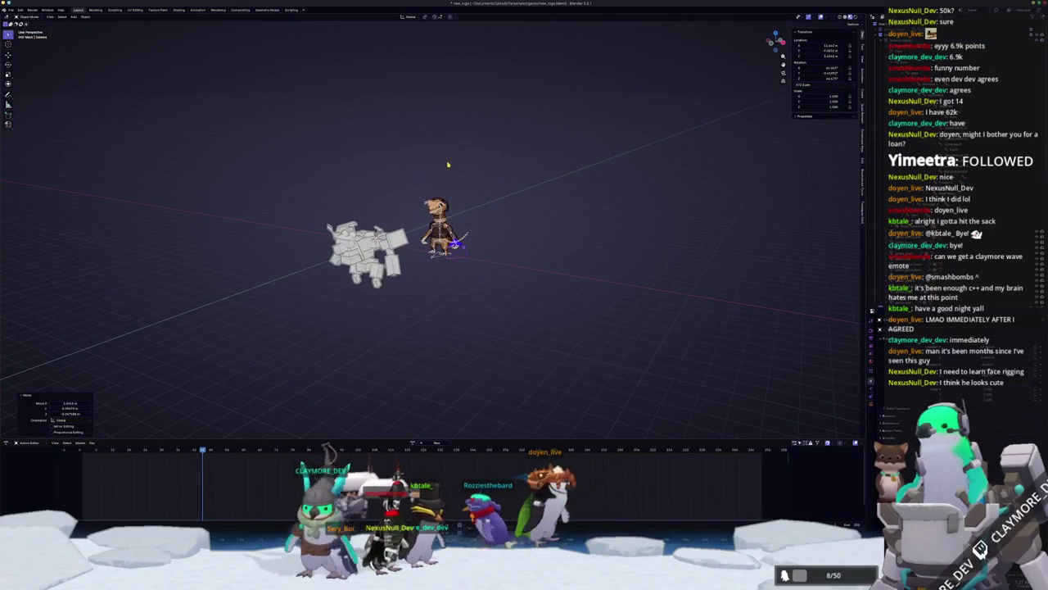
middle_drag(445, 164, 472, 177)
- Add an empty near the gecko, move it vertically, then view through the camera
click(443, 252)
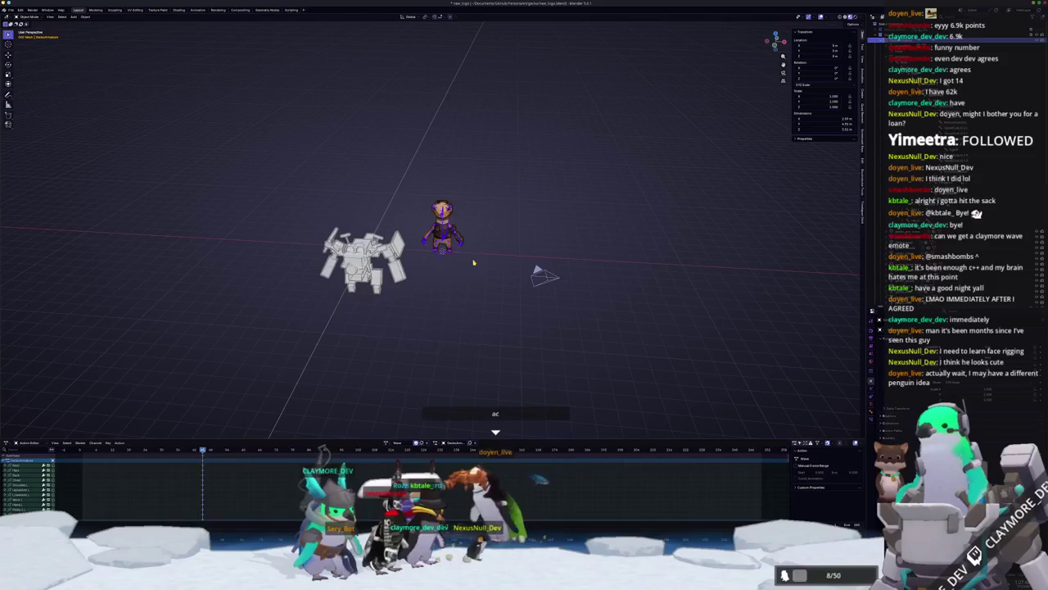
key(shift+a)
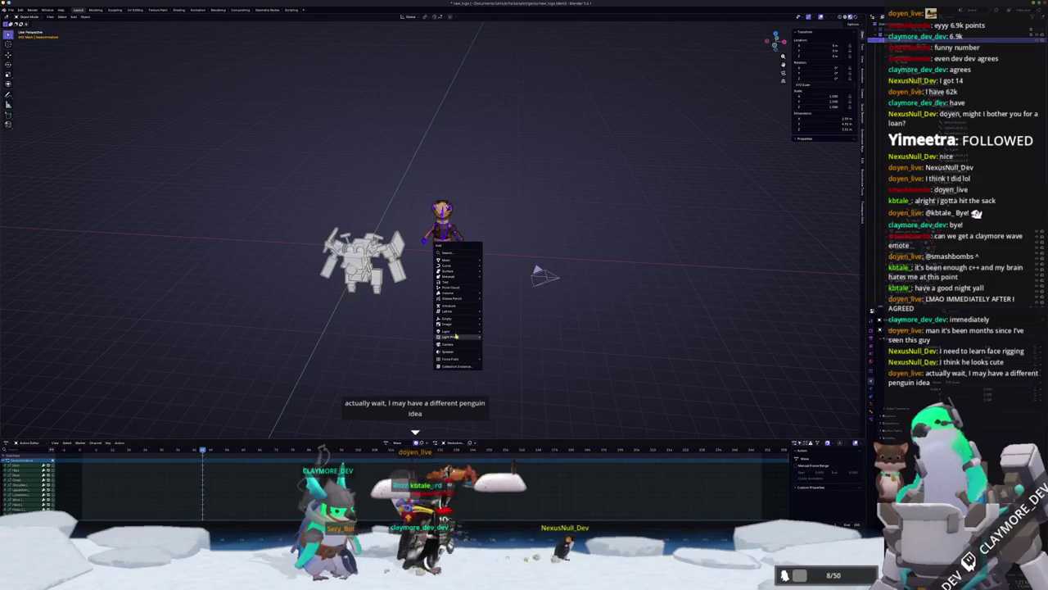
click(497, 319)
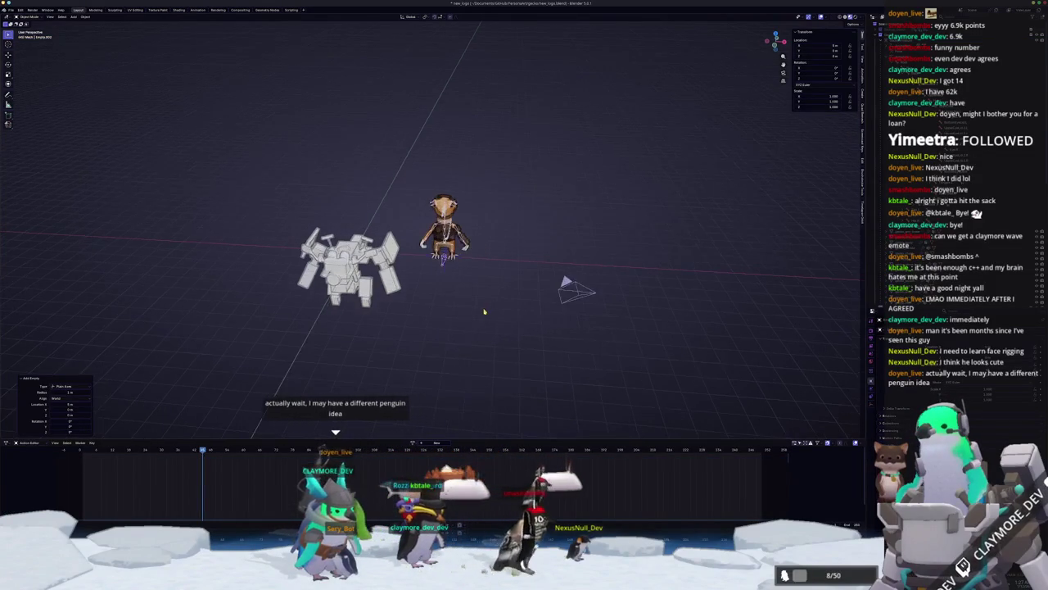
middle_drag(484, 311, 532, 307)
key(g)
key(z)
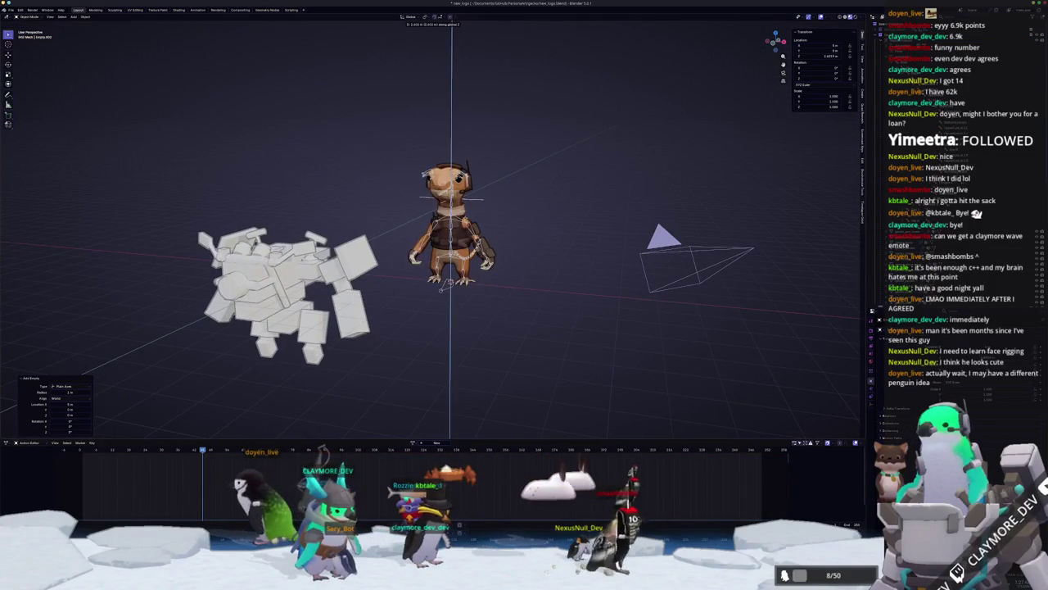
click(492, 270)
click(707, 274)
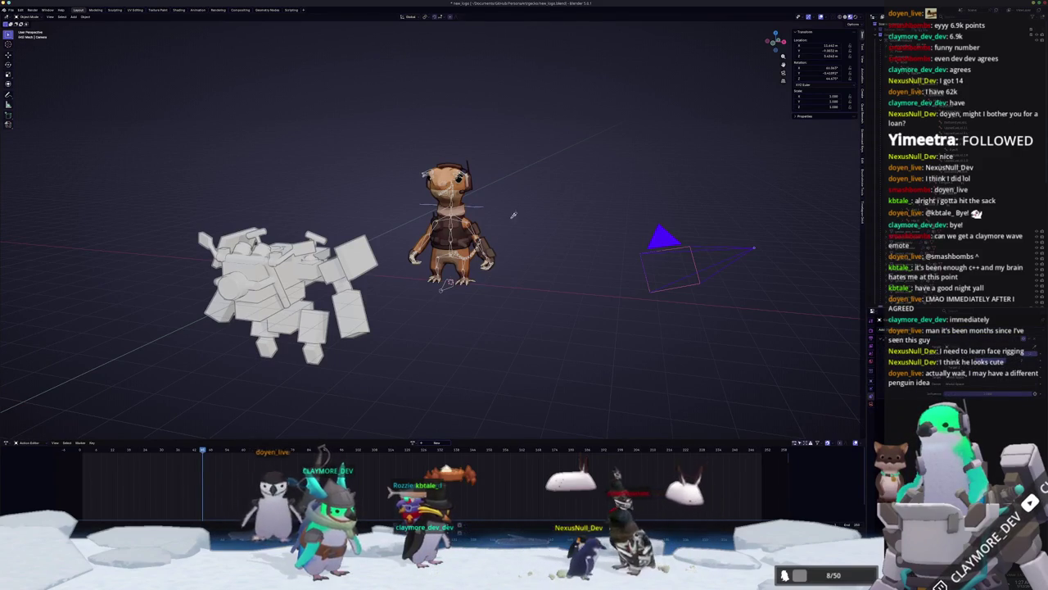
key(KP_0)
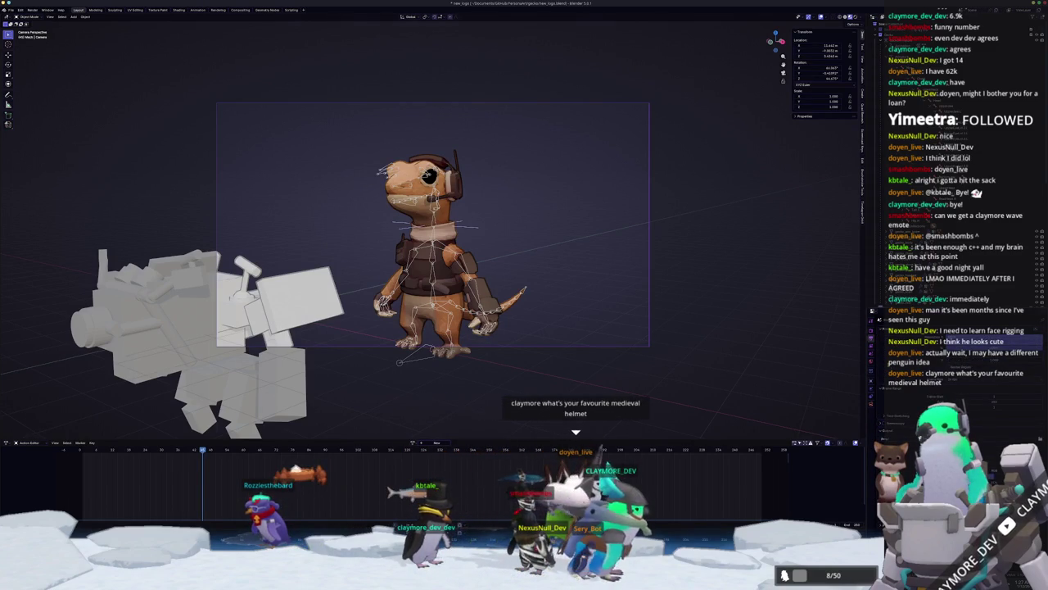
- Back in Pose Mode, select all bones with A and insert keyframes for the starting pose
scroll(727, 399, down, 3)
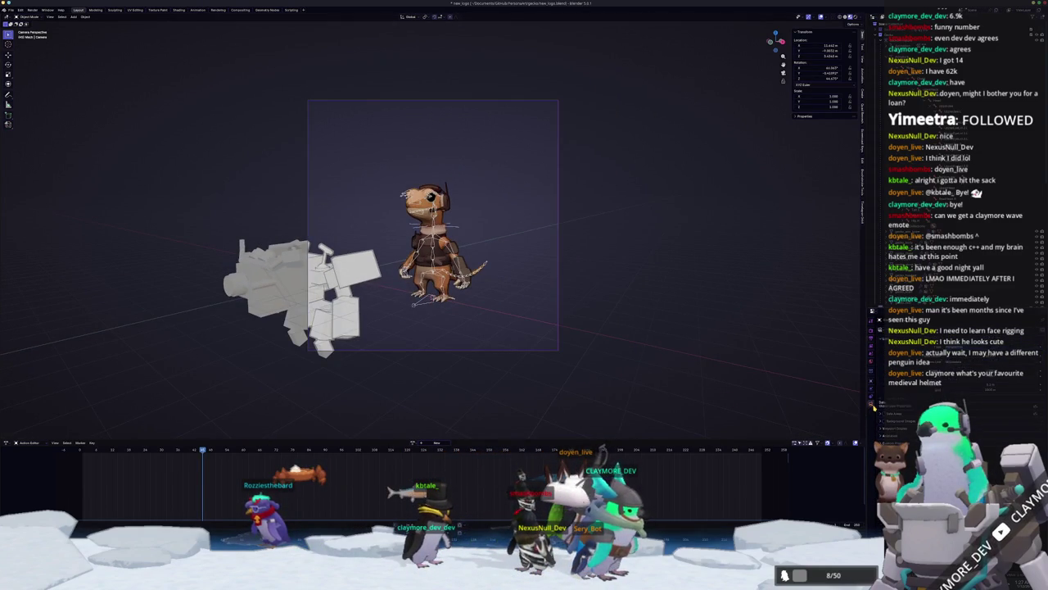
scroll(817, 314, up, 3)
scroll(816, 314, up, 2)
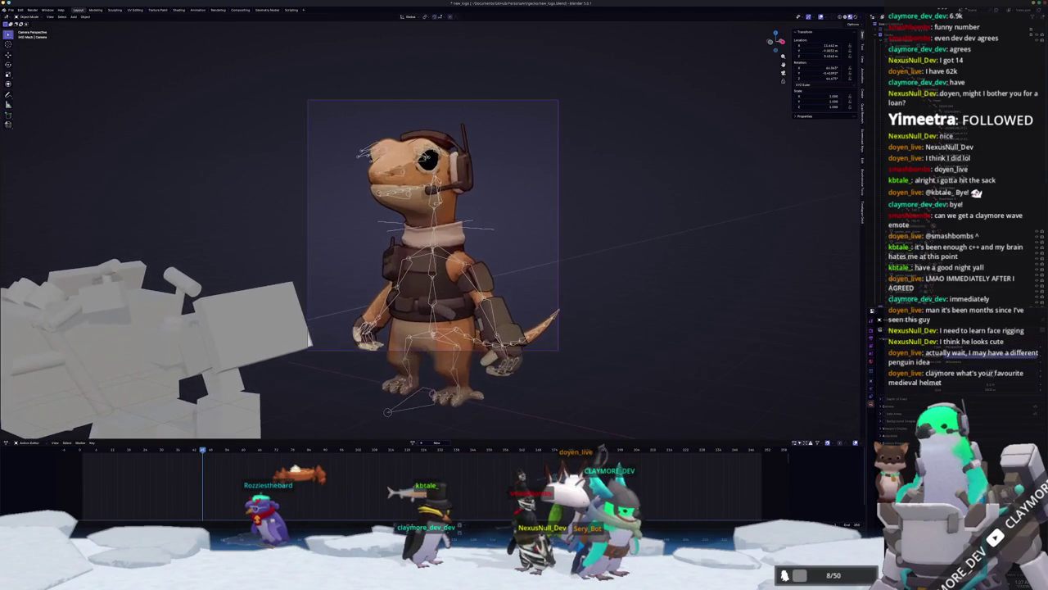
key(ctrl+z)
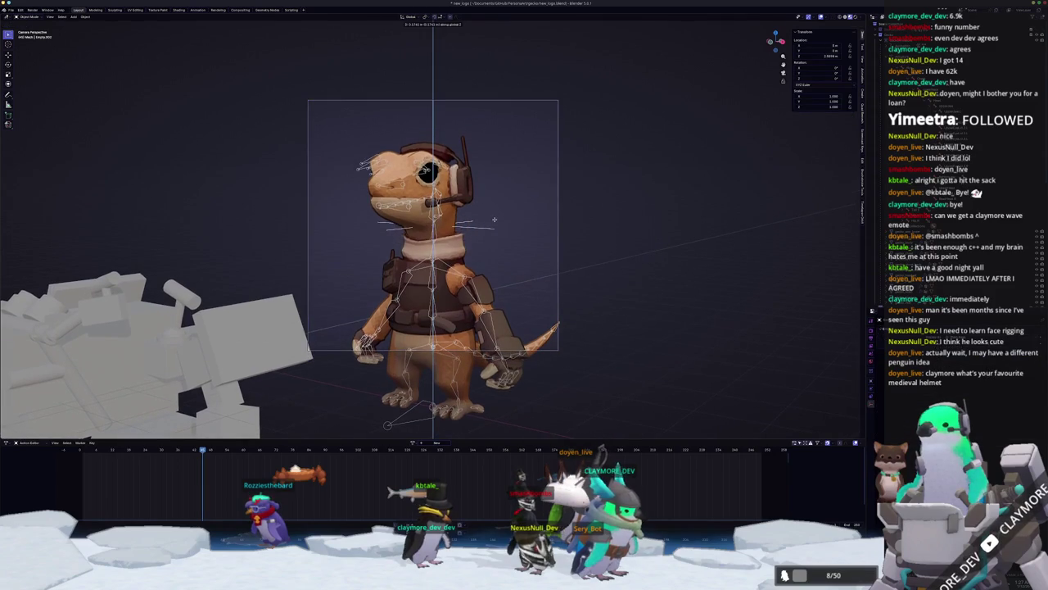
key(ctrl+z)
key(ctrl+z)
click(529, 287)
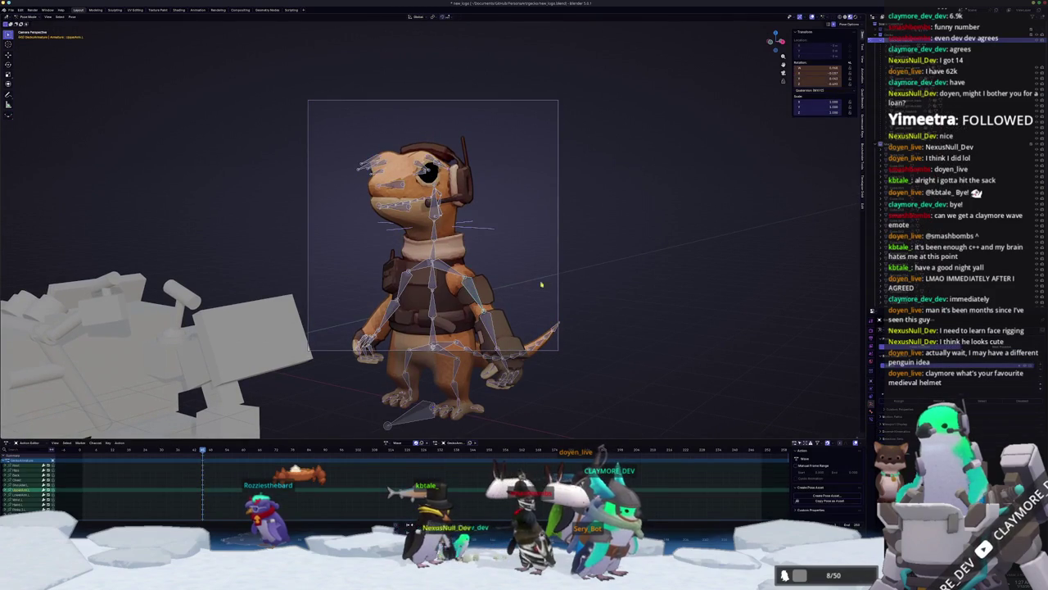
click(547, 285)
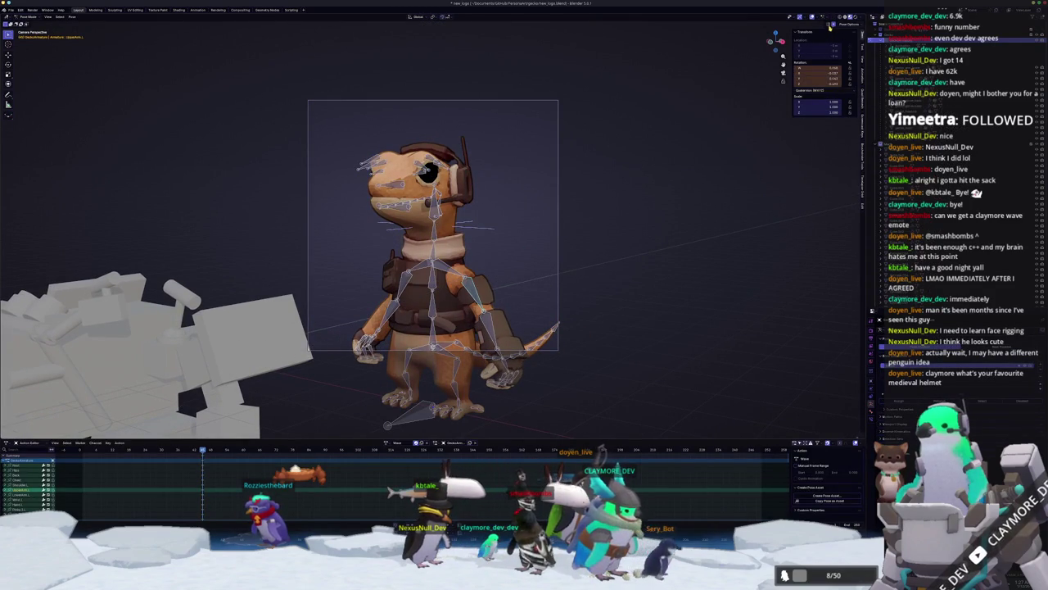
key(a)
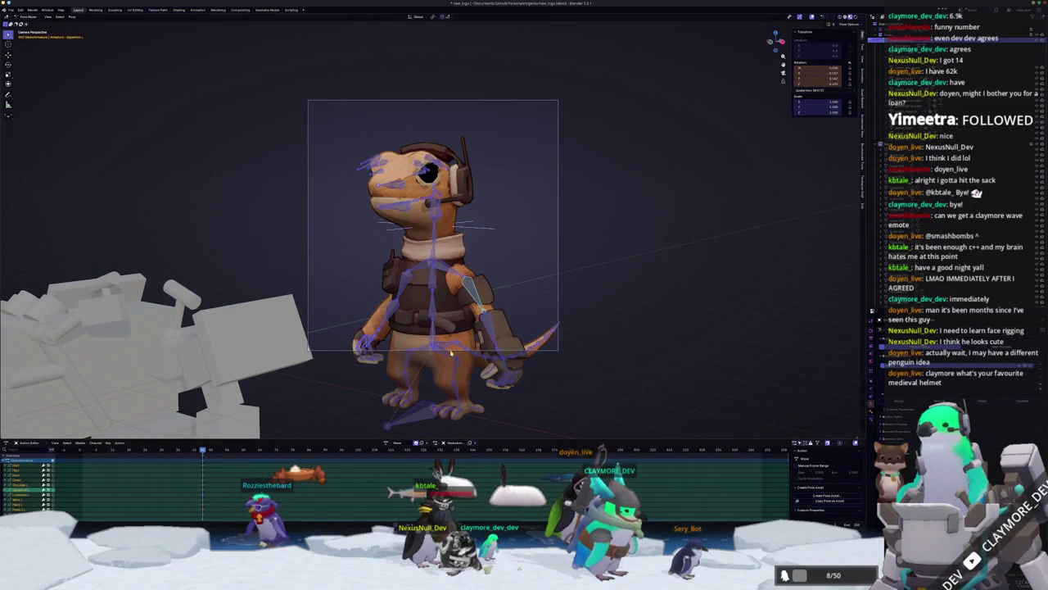
key(i)
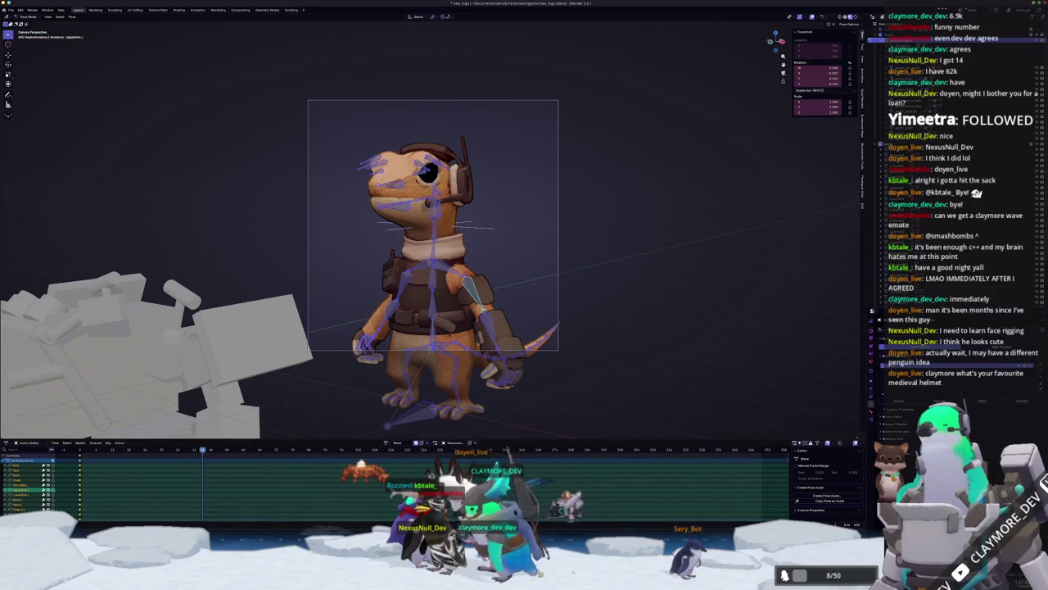
key(alt+a)
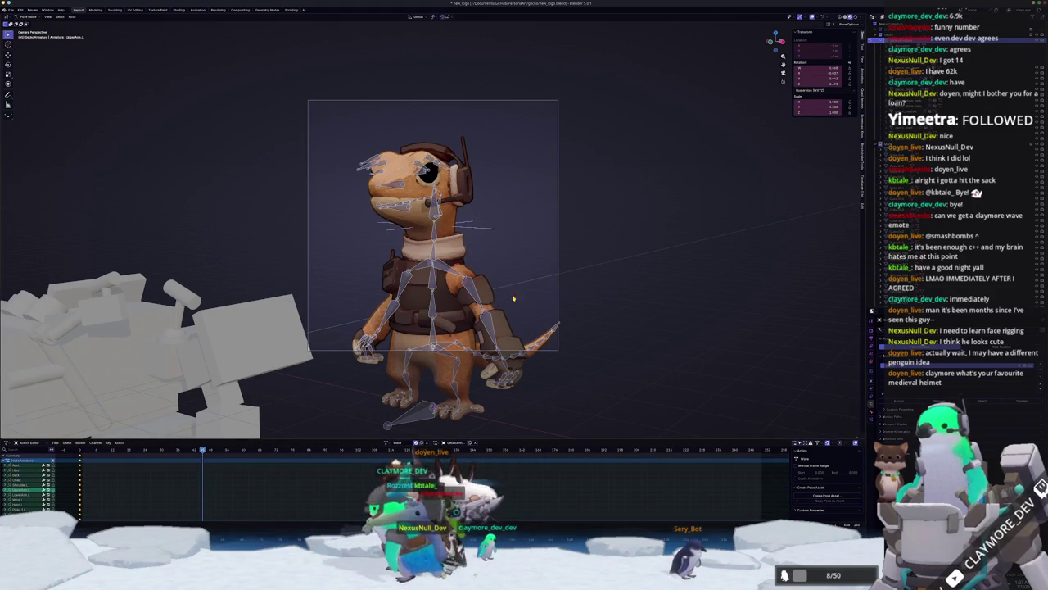
click(496, 323)
- Raise the left arm by rotating UpperArm.L on X and LowerArm.L on Z
key(r)
key(x)
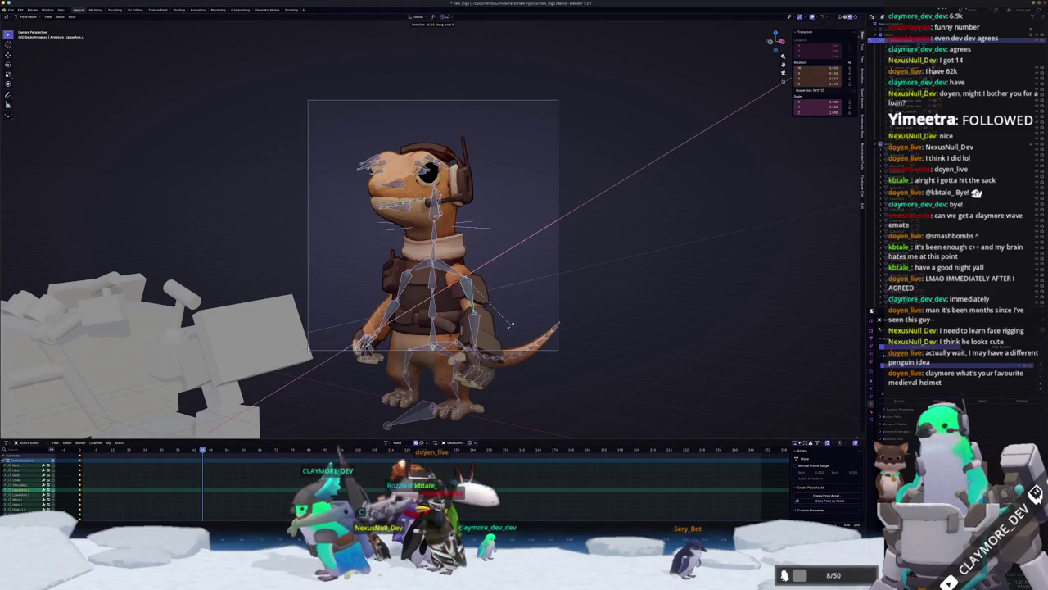
click(470, 374)
key(x)
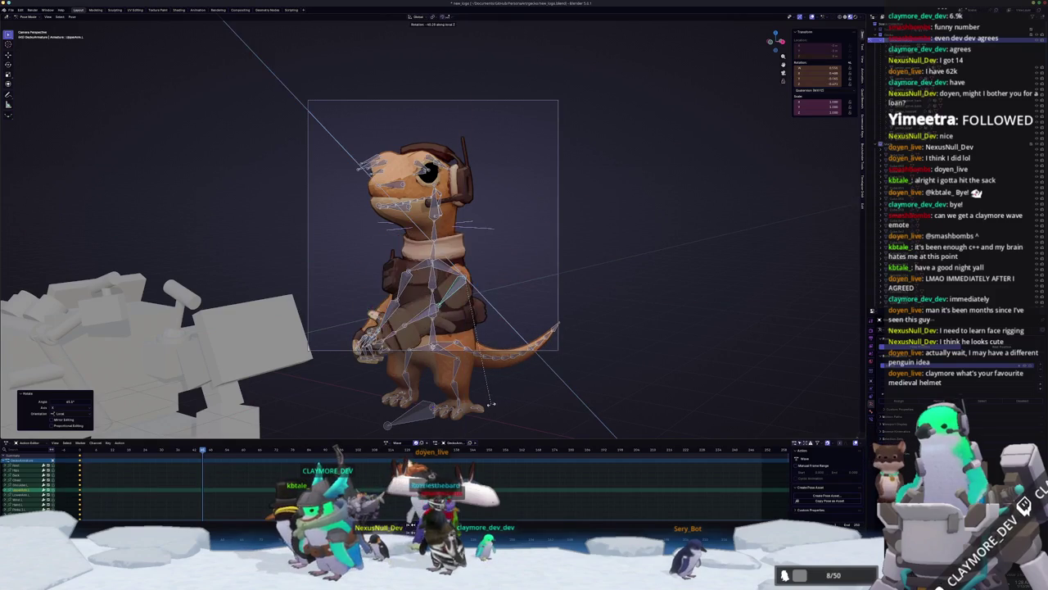
click(553, 245)
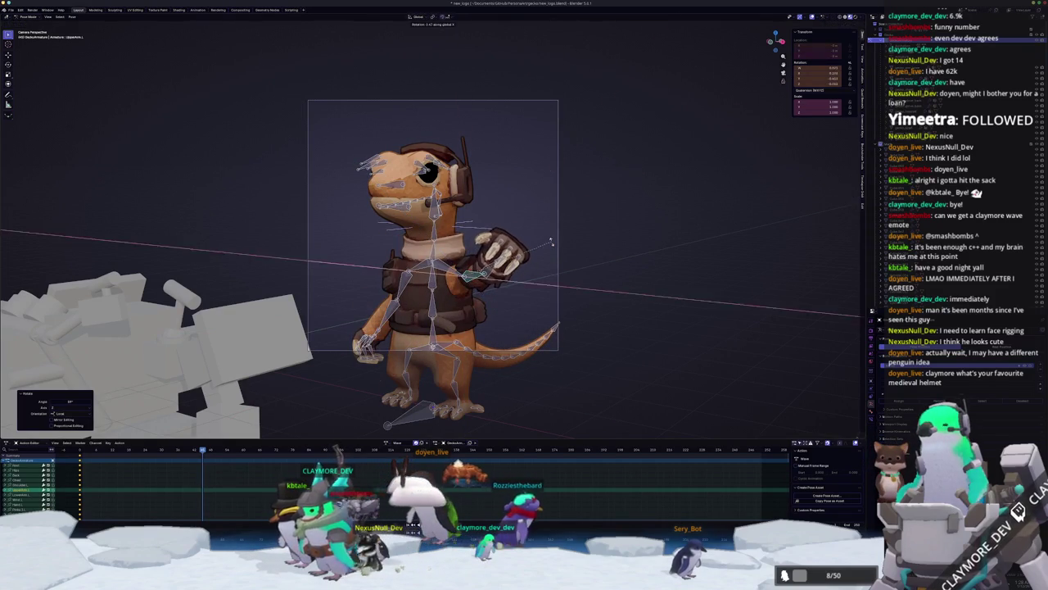
click(492, 250)
key(r)
key(z)
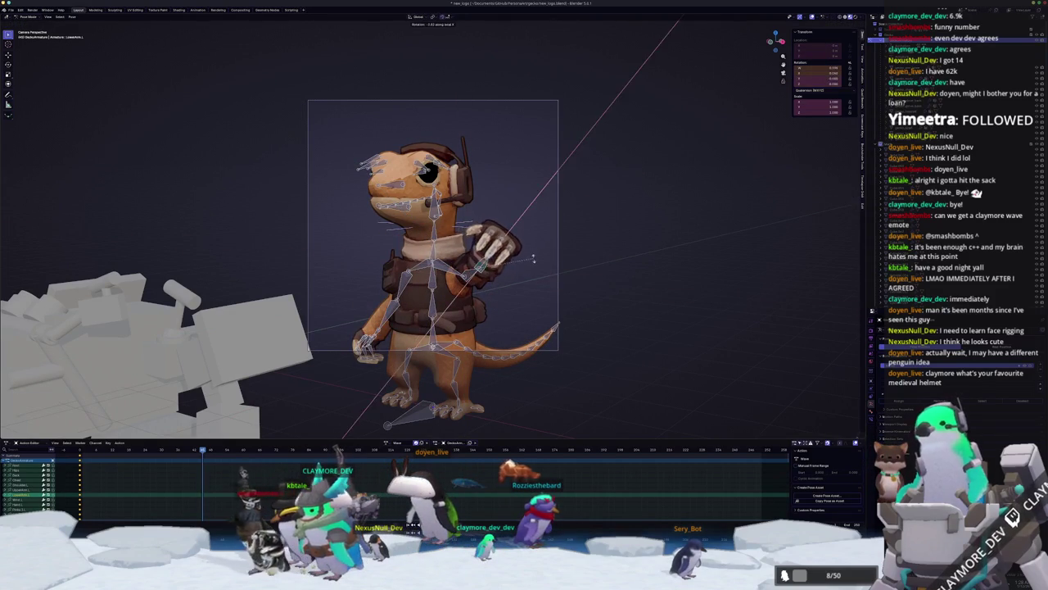
click(526, 276)
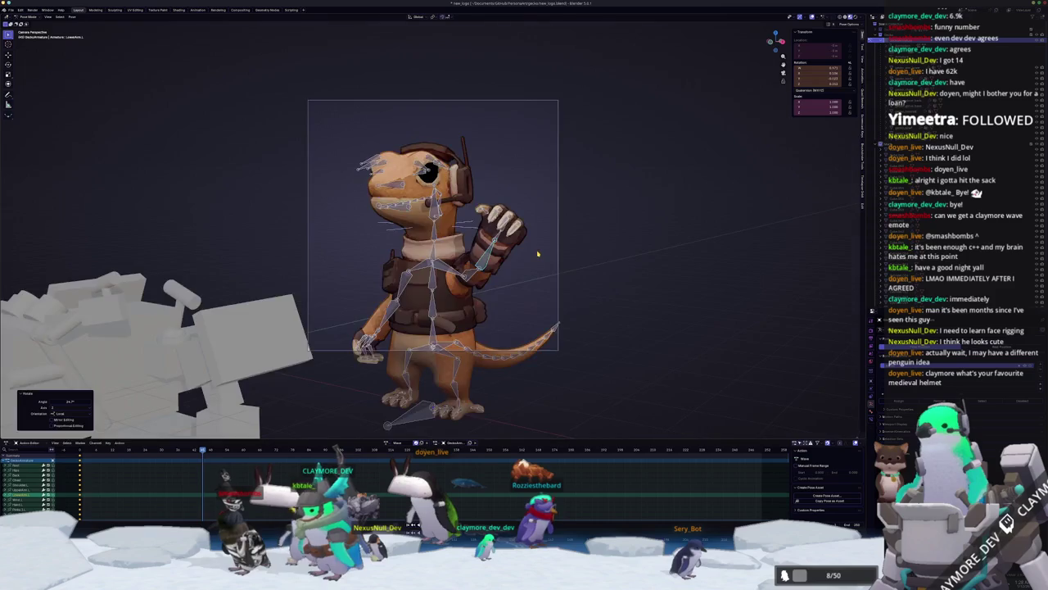
- Spread the left hand's fingers into a wave and view the pose through the camera
middle_drag(527, 275, 532, 254)
scroll(532, 254, up, 4)
click(602, 172)
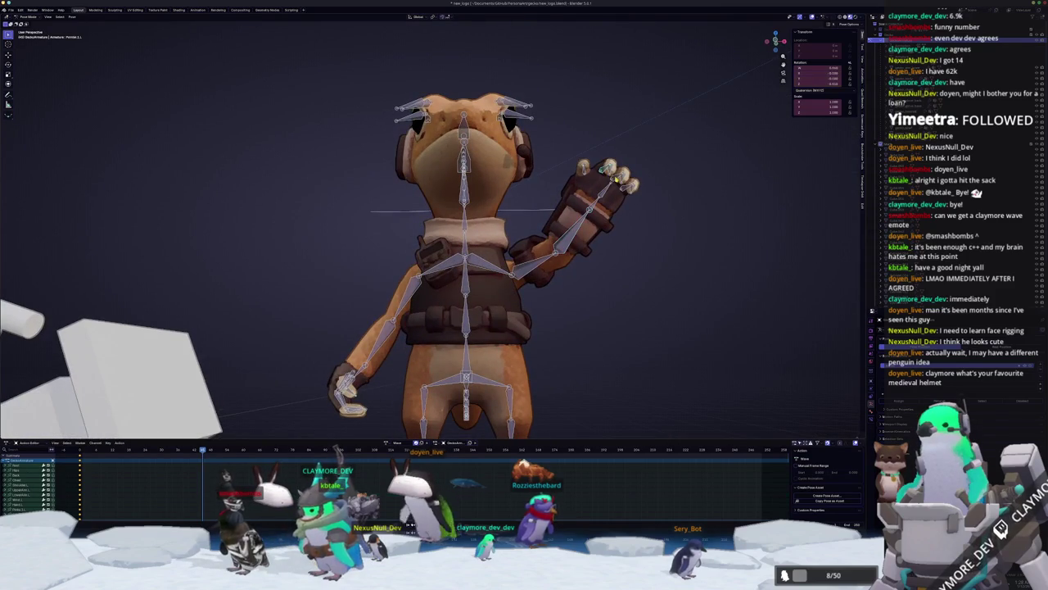
key(r)
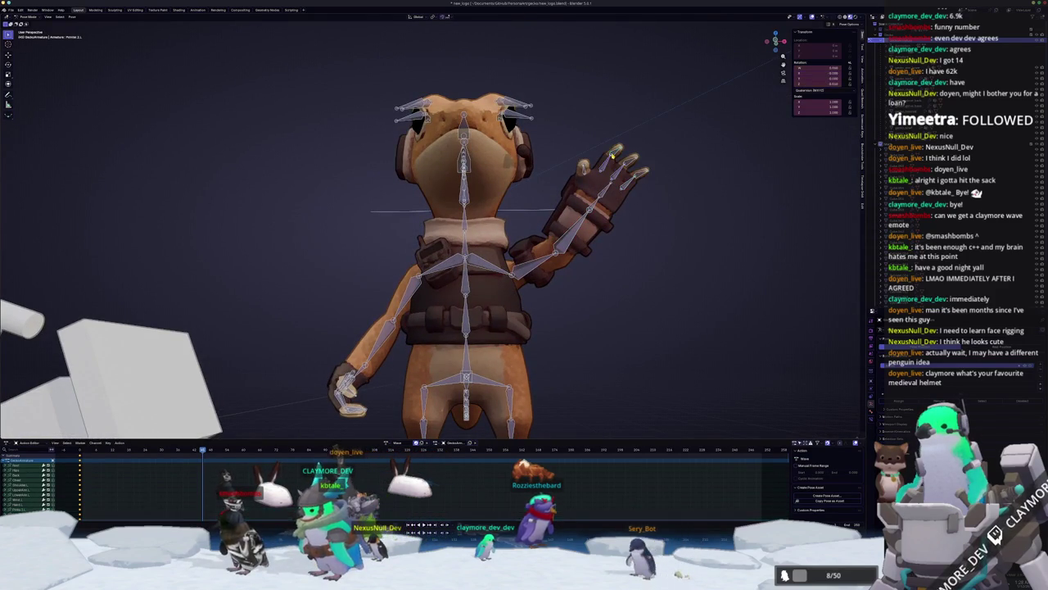
click(582, 168)
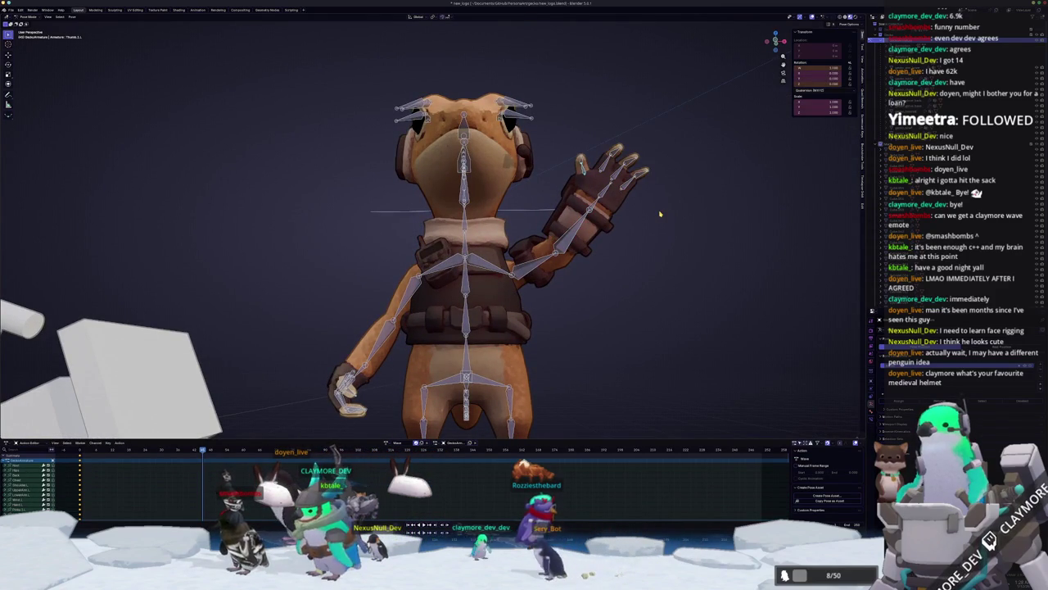
key(KP_0)
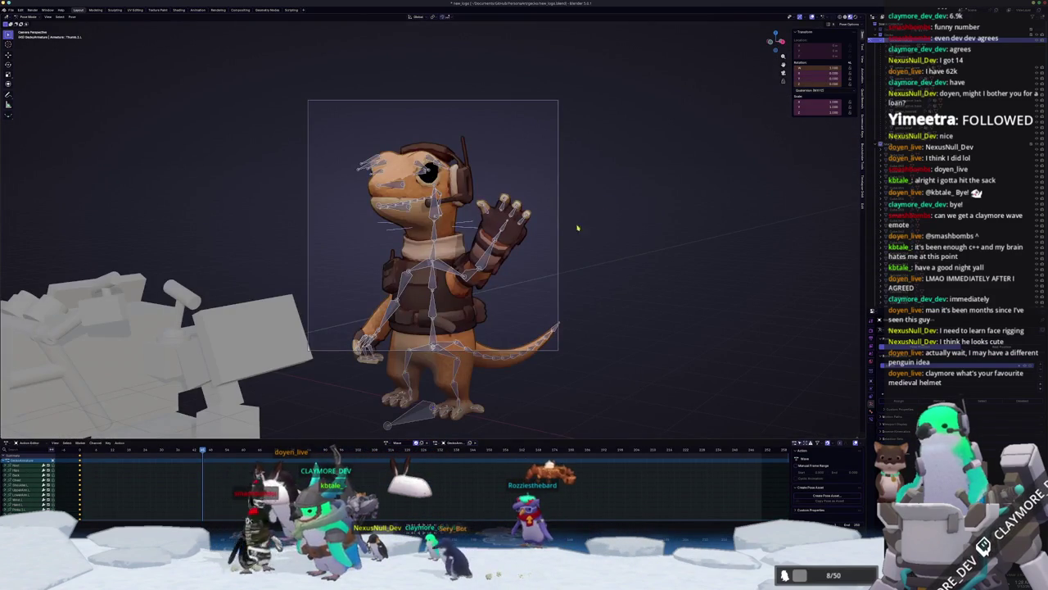
- Recentre the camera frame and rotate the Chest bone around its local Z axis
scroll(535, 316, down, 1)
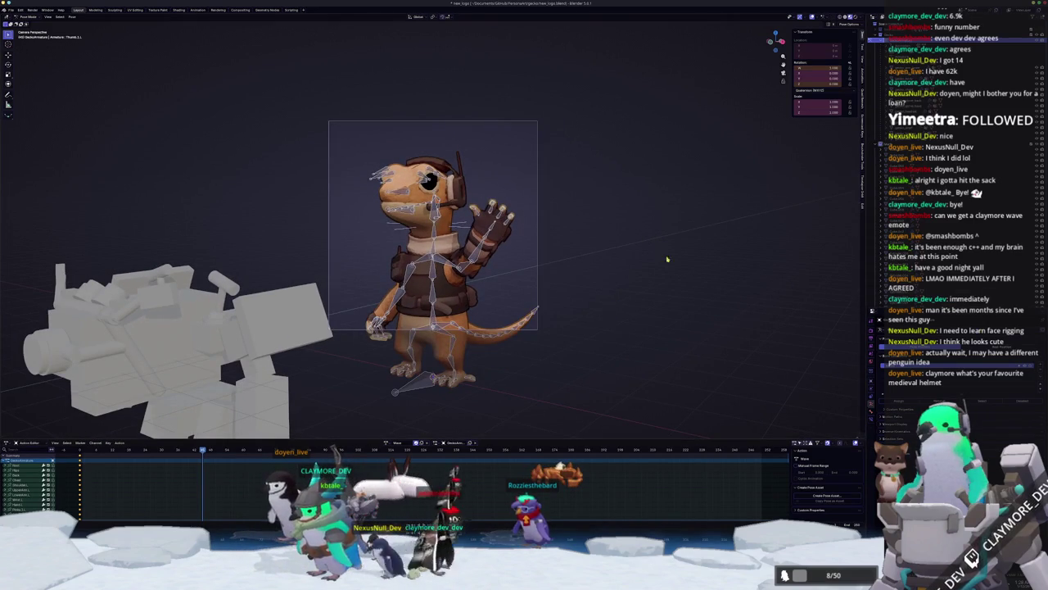
scroll(560, 276, up, 1)
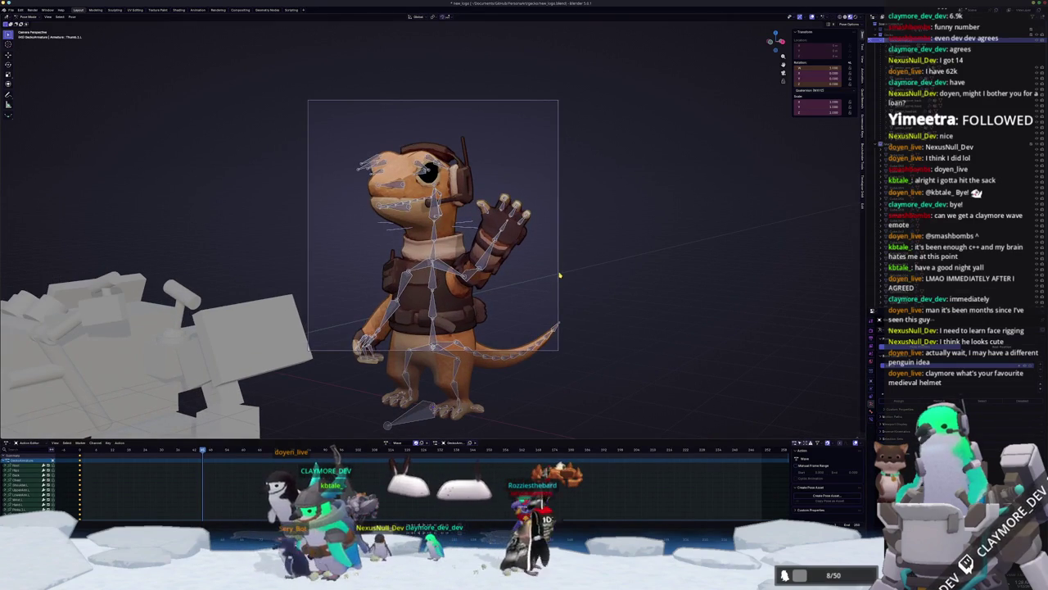
shift+middle_drag(560, 276, 568, 295)
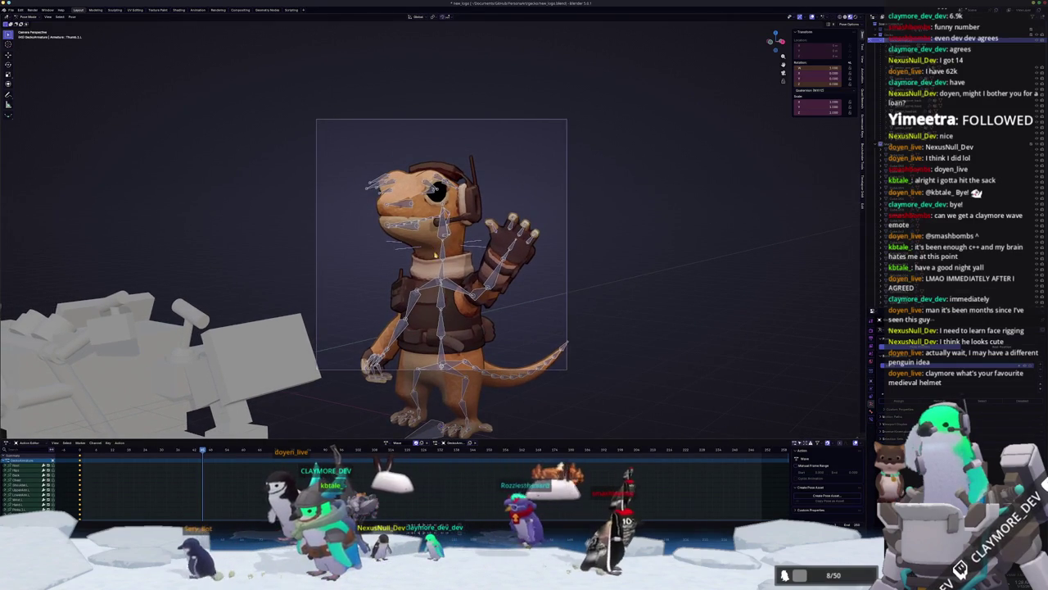
click(434, 250)
key(r)
key(z)
key(z)
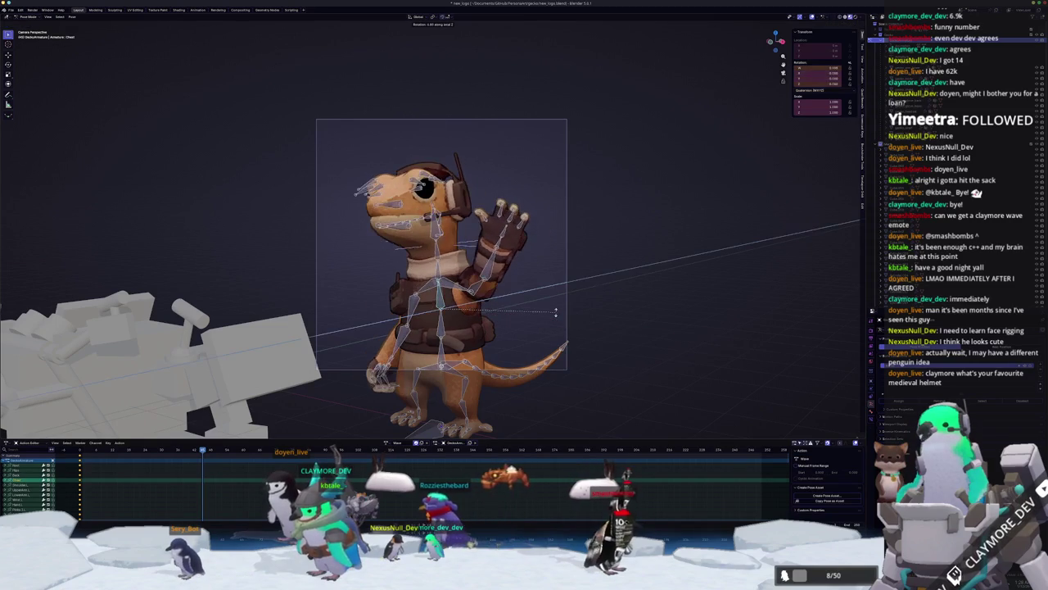
click(555, 306)
- Rotate the LowerNeck bone around the X axis
click(428, 219)
key(r)
key(x)
key(x)
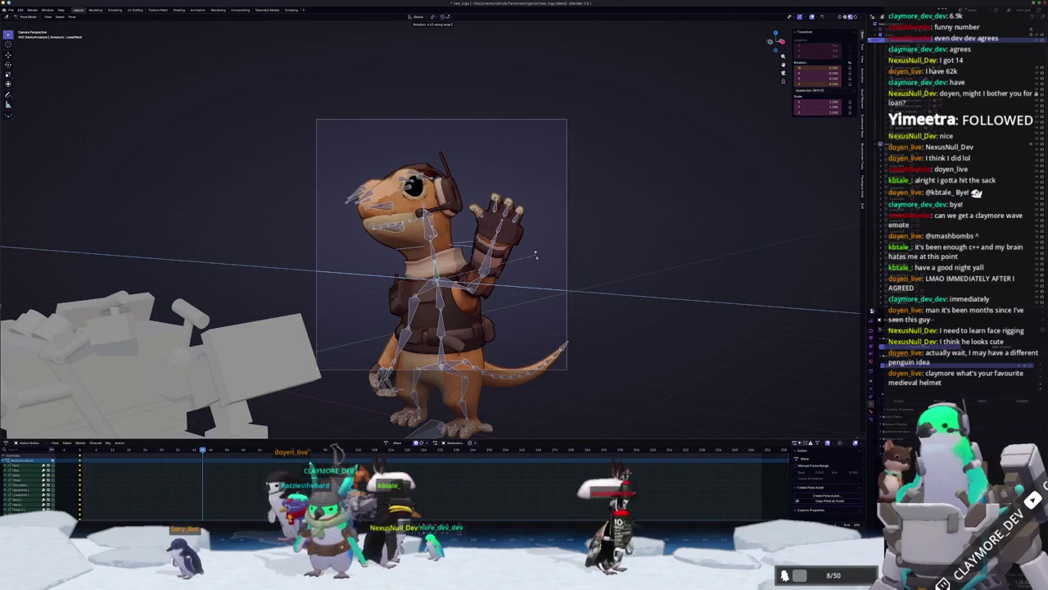
click(466, 316)
- Select all gecko bones, keyframe the waving pose, and move to another frame
scroll(466, 316, down, 2)
key(a)
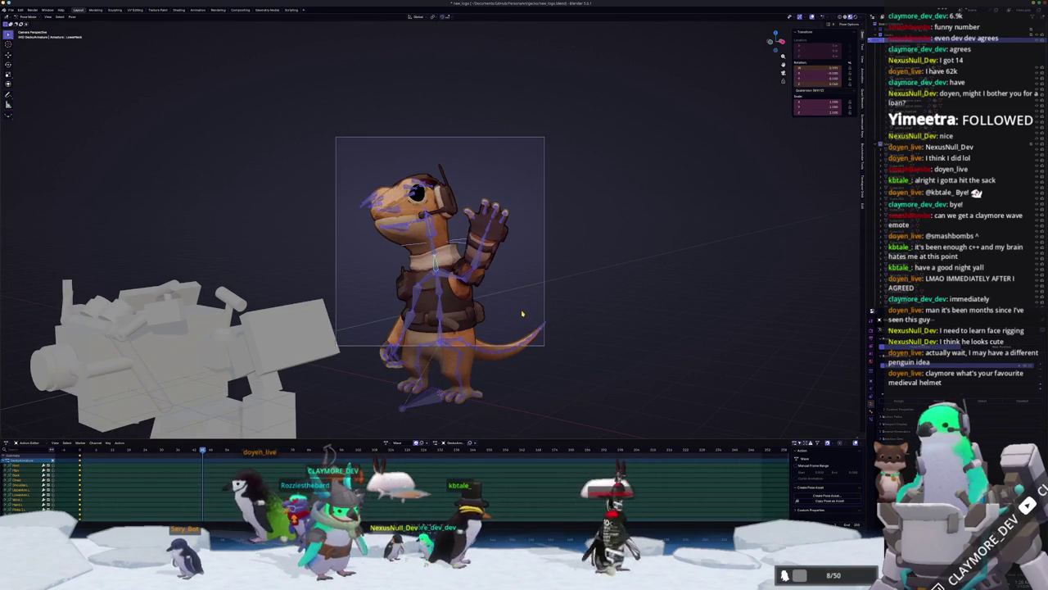
key(i)
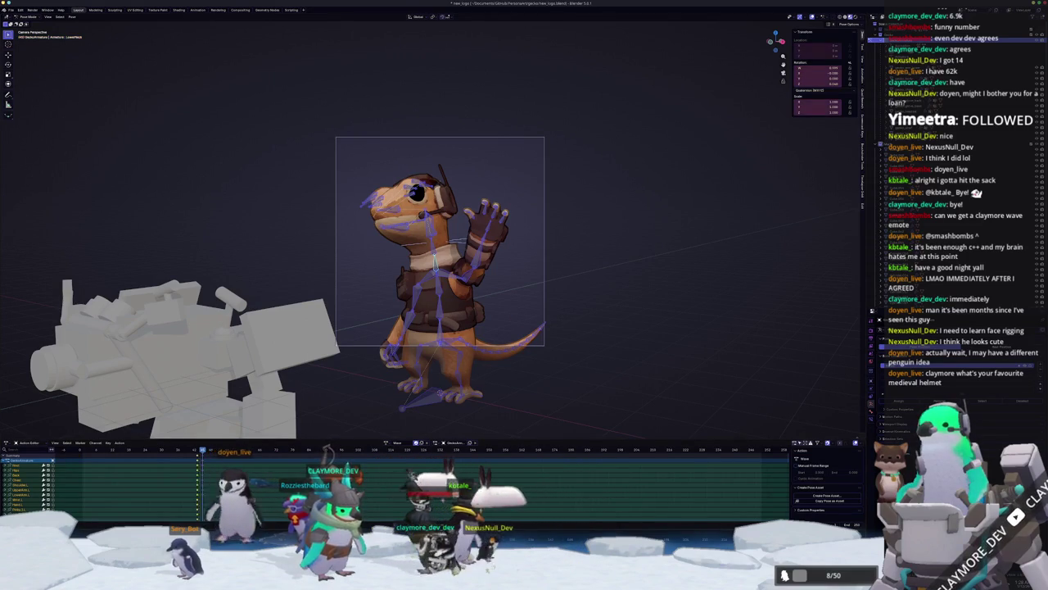
key(ctrl+z)
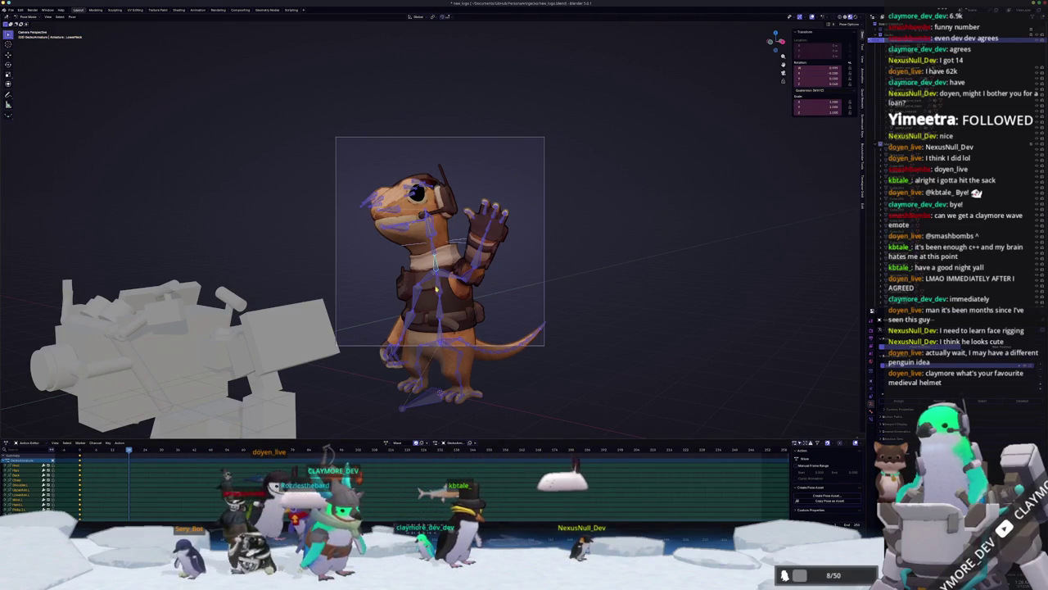
- Rotate UpperArm.L and Wrist.L around X to bring the hand up by the head
click(525, 281)
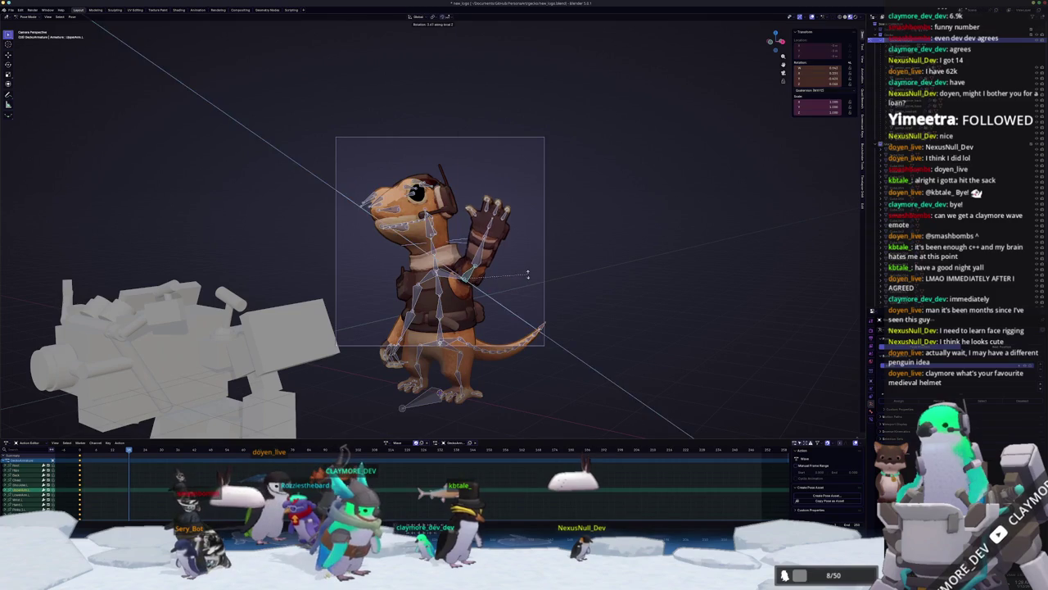
key(x)
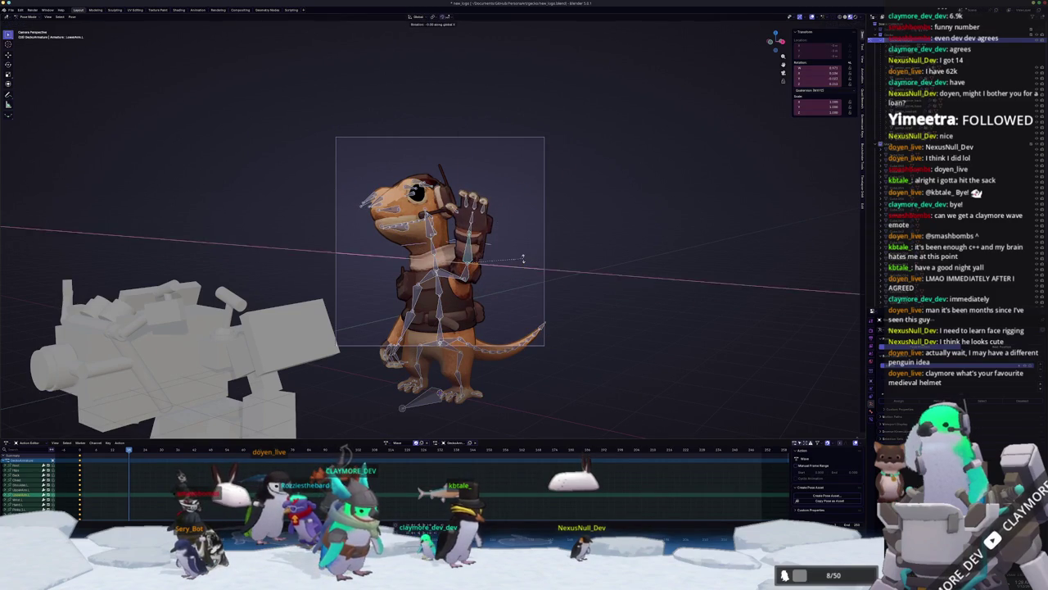
click(523, 259)
scroll(516, 246, up, 2)
scroll(503, 221, up, 2)
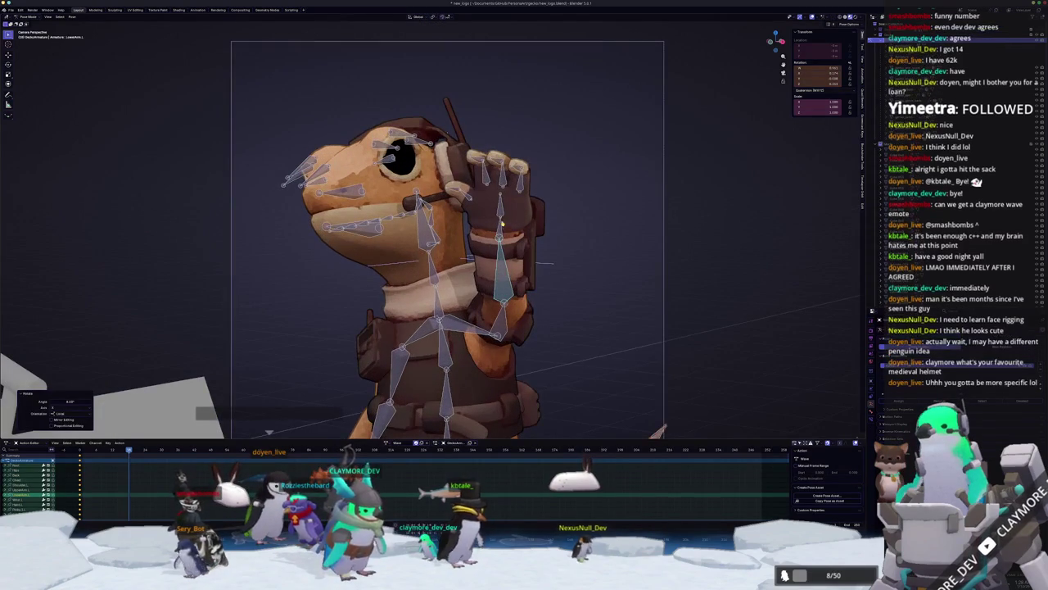
click(502, 221)
key(r)
key(x)
key(x)
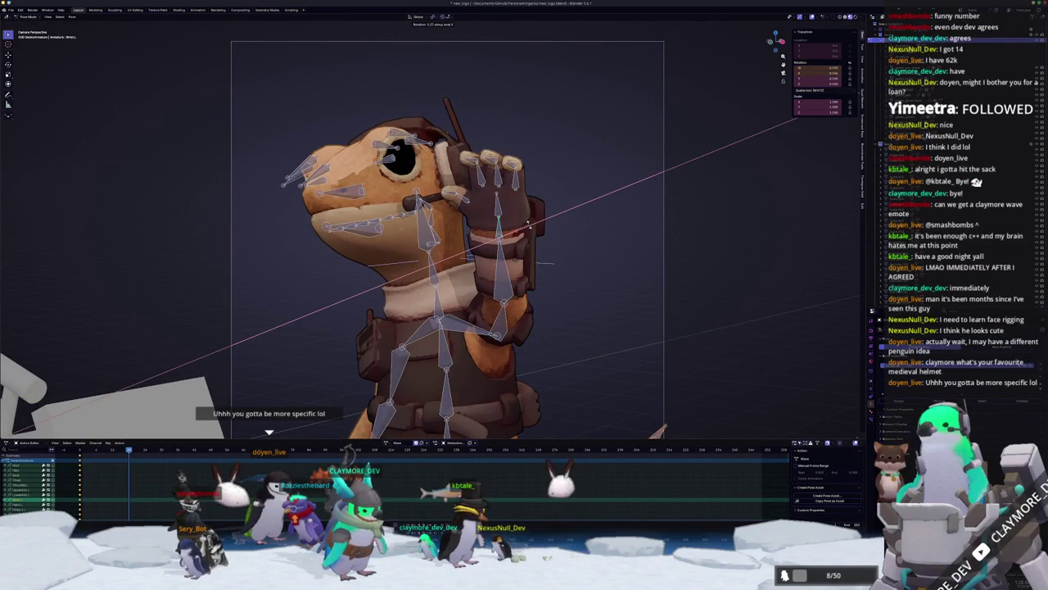
click(529, 224)
- Orbit around the gecko and rotate the LowerNeck bone around Z
scroll(529, 224, down, 4)
middle_drag(529, 223, 492, 237)
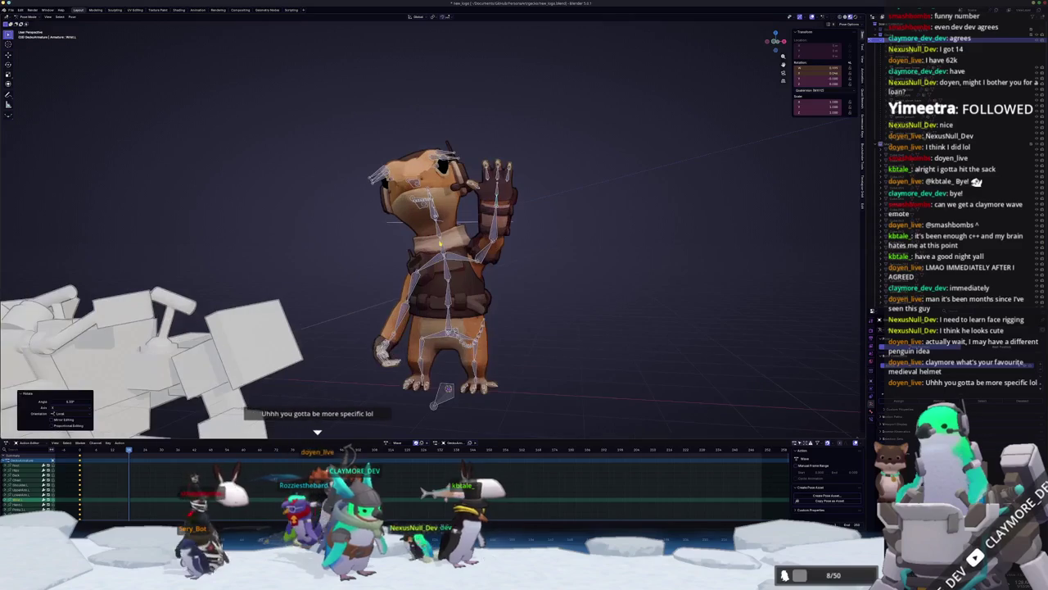
click(442, 245)
key(r)
key(z)
- Turn the UpperNeck around its local Z axis and the Head around Y
key(z)
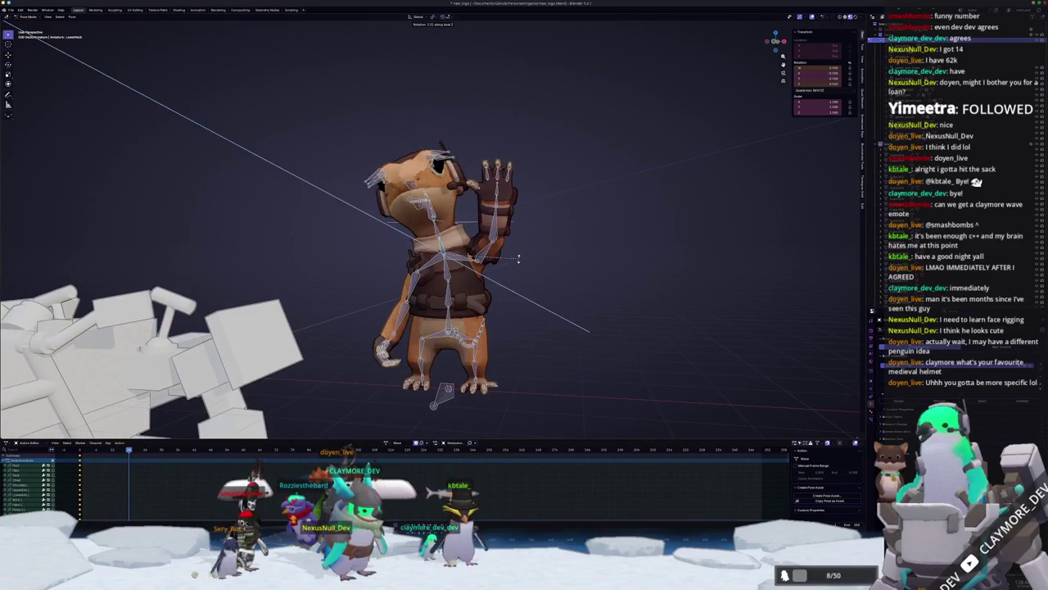
click(519, 259)
middle_drag(519, 259, 491, 234)
click(422, 201)
key(r)
key(z)
key(z)
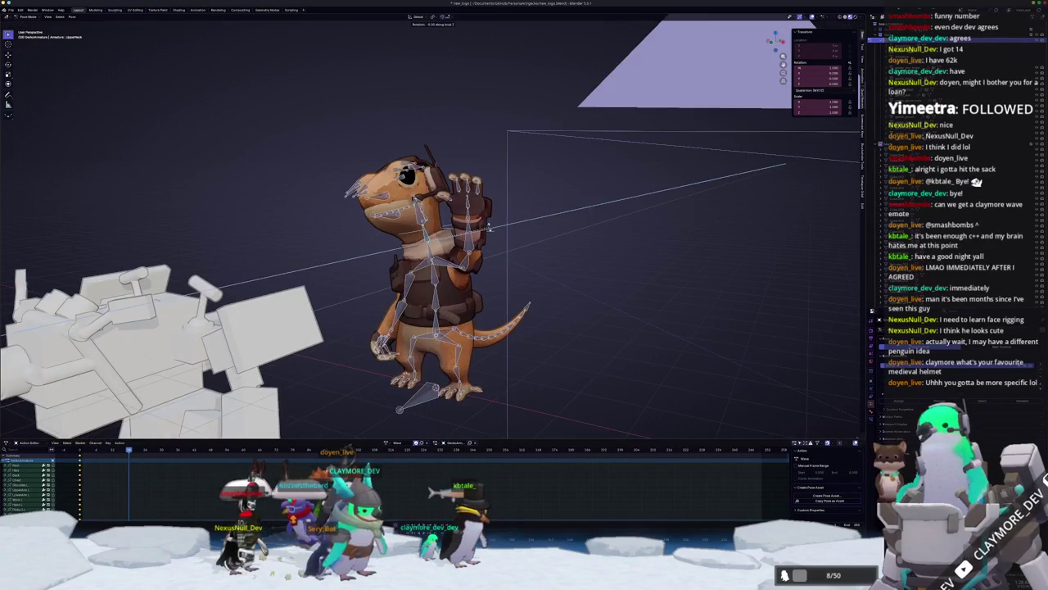
click(488, 225)
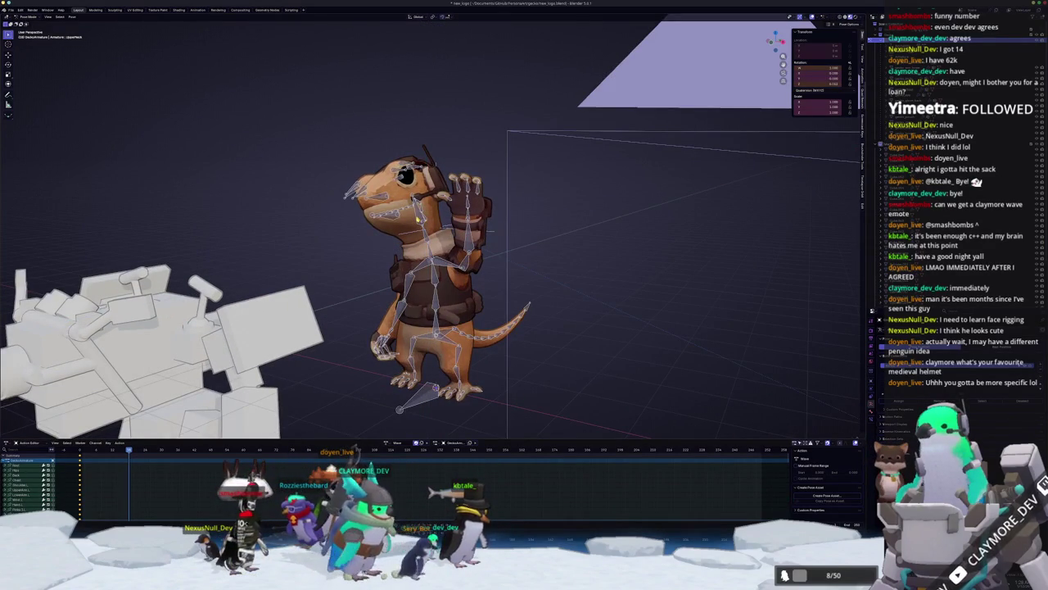
key(y)
key(y)
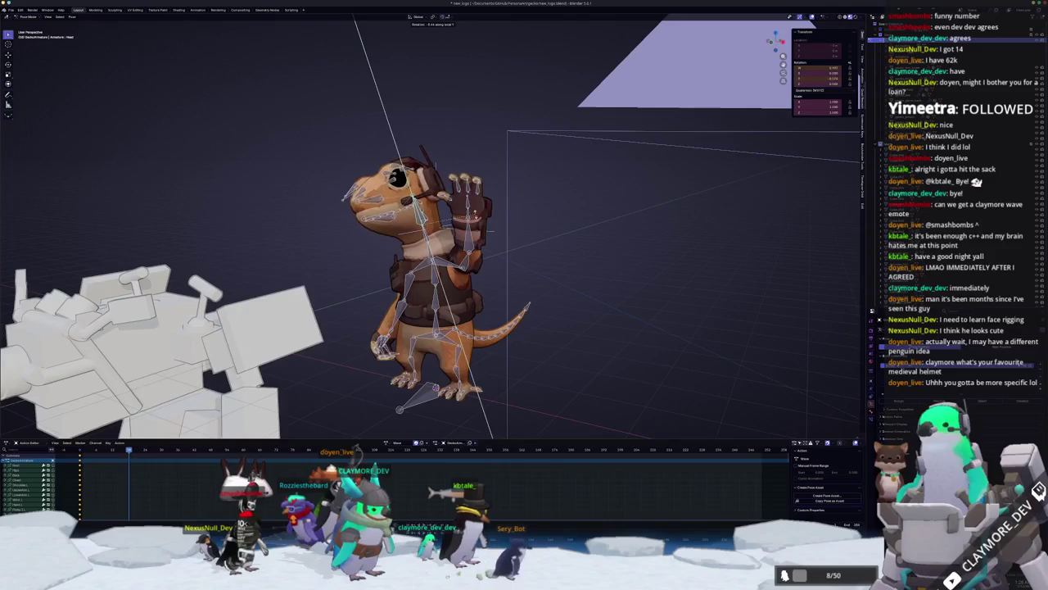
click(474, 215)
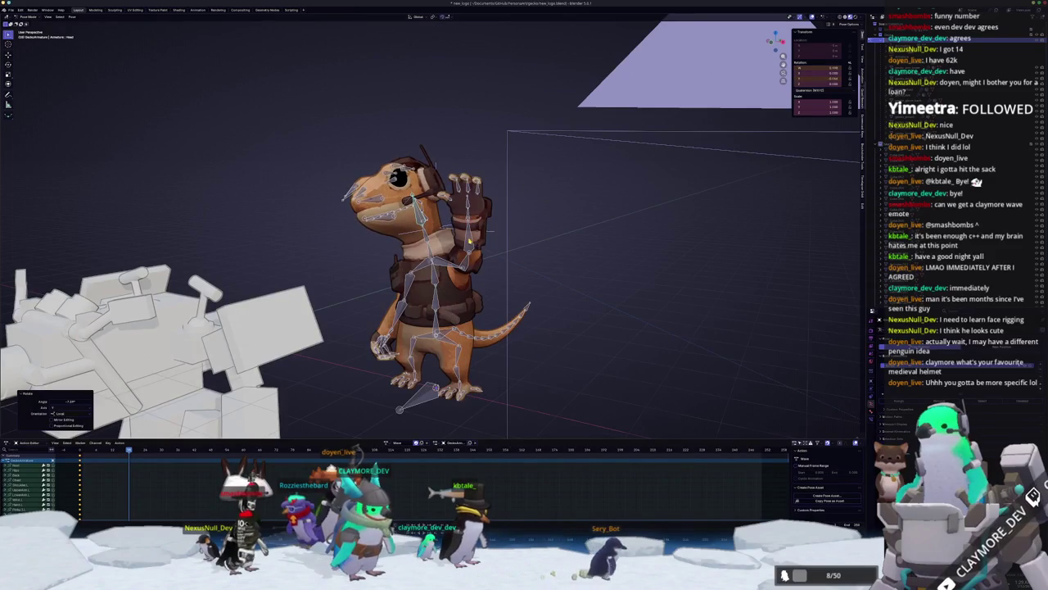
- View through the scene camera, keyframe the Head rotation, and play the animation
key(KP_0)
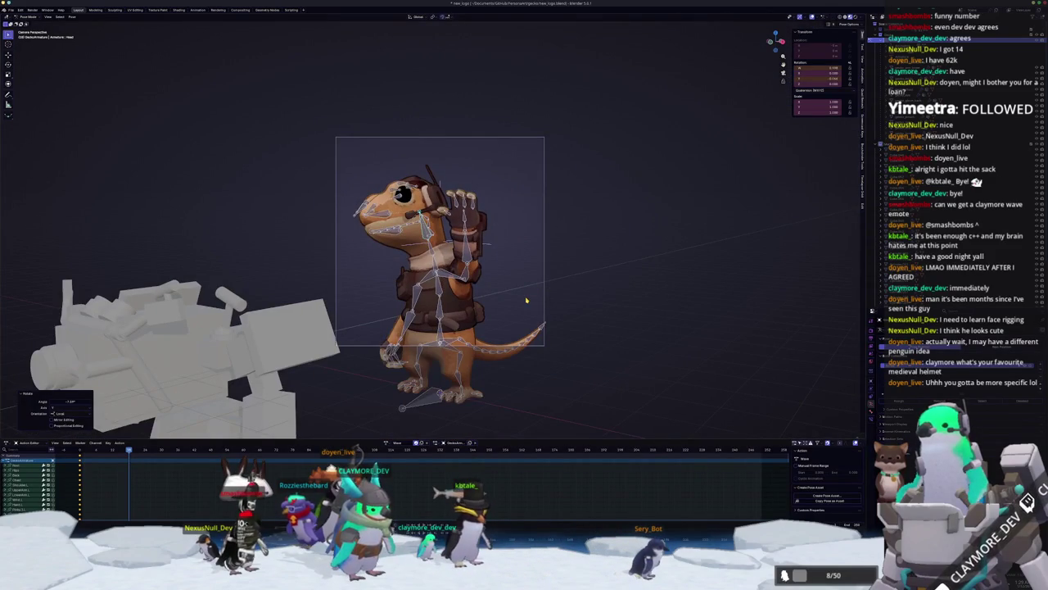
key(i)
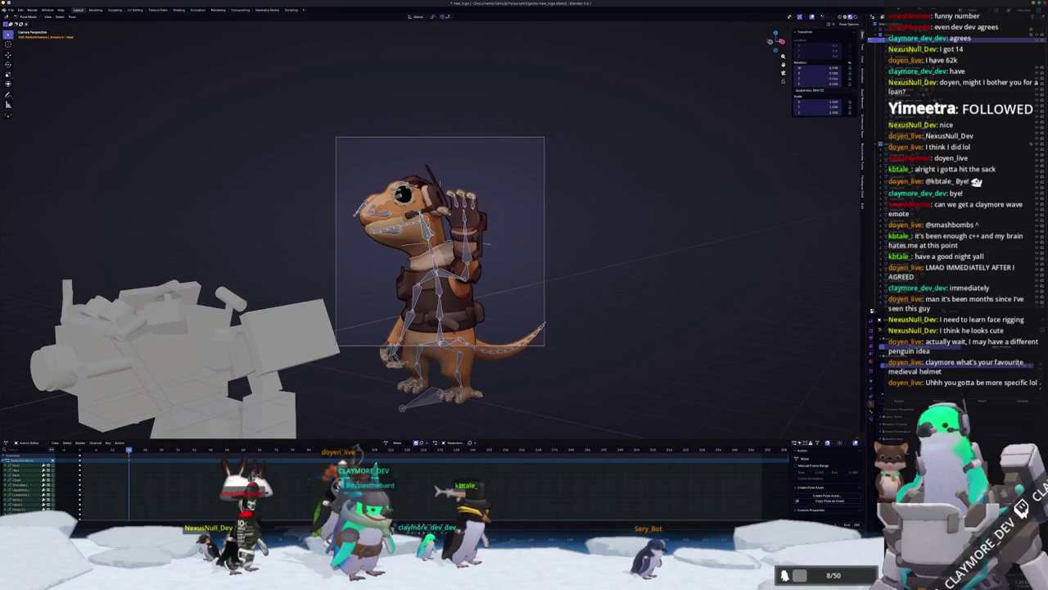
key(space)
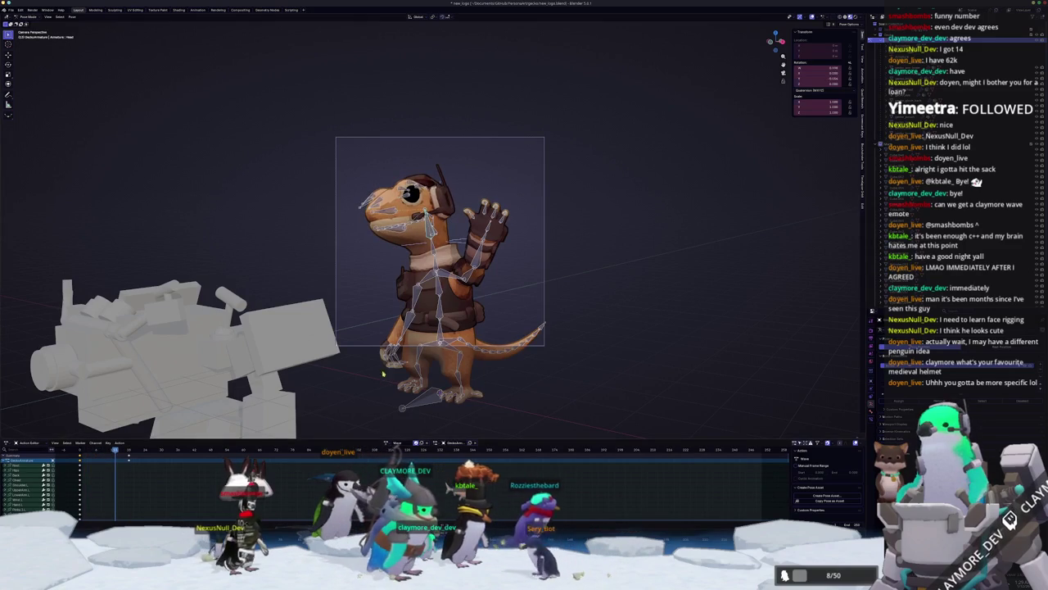
- Select every gecko bone and preview the animation, returning to the start frame
key(ctrl+z)
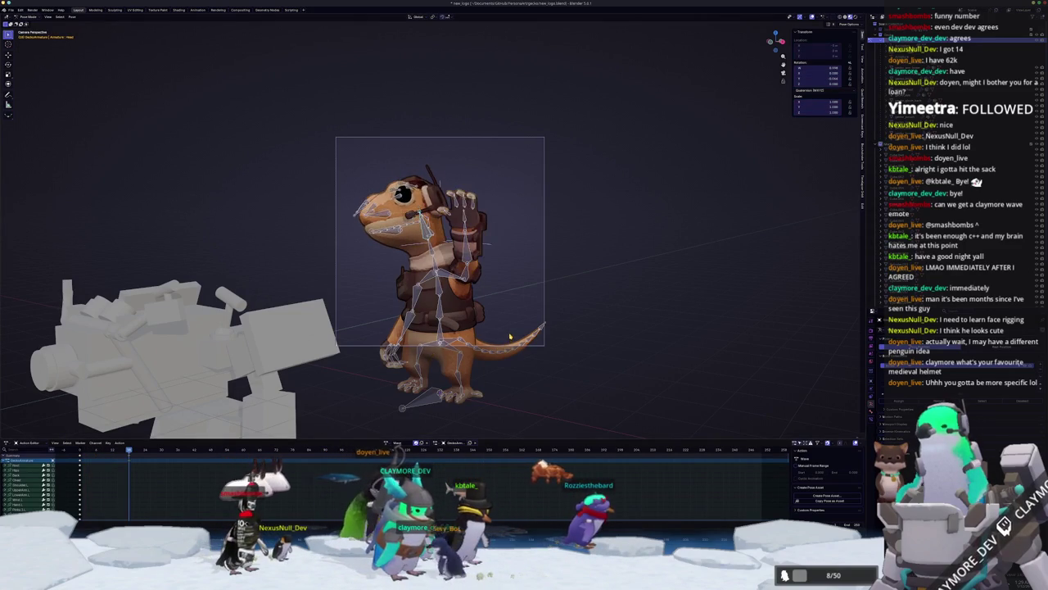
key(a)
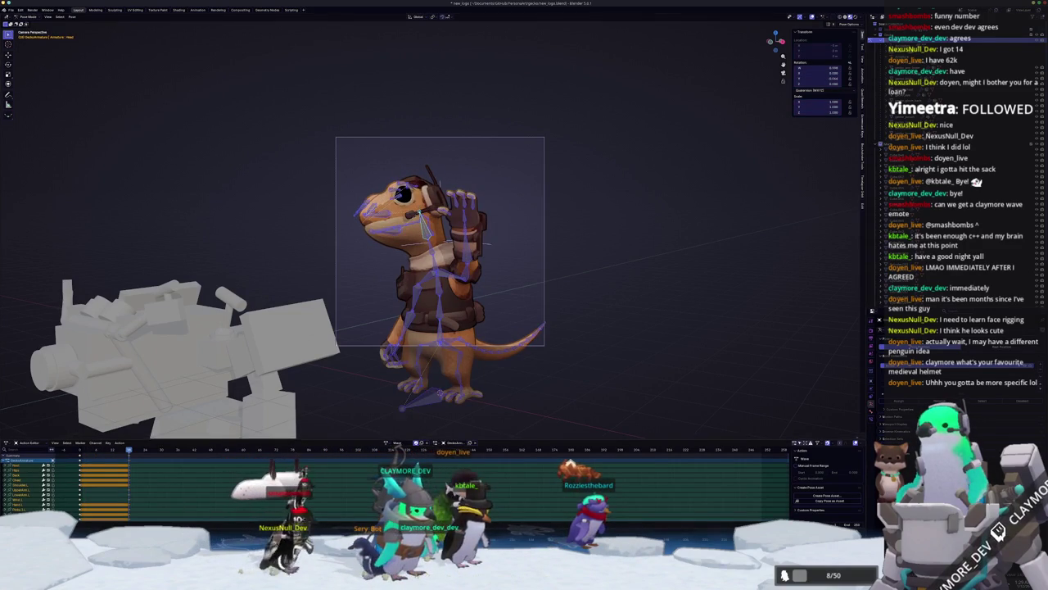
key(space)
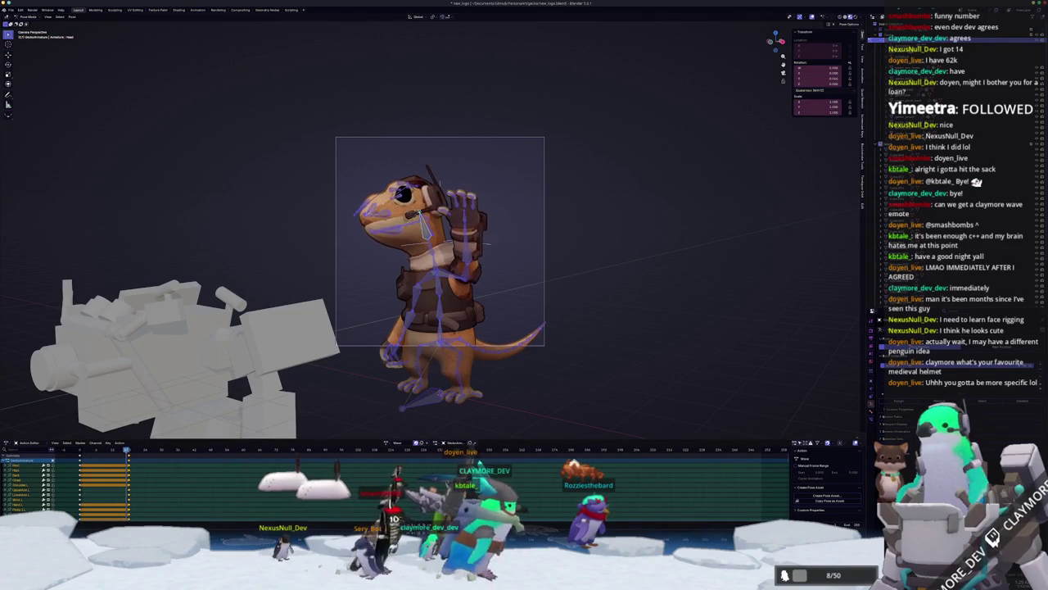
key(Escape)
- Keyframe the hand-at-head pose at a later frame, fix stray keys, and replay the wave
key(Right)
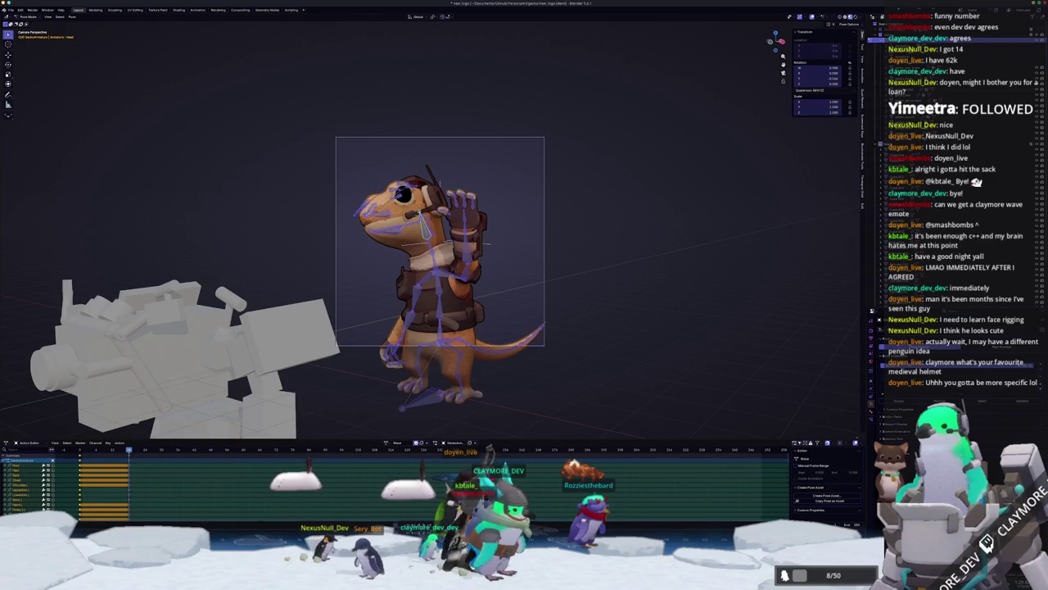
key(Up)
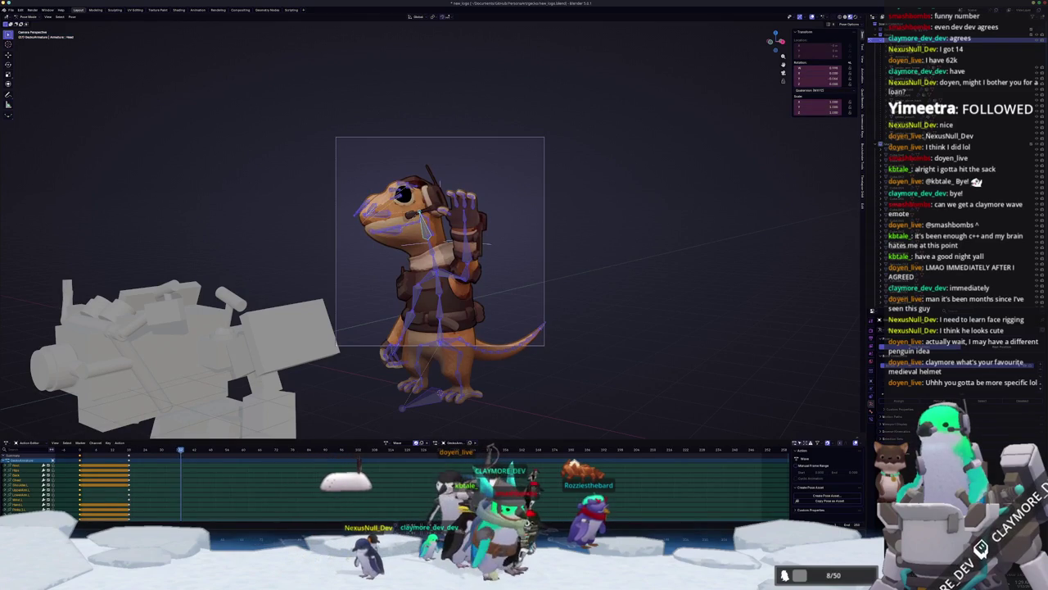
key(ctrl+v)
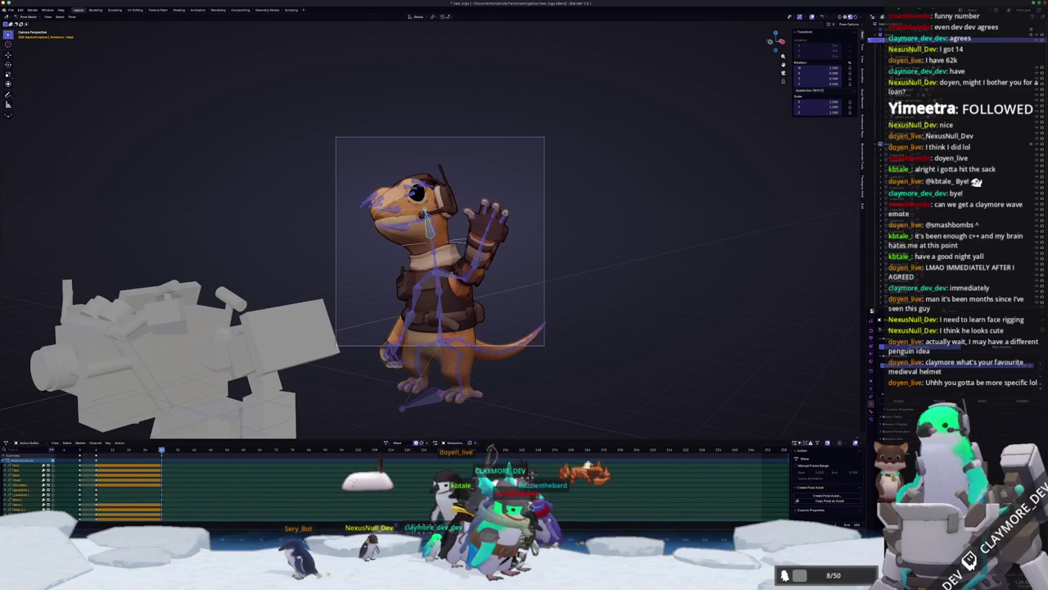
key(alt+i)
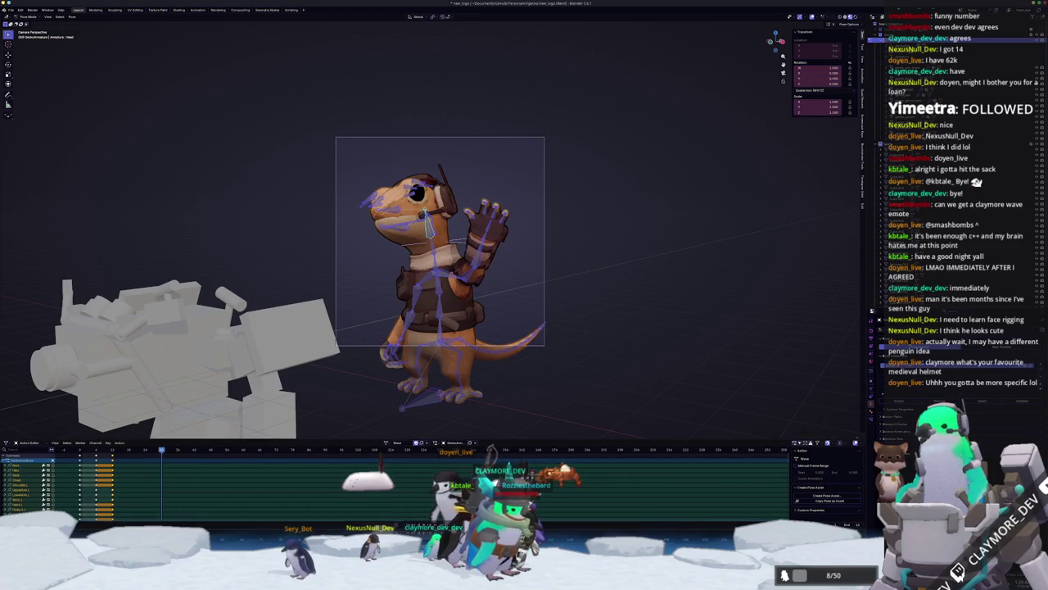
key(space)
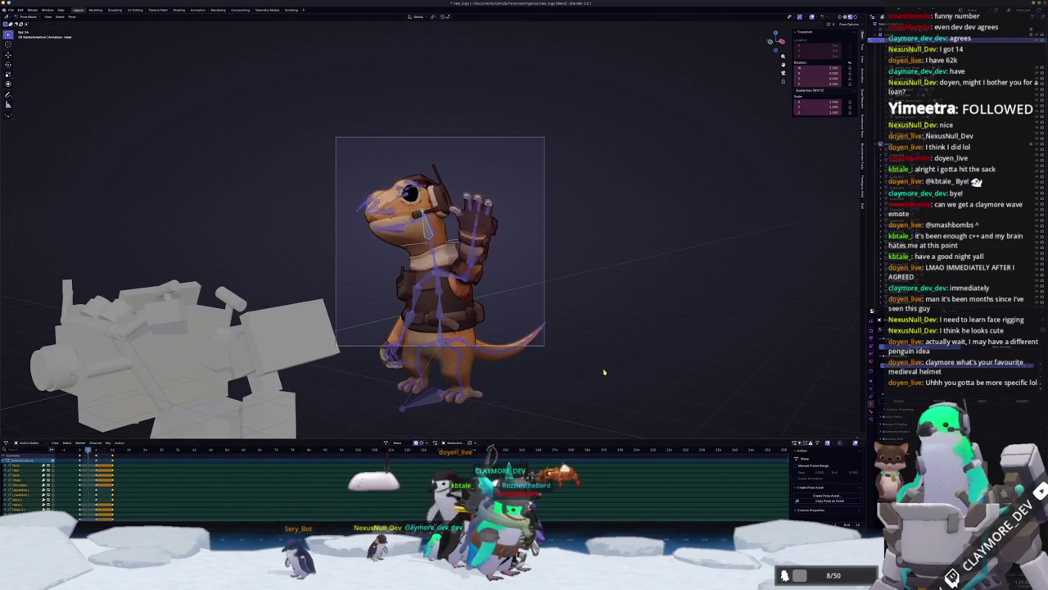